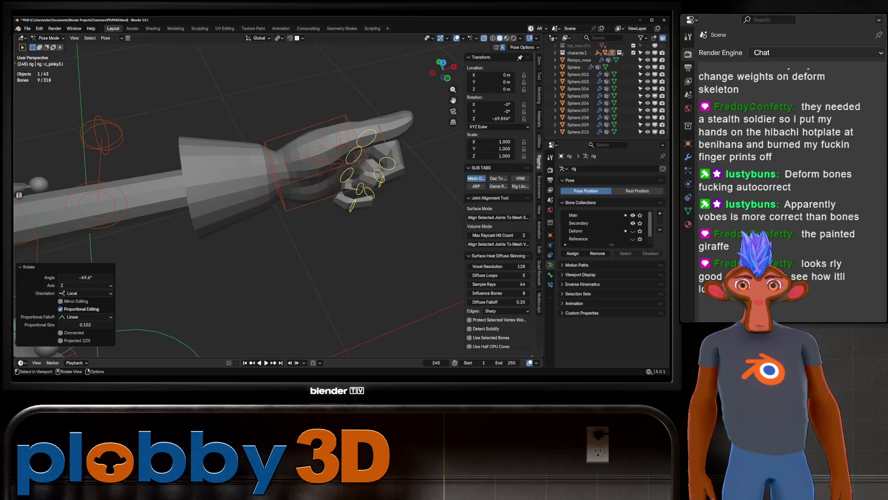
Step: Test free and trackball rotations on the three left thumb bones, cancelling each one
click(312, 156)
key(r)
key(r)
key(Escape)
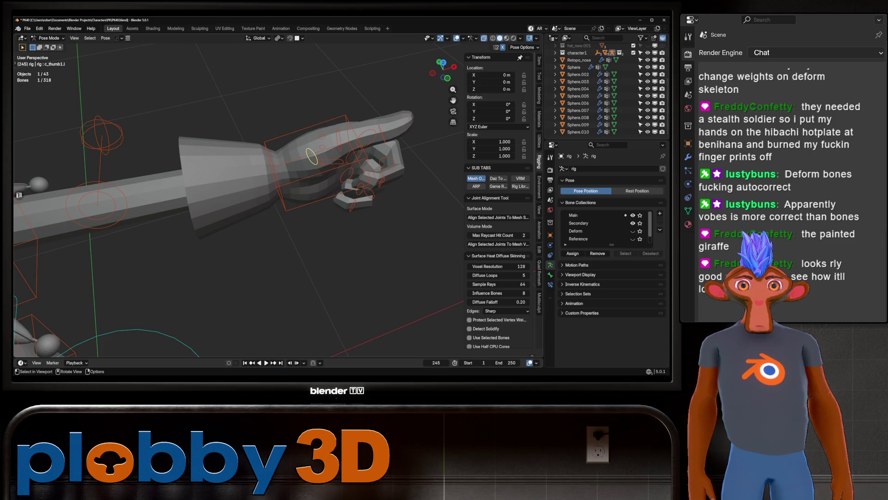
middle_drag(352, 153, 407, 139)
key(r)
key(r)
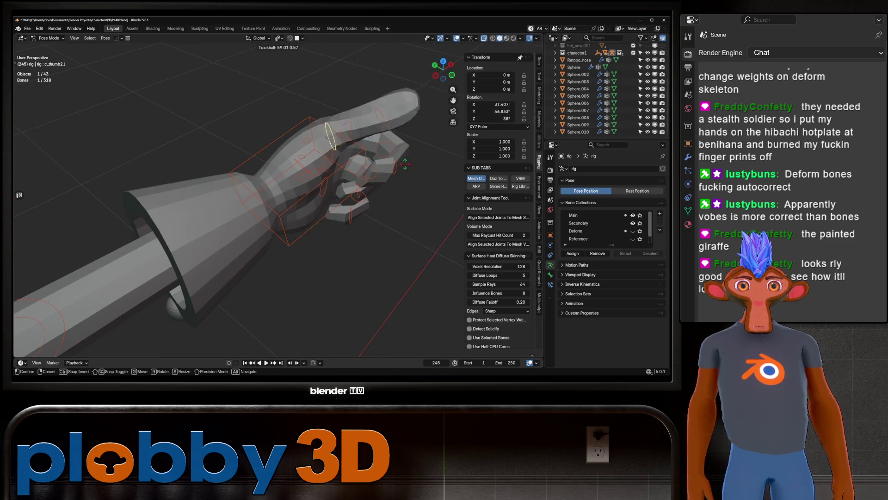
key(Escape)
middle_drag(277, 185, 232, 199)
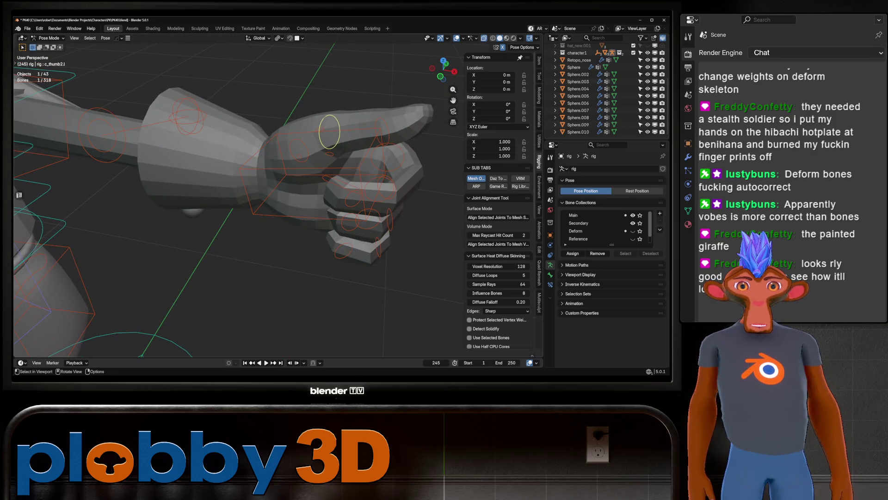
click(384, 131)
key(r)
mouse_move(407, 139)
alt+middle_down()
mouse_move(406, 169)
mouse_move(379, 190)
mouse_move(287, 194)
mouse_move(269, 185)
alt+middle_up()
key(r)
key(Escape)
Step: Curl the selected finger bones into a fist and rotate the thumb about 49.5 degrees
scroll(269, 185, up, 3)
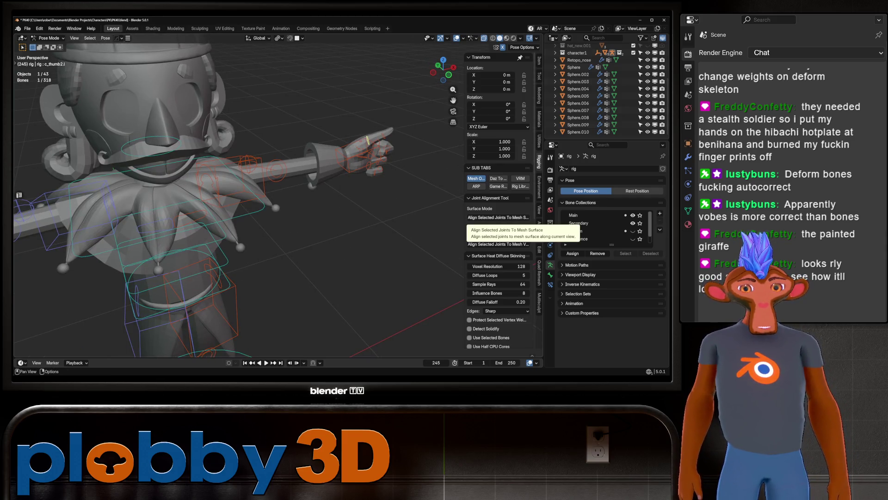
scroll(371, 148, up, 5)
key(r)
key(r)
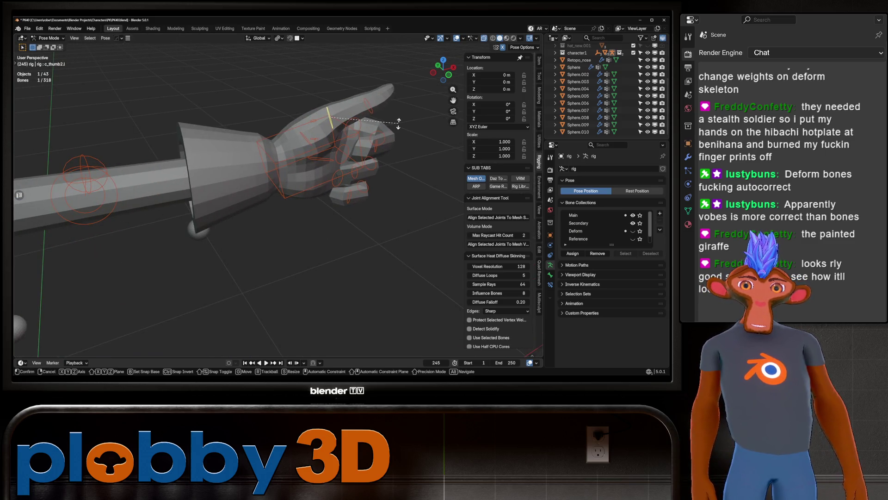
click(365, 139)
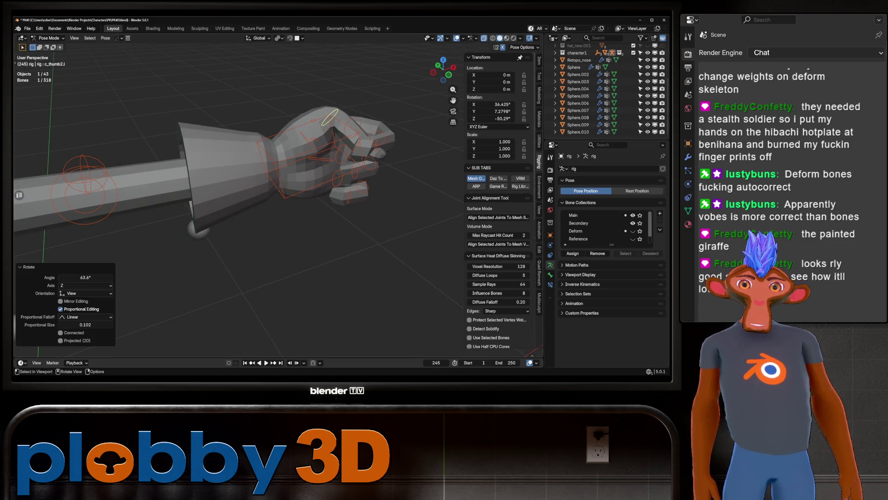
click(354, 129)
key(r)
key(Escape)
middle_drag(379, 138, 195, 155)
key(r)
key(Return)
Step: Add c_ring1.l to the selection and curl the finger bones around their local Z axis
key(g)
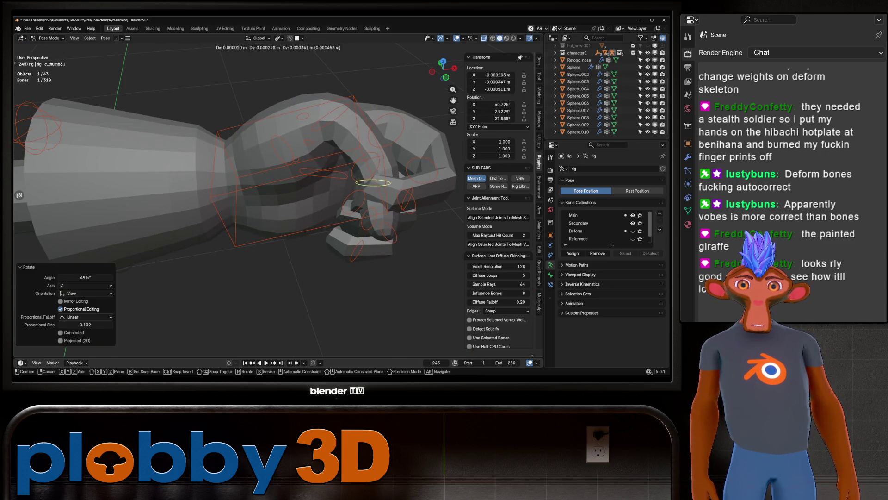
key(Escape)
mouse_move(194, 155)
middle_down()
mouse_move(241, 129)
mouse_move(259, 153)
mouse_move(223, 162)
middle_up()
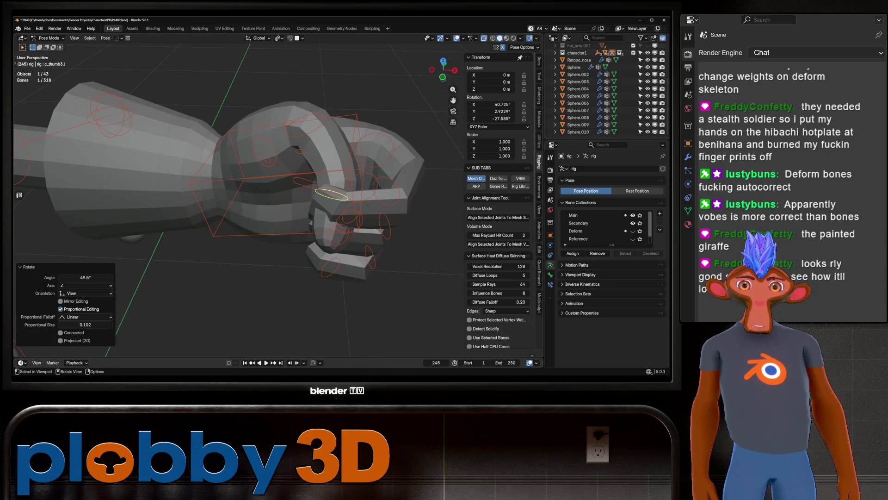
shift+click(388, 193)
key(r)
key(z)
key(z)
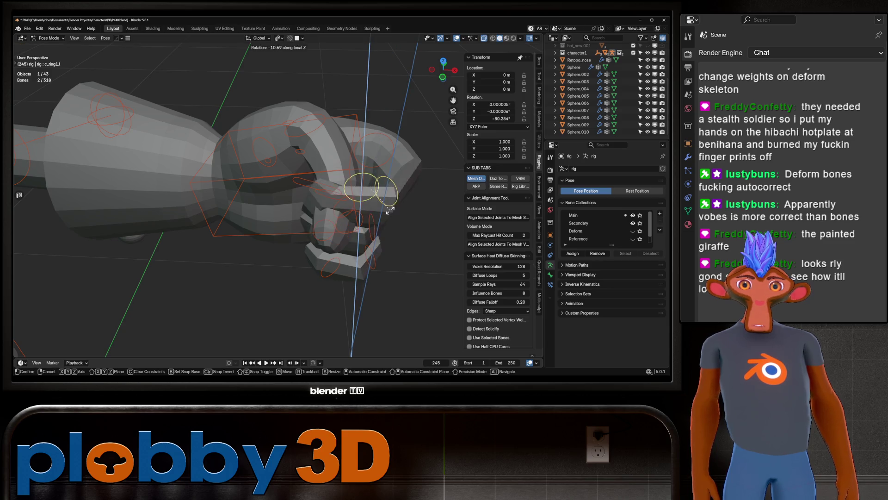
click(390, 210)
mouse_move(390, 209)
middle_down()
mouse_move(352, 199)
mouse_move(250, 208)
mouse_move(324, 199)
middle_up()
Step: Select all the hand's finger bones and clear their rotations with Alt+R so the fingers straighten
click(333, 198)
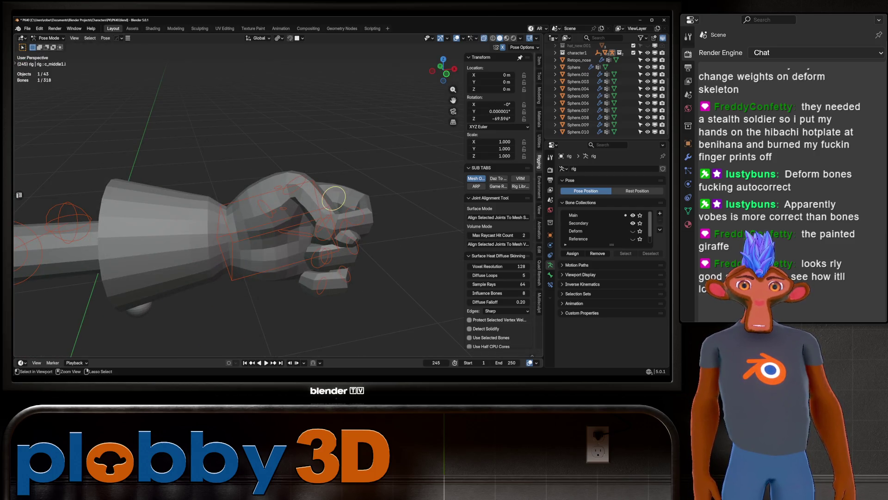
click(294, 185)
key(alt+r)
key(a)
key(alt+r)
mouse_move(231, 208)
middle_down()
mouse_move(268, 195)
mouse_move(250, 199)
middle_up()
scroll(232, 208, up, 3)
key(Tab)
scroll(231, 208, down, 4)
scroll(232, 208, up, 5)
key(Tab)
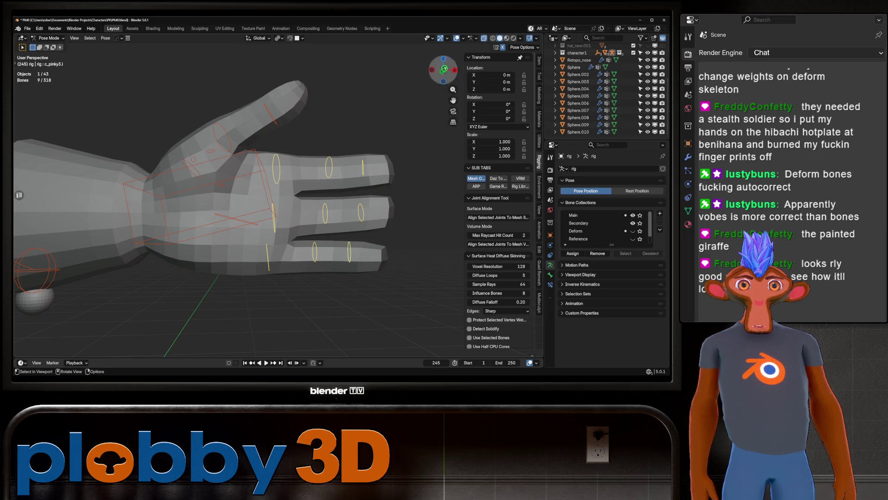
Step: Put the Hand - Stylized mesh in Weight Paint mode showing the c_middle3.l weights
key(ctrl+Tab)
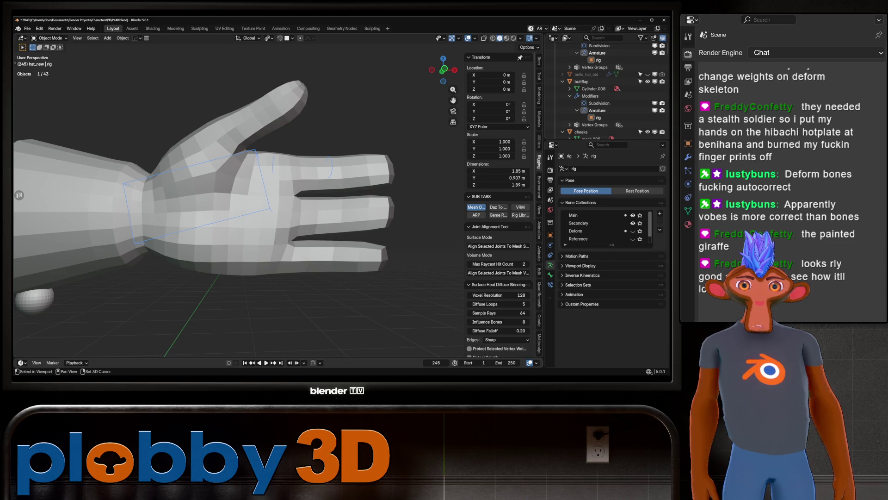
click(153, 194)
key(ctrl+Tab)
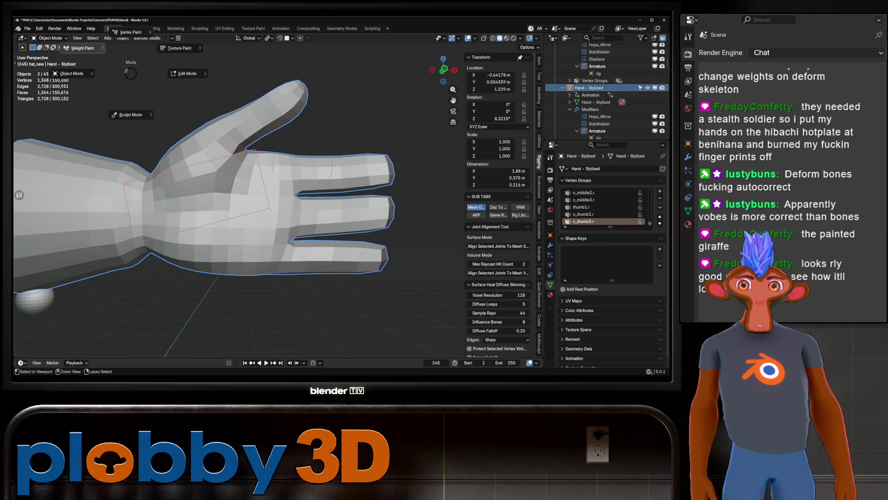
click(82, 47)
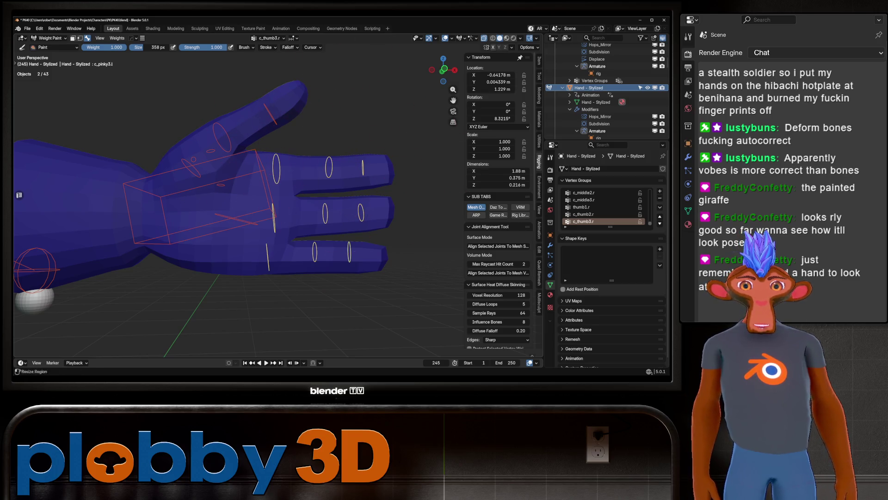
click(464, 38)
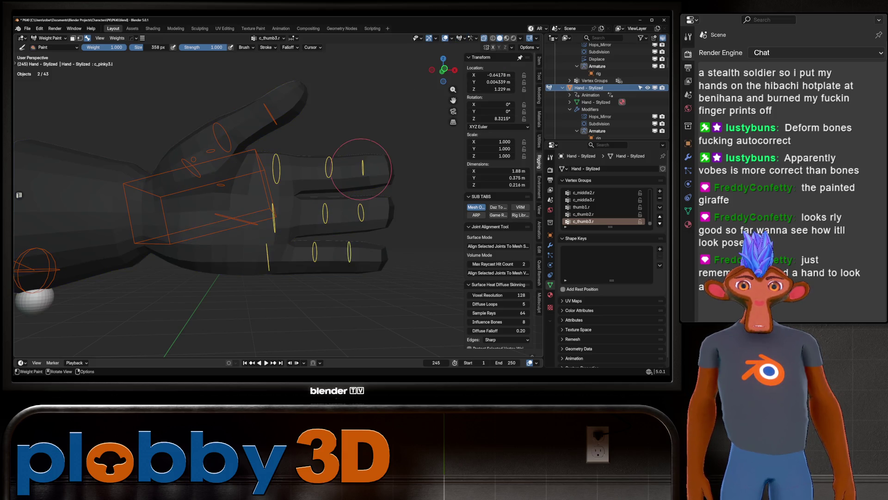
ctrl+click(362, 169)
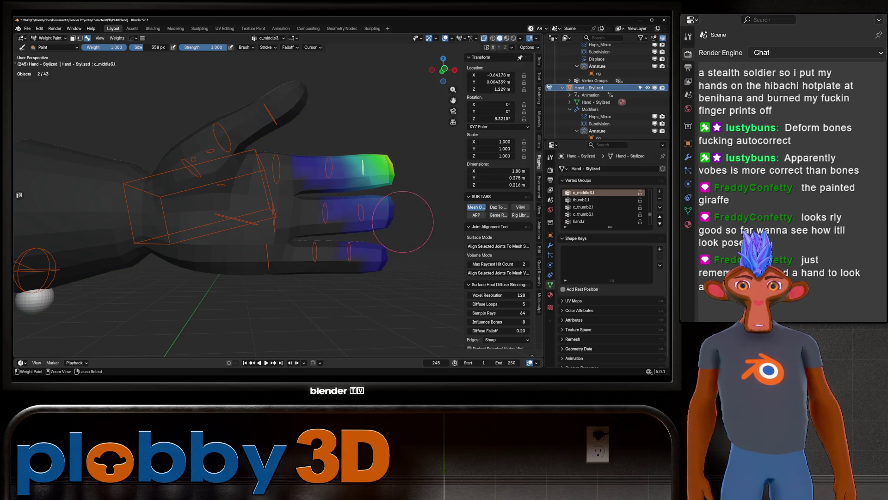
Step: Inspect the finger weights from several angles, then toggle the hand mesh into Edit Mode and back
scroll(378, 207, down, 3)
middle_drag(370, 206, 375, 217)
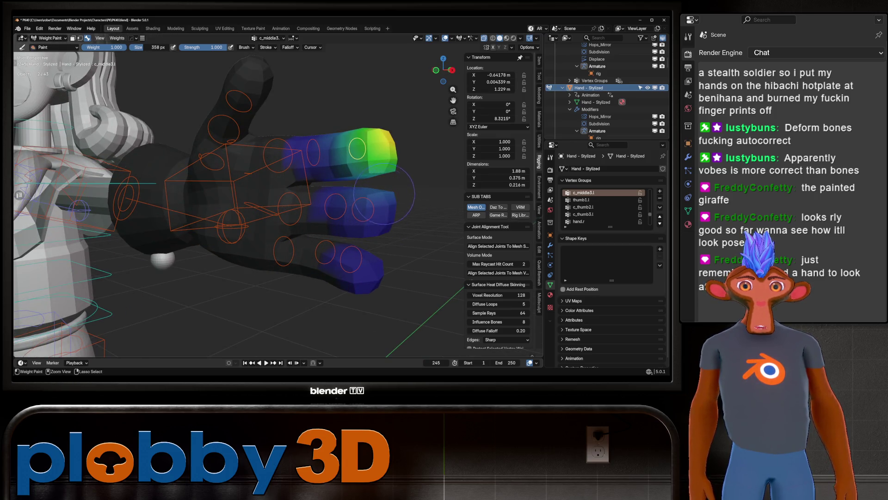
scroll(323, 203, up, 3)
mouse_move(296, 213)
middle_down()
mouse_move(269, 219)
mouse_move(296, 222)
middle_up()
scroll(269, 219, down, 3)
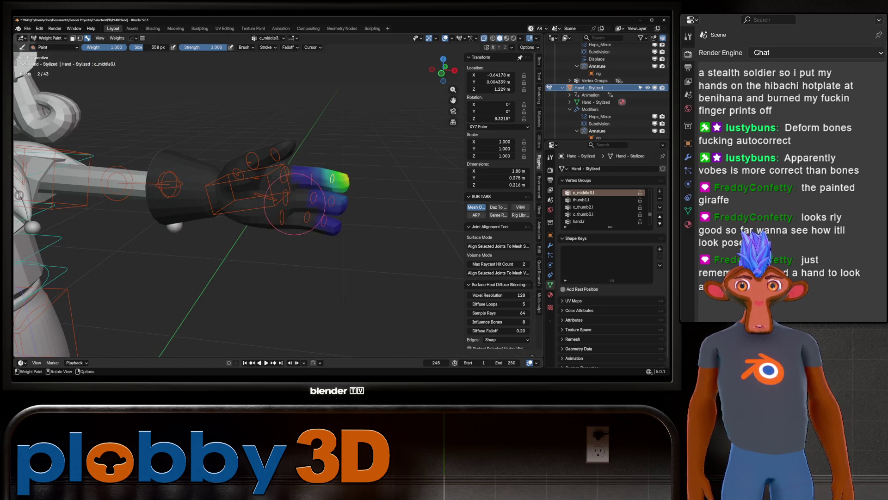
scroll(326, 228, up, 3)
key(alt+q)
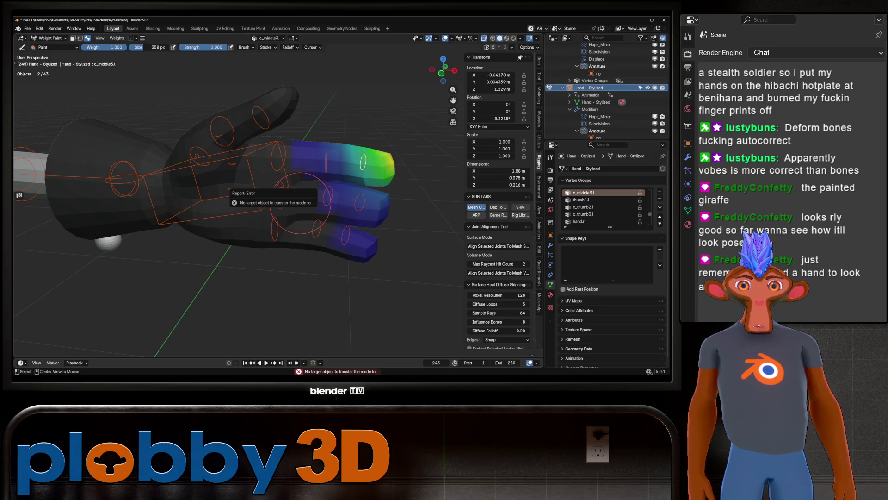
key(Tab)
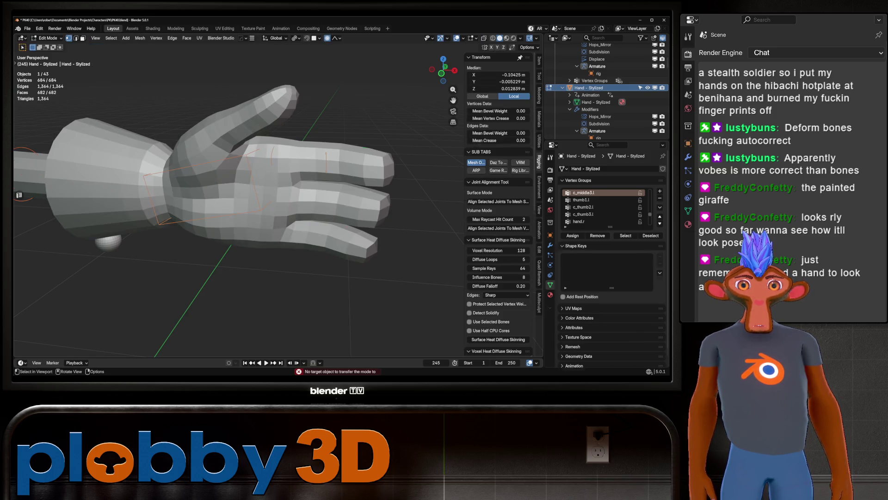
key(Tab)
Step: Display the c_ring3.l weights on the ring finger and hide the rigging add-on panels
ctrl+click(296, 216)
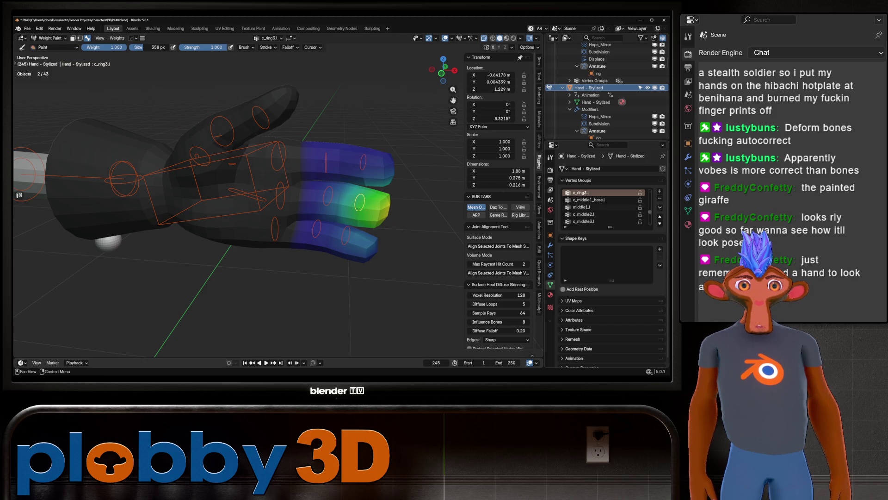
scroll(602, 206, up, 3)
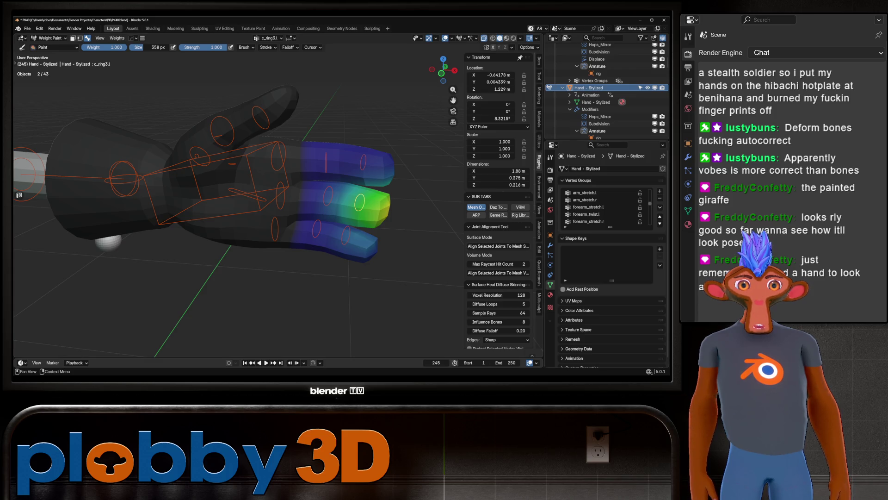
scroll(612, 257, down, 1)
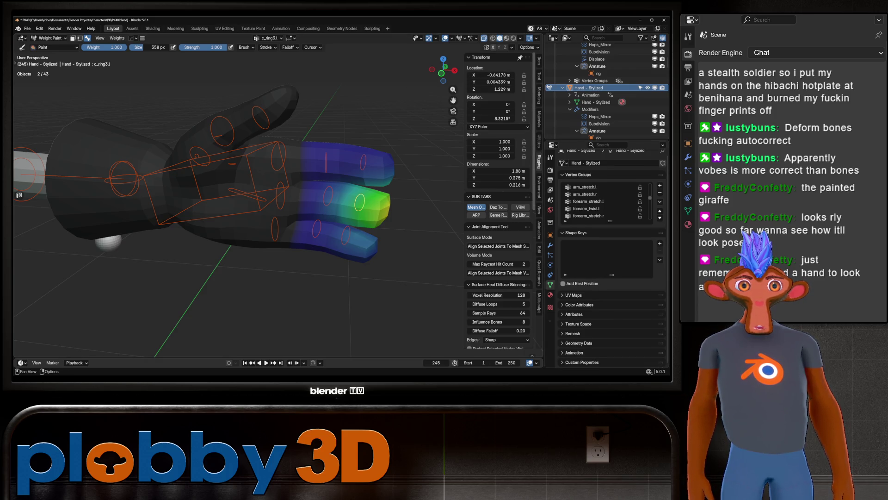
click(539, 60)
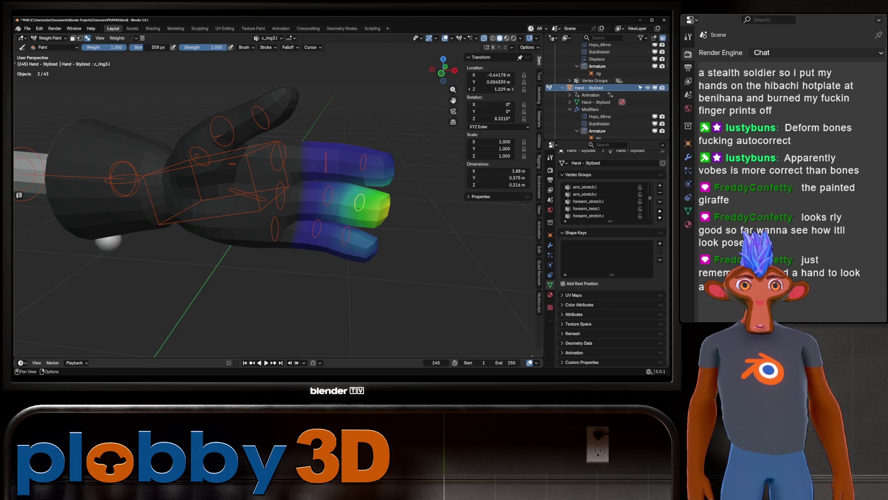
scroll(232, 157, down, 5)
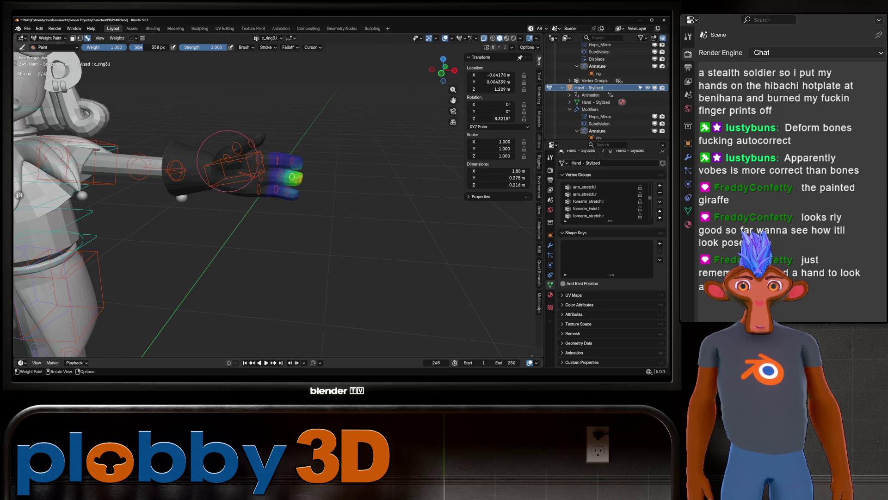
scroll(225, 150, up, 5)
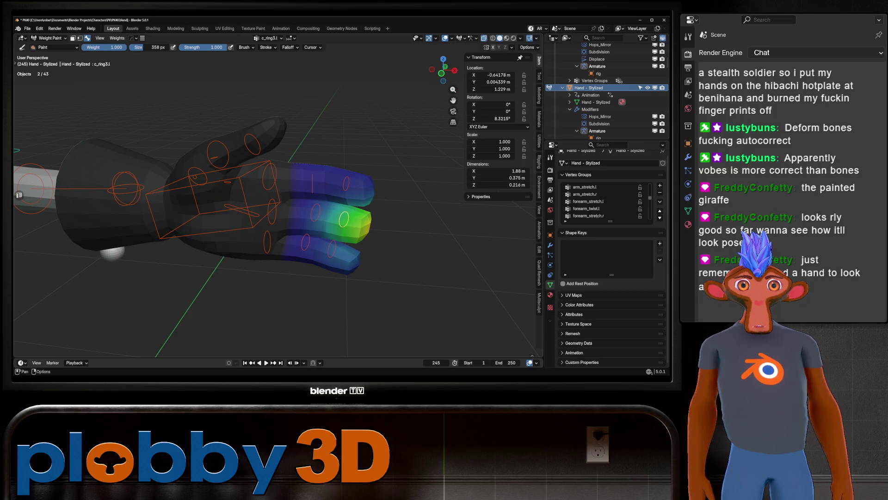
Step: Switch the displayed weights to c_pinky1.l, then to the pinky tip group c_pinky3.l
click(464, 38)
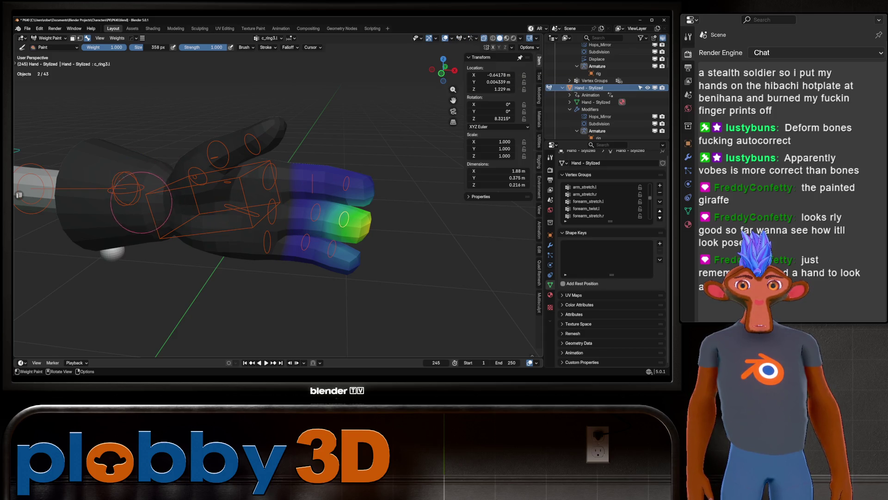
ctrl+click(267, 241)
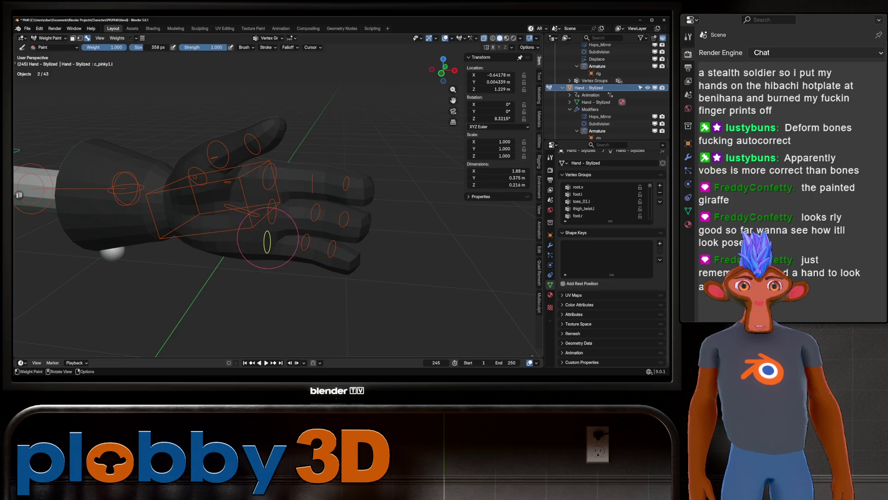
ctrl+click(331, 252)
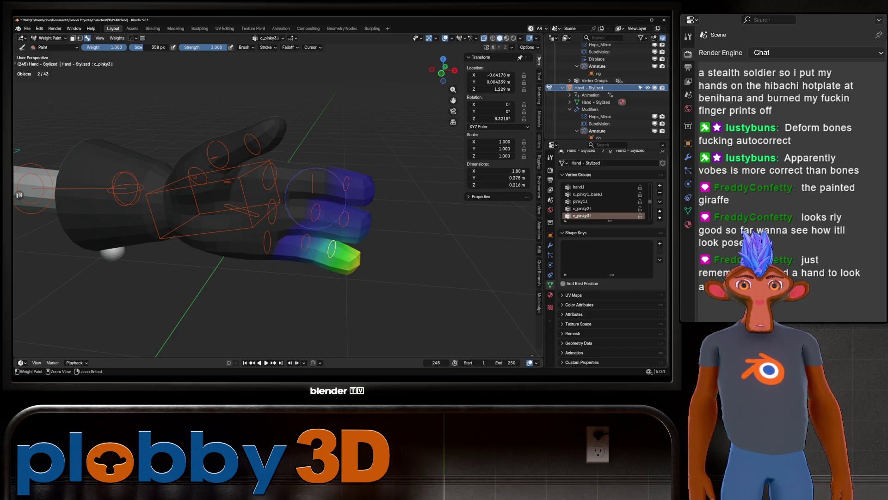
mouse_move(327, 223)
middle_down()
mouse_move(335, 171)
mouse_move(314, 176)
middle_up()
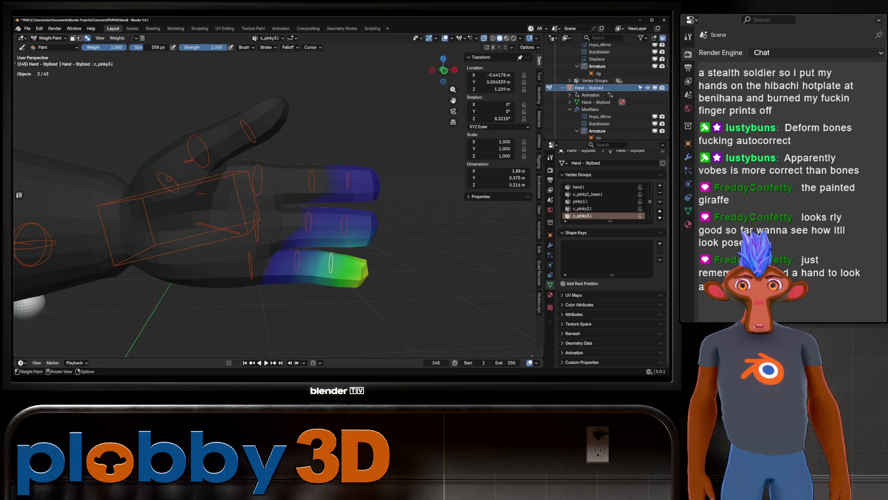
click(100, 37)
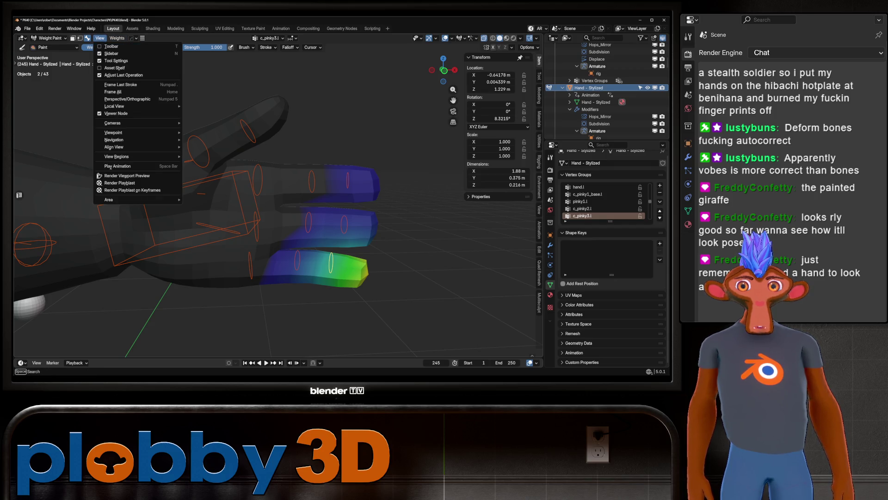
key(Escape)
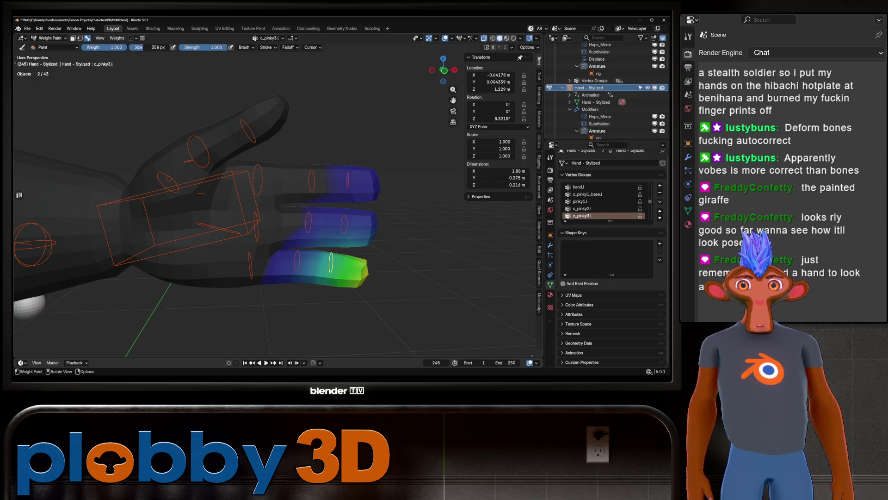
click(245, 47)
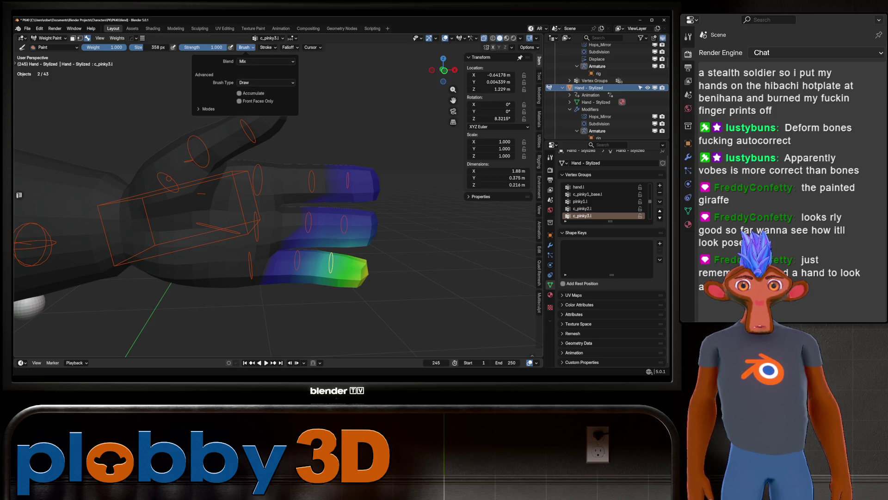
click(267, 47)
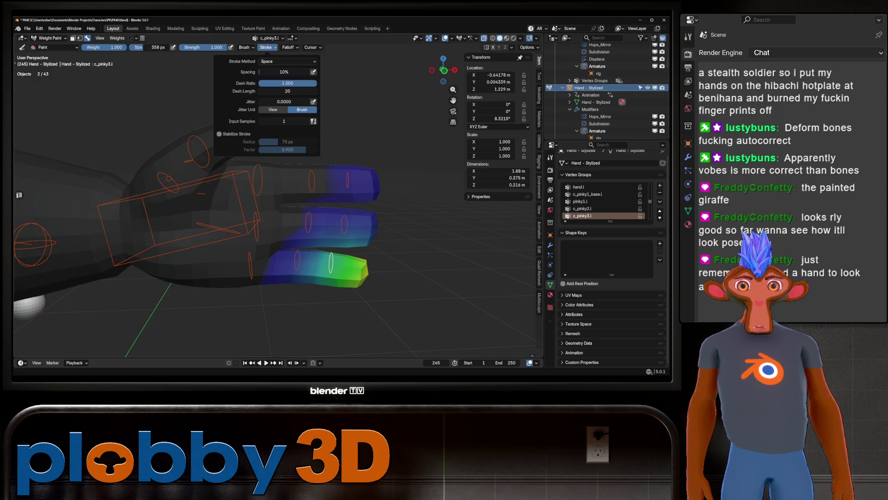
click(290, 47)
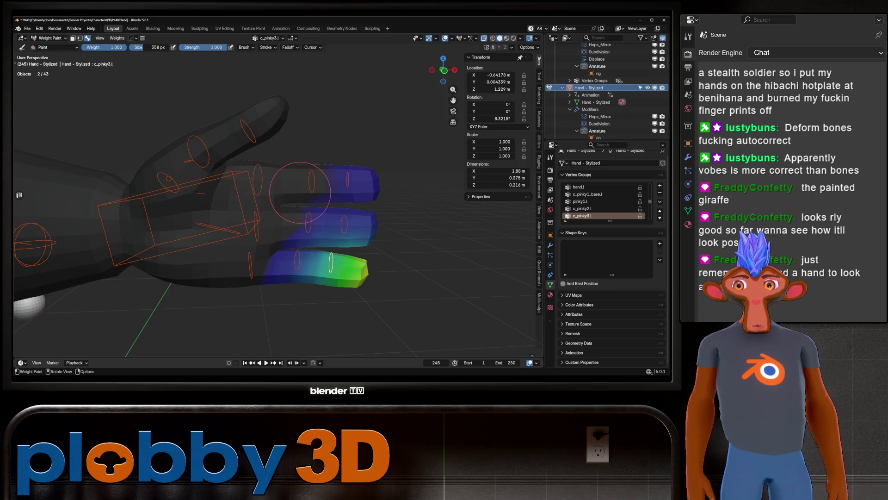
scroll(300, 191, down, 10)
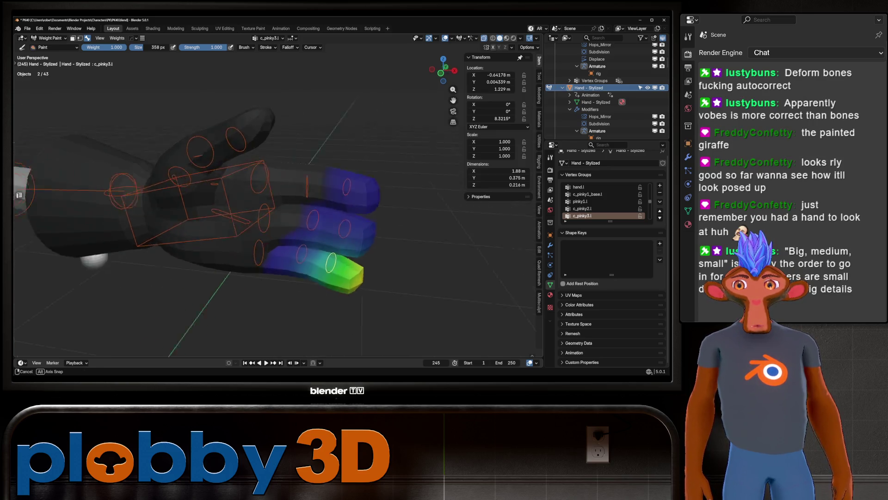
middle_drag(300, 191, 292, 197)
scroll(291, 197, up, 4)
mouse_move(371, 193)
middle_down()
mouse_move(311, 185)
mouse_move(337, 134)
middle_up()
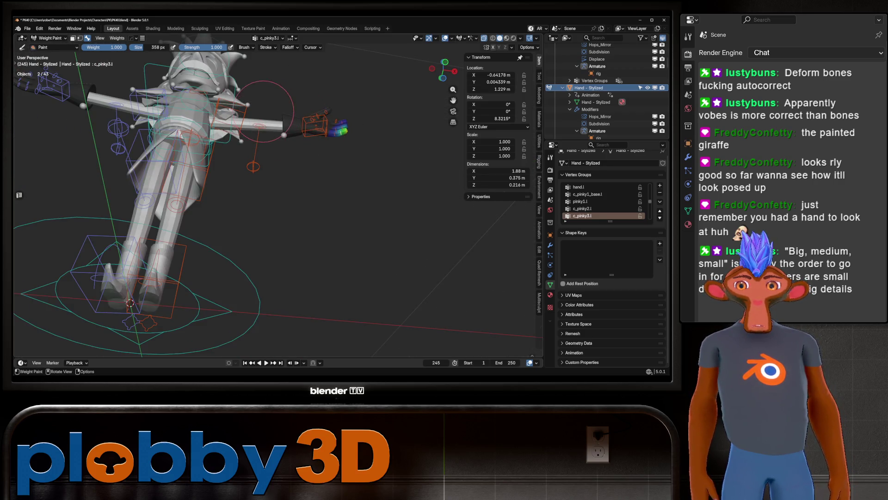
Step: View the character from the front and switch from Weight Paint back to Object Mode
key(KP_1)
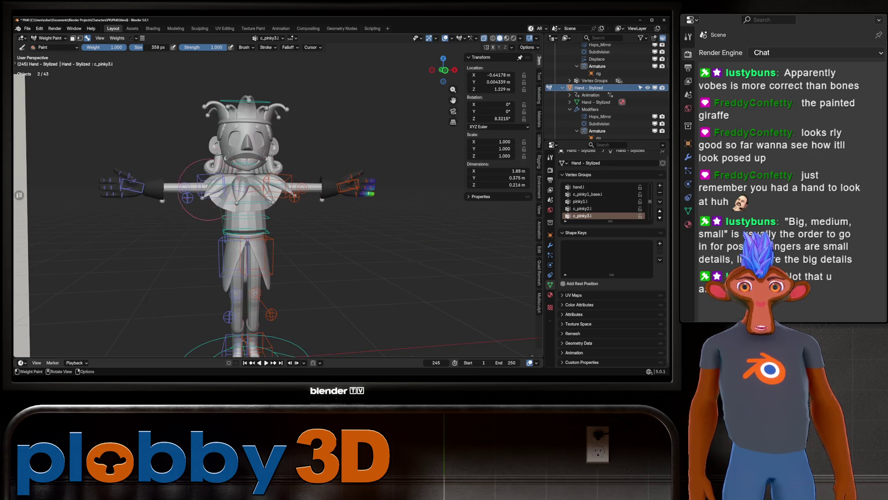
scroll(374, 204, up, 6)
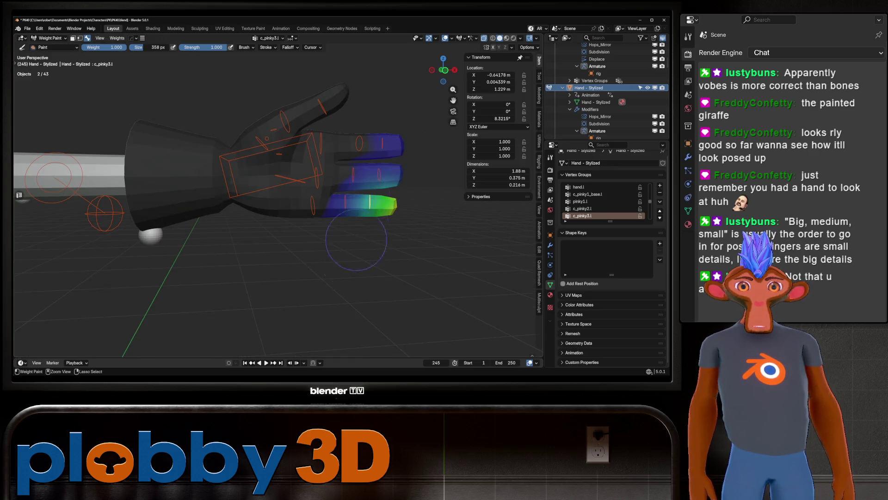
scroll(355, 240, down, 6)
drag(42, 199, 21, 194)
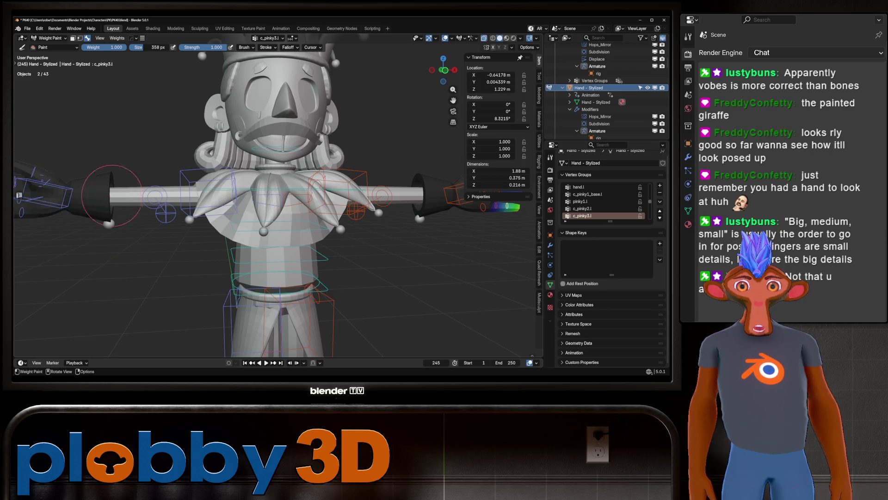
scroll(255, 211, down, 5)
middle_drag(250, 180, 254, 211)
key(ctrl+Tab)
click(195, 211)
mouse_move(194, 211)
middle_down()
mouse_move(197, 194)
mouse_move(198, 218)
middle_up()
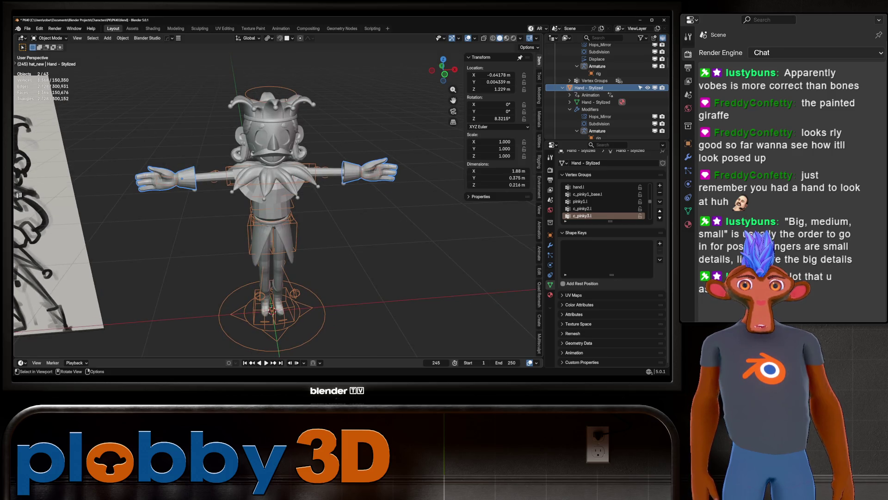
Step: Set the Hand - Stylized origin to its geometry and frame the hand in the view
click(588, 87)
right_click(241, 206)
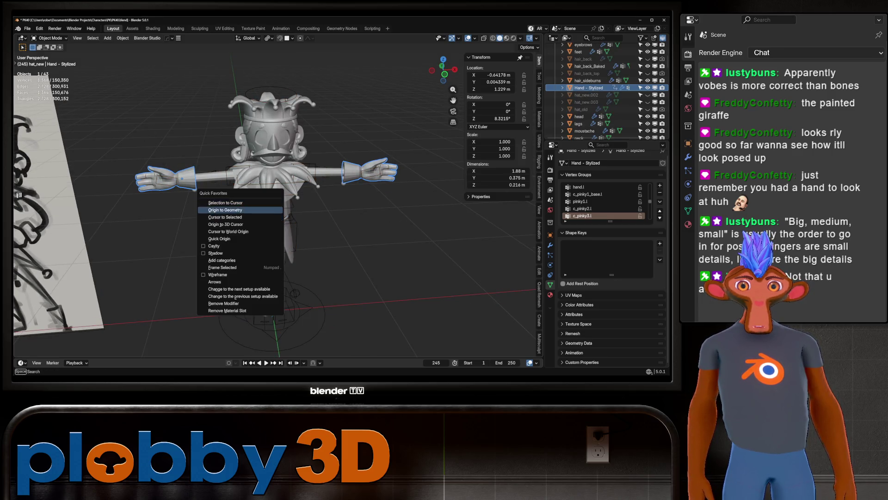
click(324, 255)
middle_drag(199, 218, 222, 215)
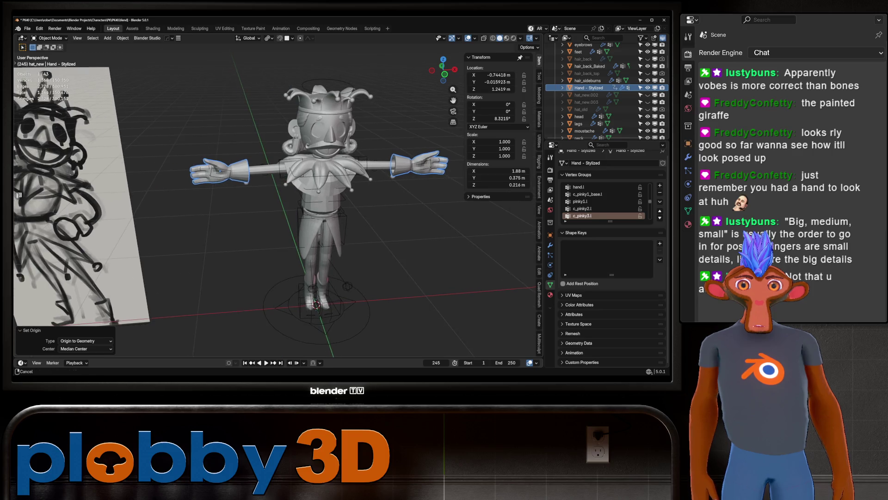
click(550, 244)
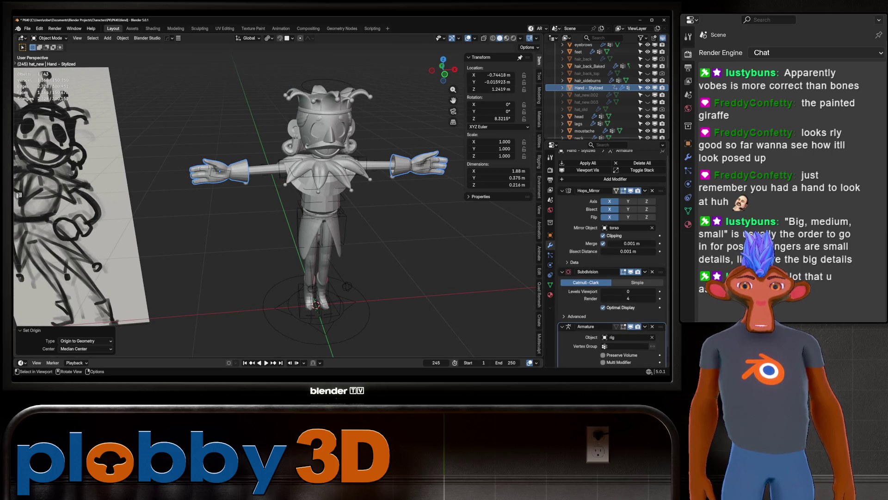
middle_drag(324, 231, 324, 204)
key(KP_Decimal)
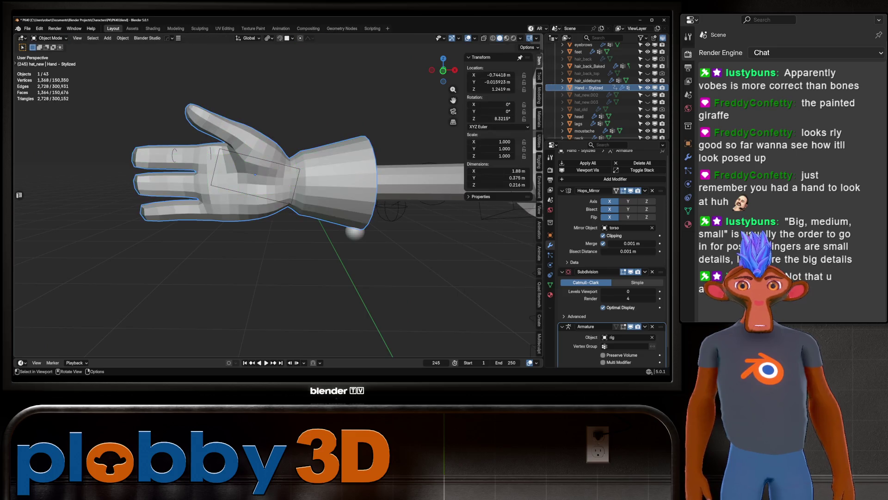
Step: Add the rig to the selection while keeping the hand as the active object
key(alt+z)
key(alt+z)
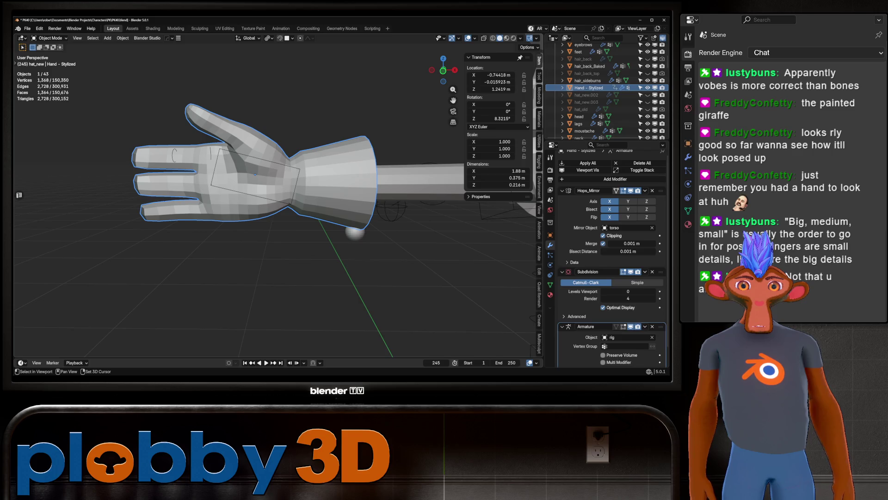
key(shift+bracketleft)
key(shift+bracketright)
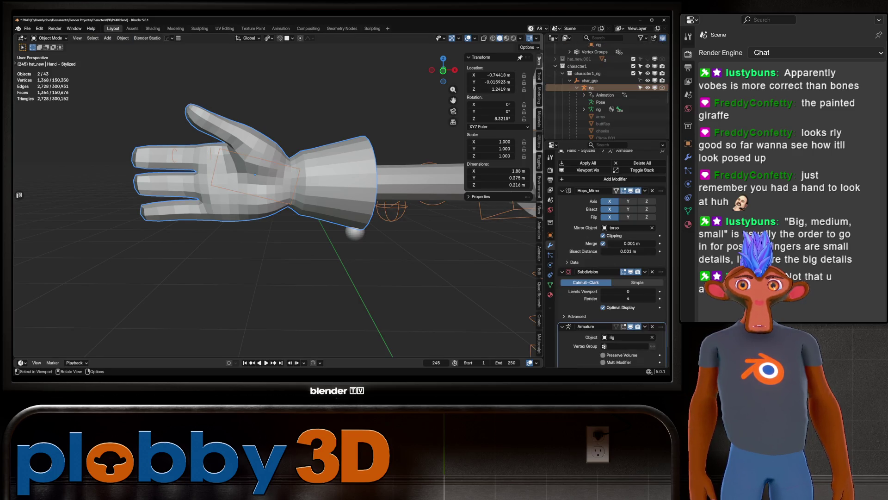
key(ctrl+Tab)
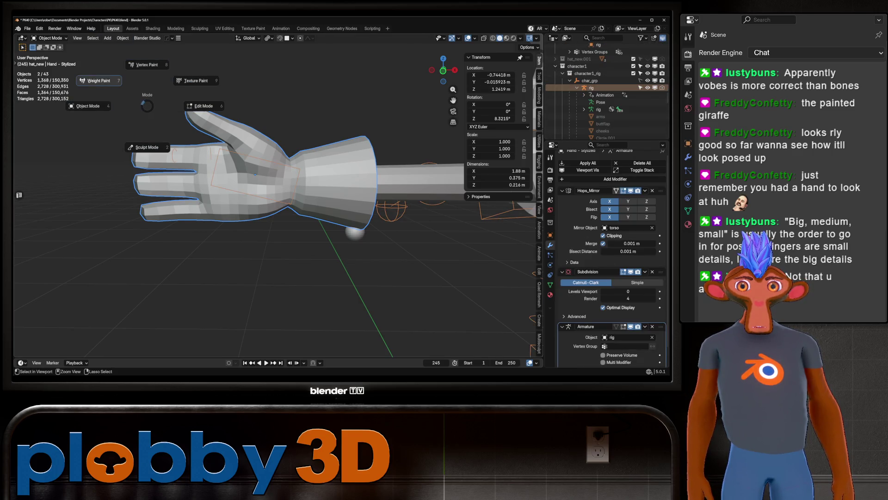
click(100, 81)
ctrl+click(242, 137)
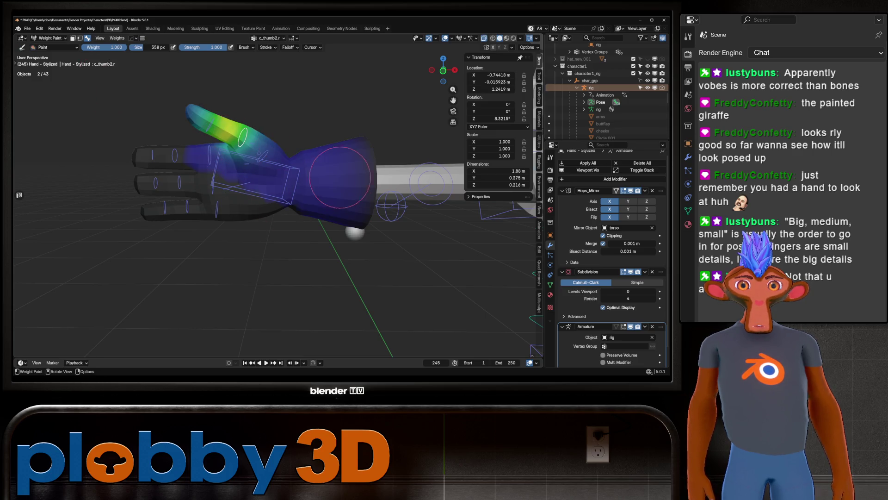
ctrl+click(204, 157)
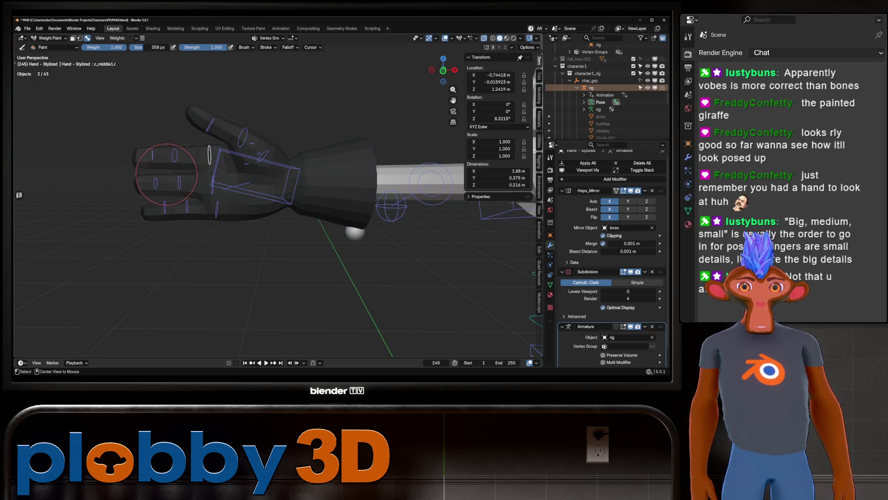
ctrl+click(174, 155)
scroll(172, 154, up, 2)
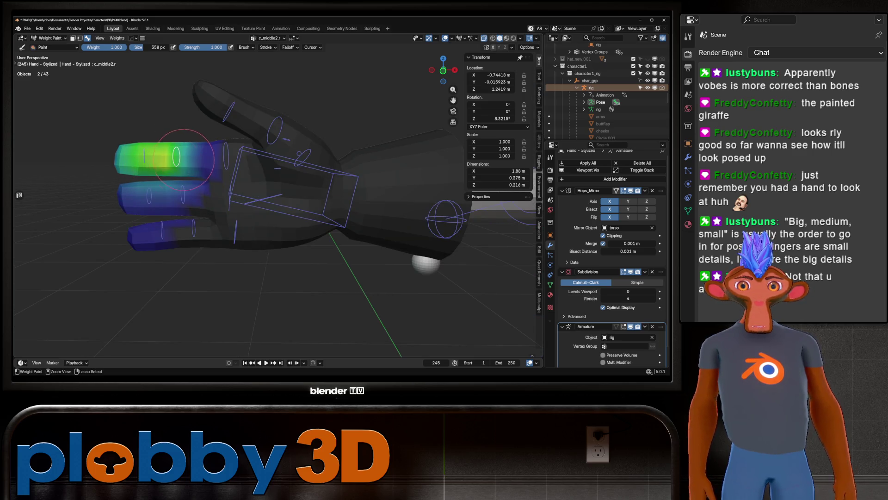
ctrl+click(141, 159)
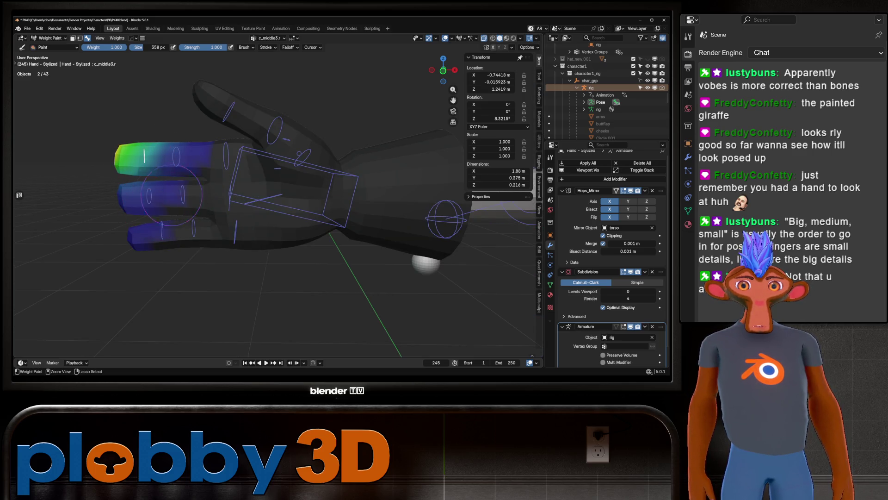
key(KP_1)
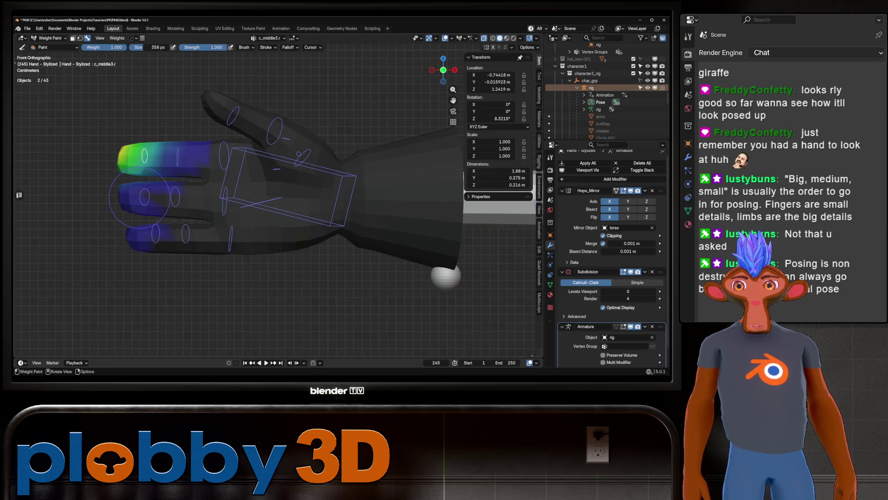
scroll(123, 227, up, 4)
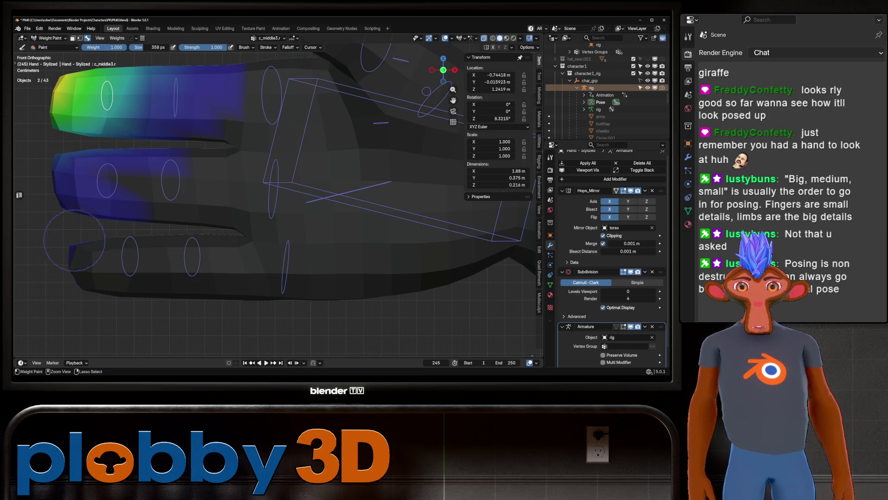
key(ctrl+Tab)
key(Home)
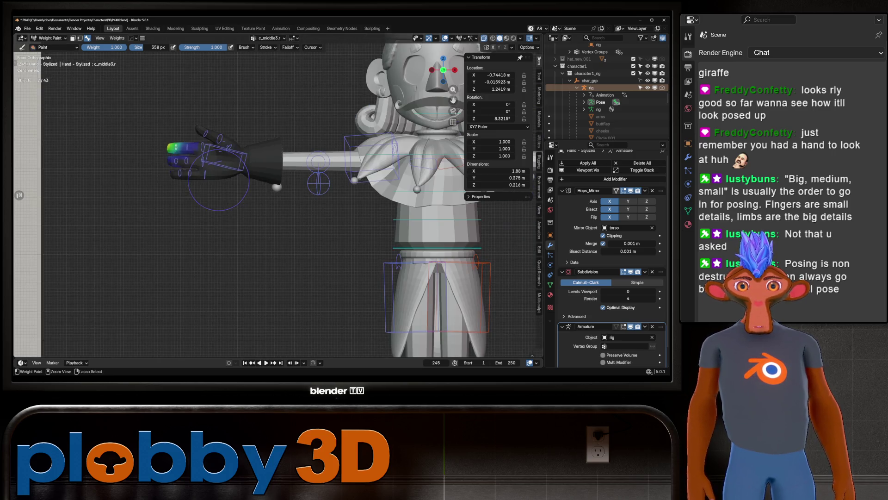
middle_drag(287, 185, 209, 162)
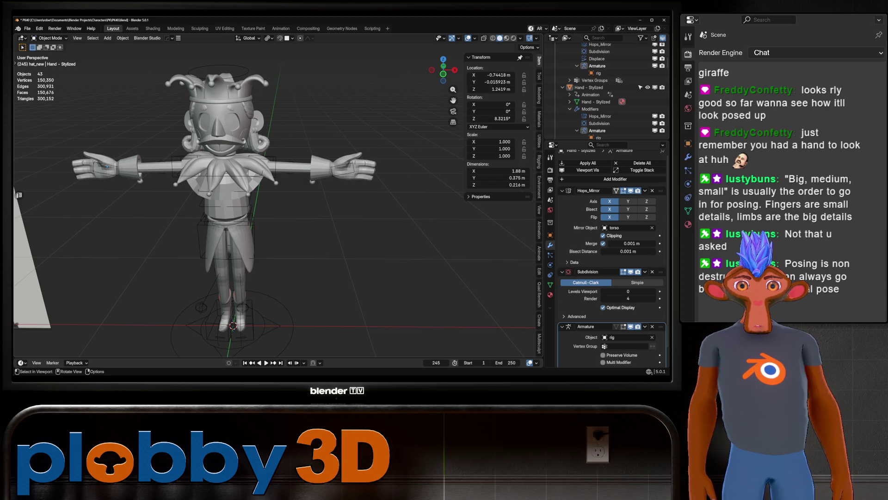
click(592, 88)
key(ctrl+Tab)
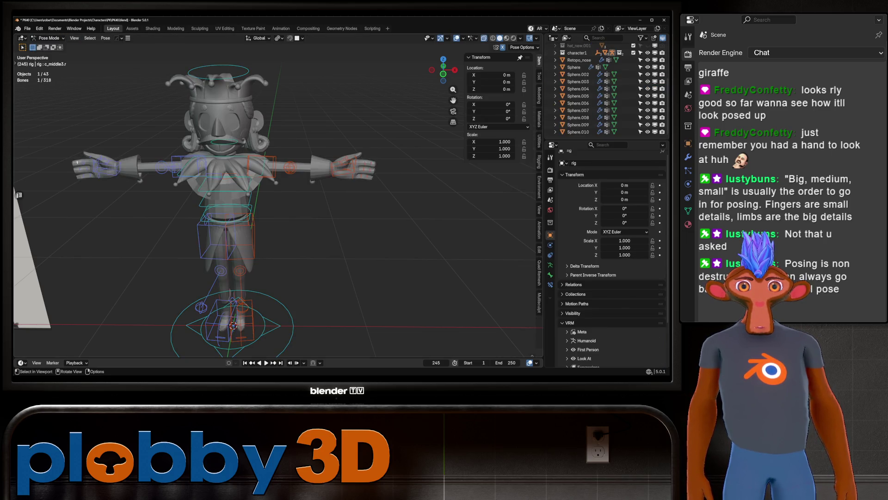
key(KP_1)
scroll(277, 208, down, 5)
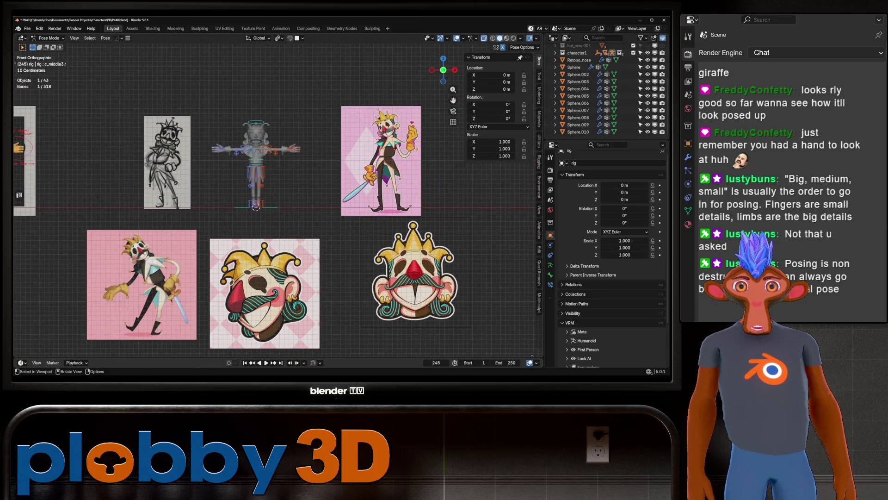
scroll(258, 150, up, 6)
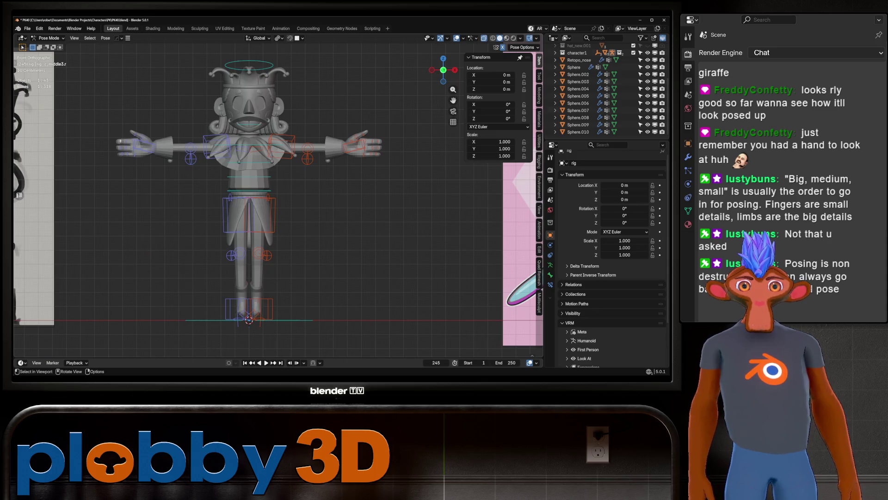
click(355, 146)
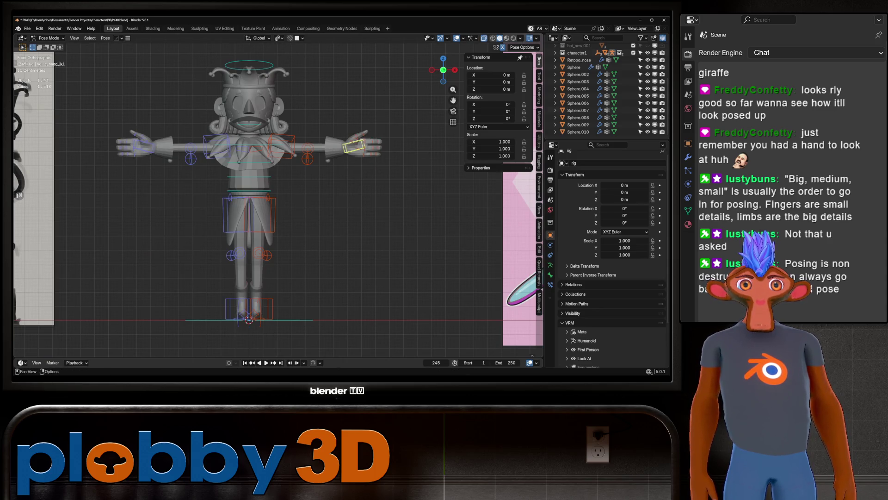
scroll(288, 128, down, 3)
scroll(288, 132, up, 3)
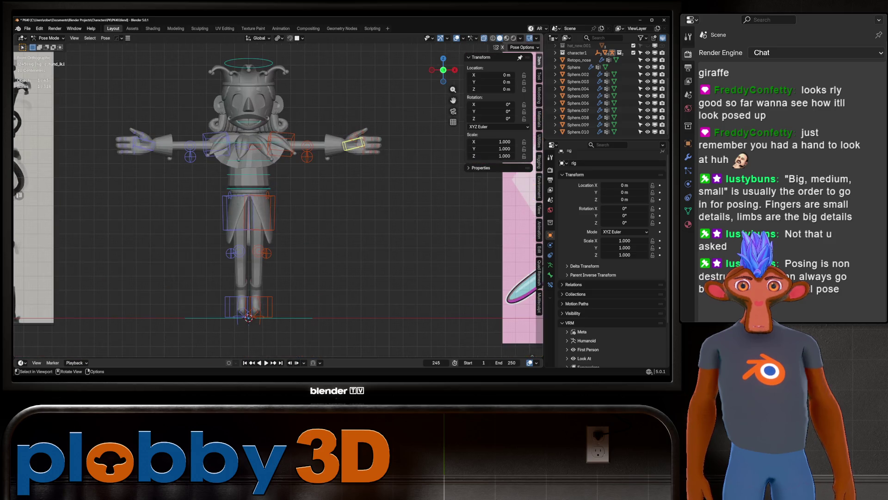
key(g)
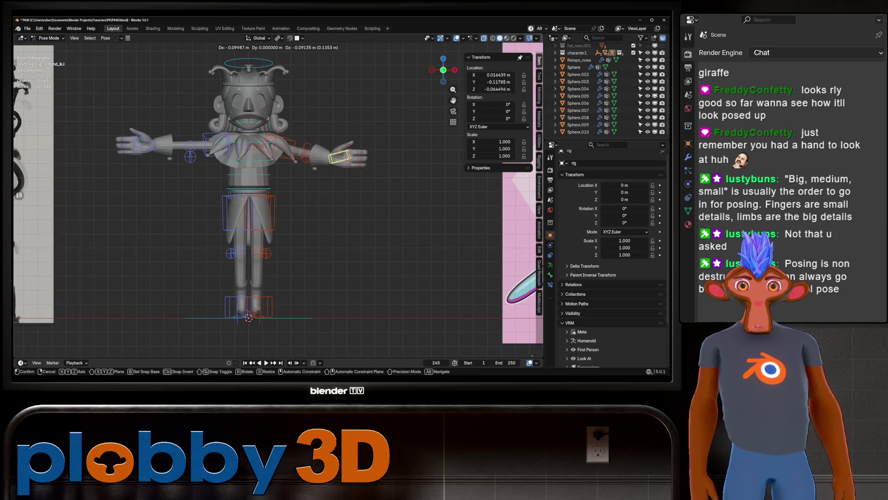
key(Escape)
scroll(250, 173, down, 1)
middle_drag(278, 195, 250, 176)
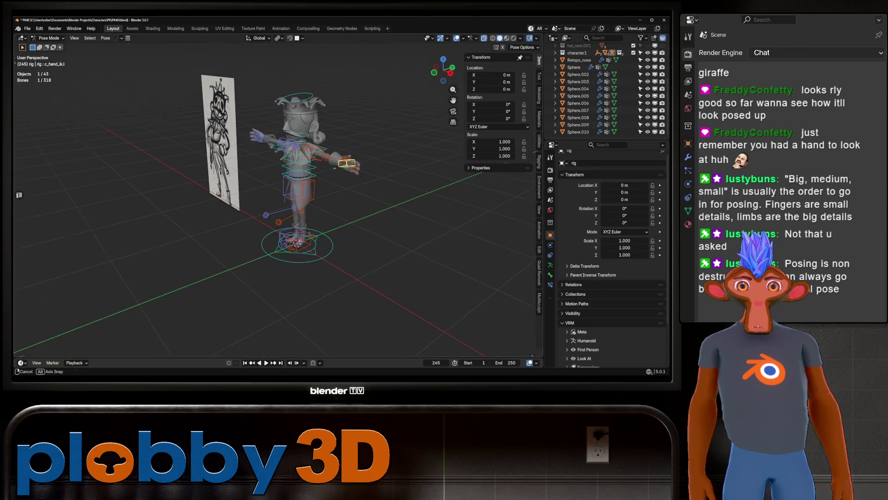
scroll(277, 185, up, 5)
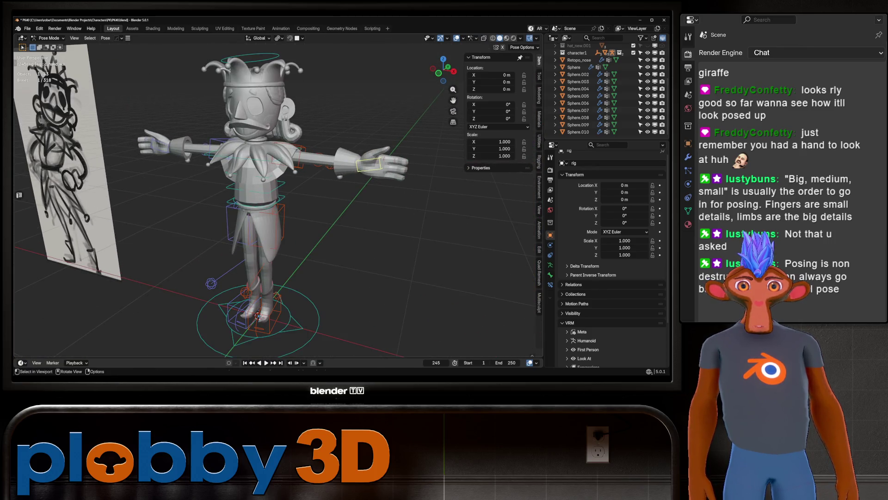
key(g)
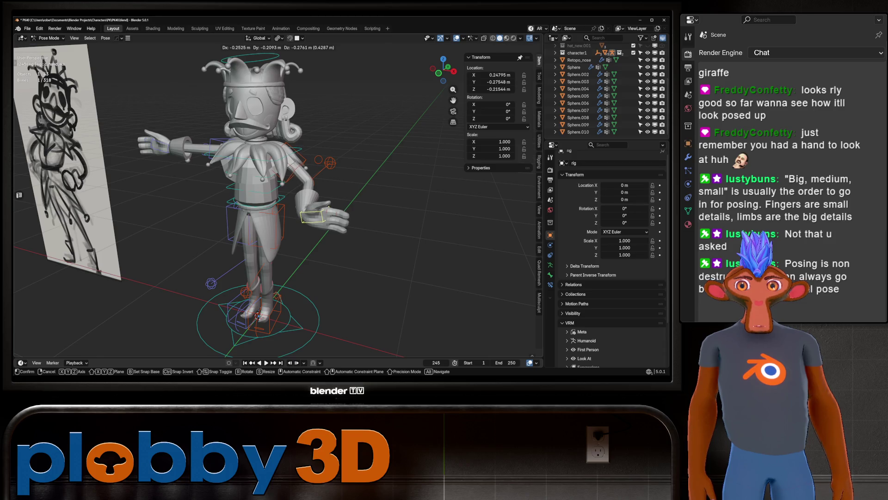
key(Return)
key(r)
key(z)
click(286, 253)
middle_drag(286, 253, 375, 203)
key(r)
key(y)
key(y)
key(x)
key(x)
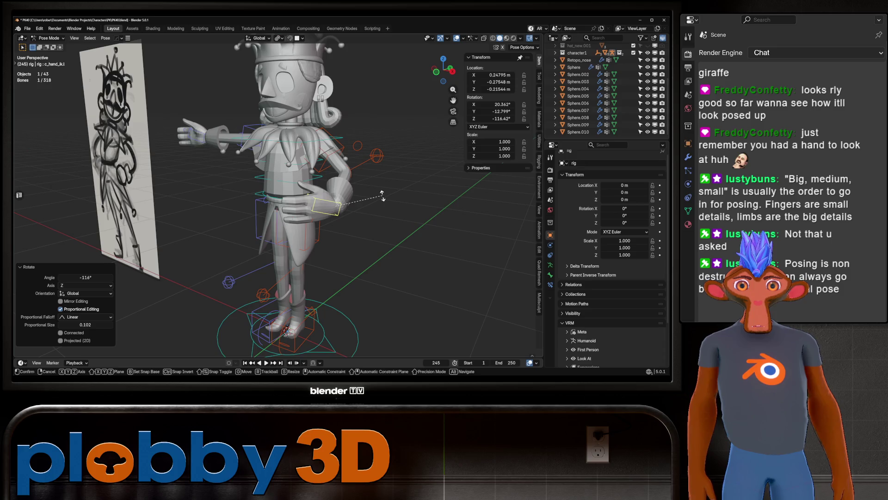
click(382, 155)
mouse_move(383, 155)
middle_down()
mouse_move(371, 234)
mouse_move(370, 166)
mouse_move(361, 208)
mouse_move(344, 350)
middle_up()
key(g)
click(370, 233)
key(KP_1)
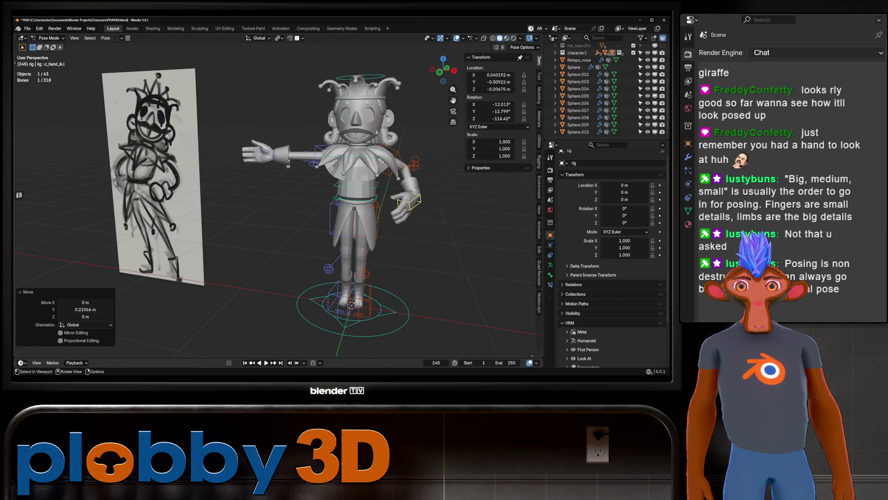
scroll(354, 208, up, 2)
key(g)
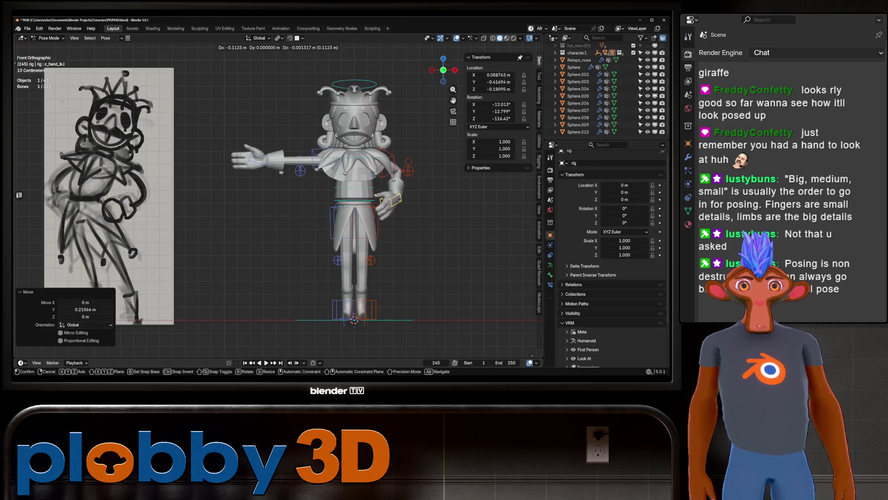
key(Return)
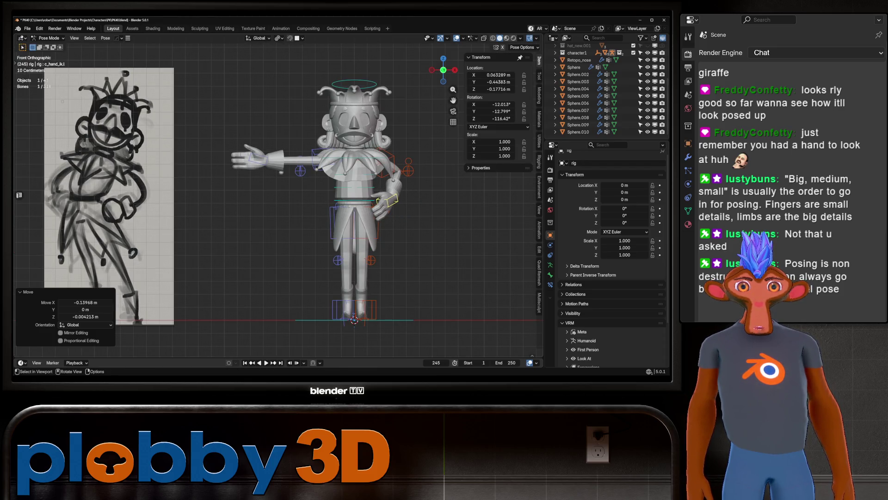
key(ctrl+z)
key(ctrl+z)
key(ctrl+z)
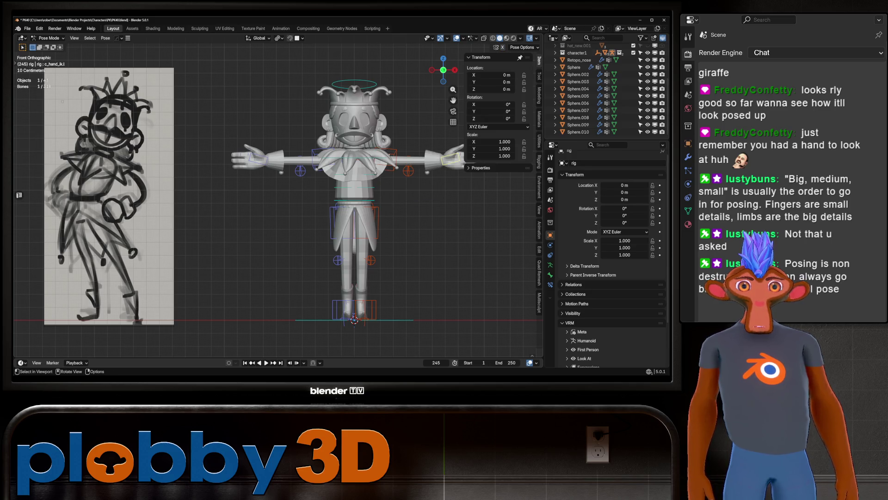
shift+middle_drag(278, 208, 258, 203)
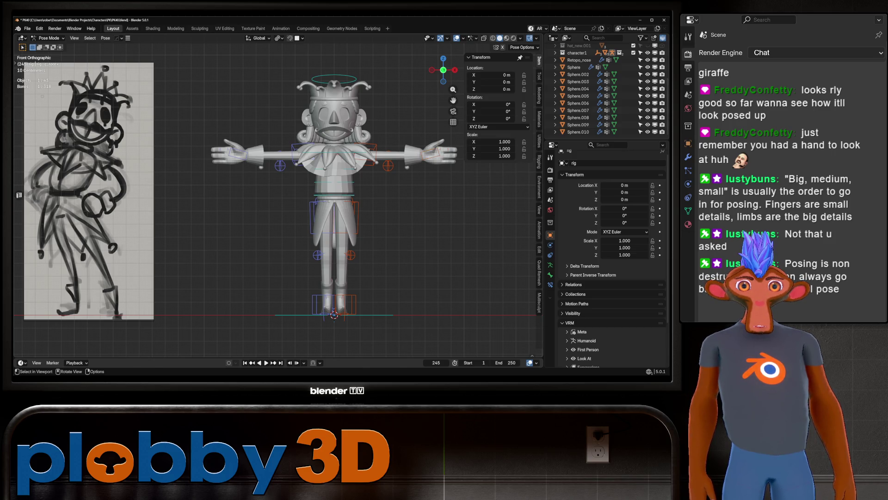
Step: Turn the torso about −12° around the vertical axis, leaving the waist control unmoved
key(r)
key(z)
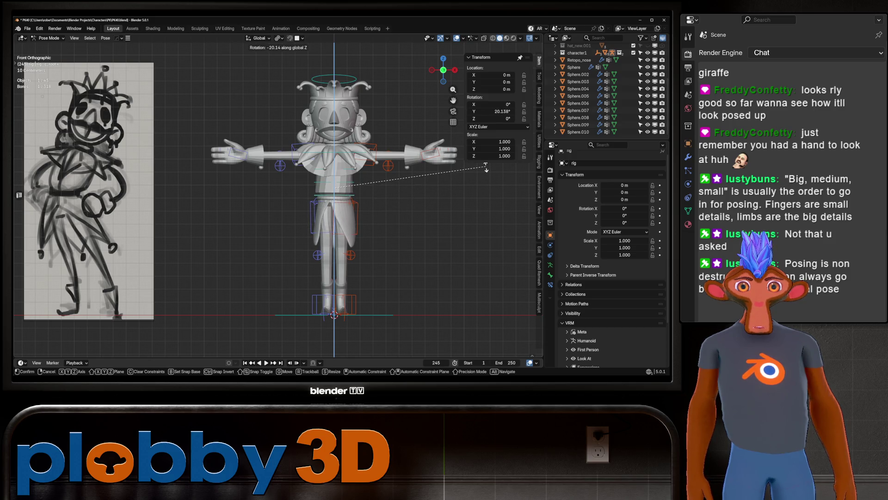
key(Escape)
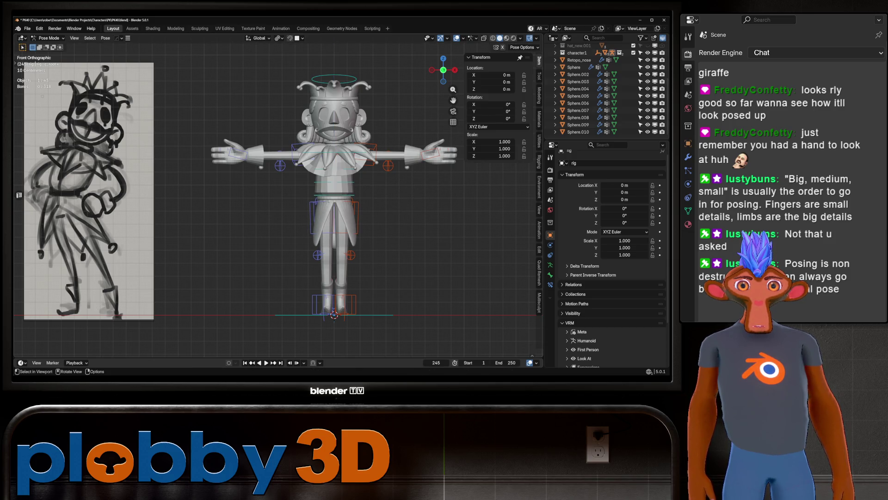
key(r)
key(z)
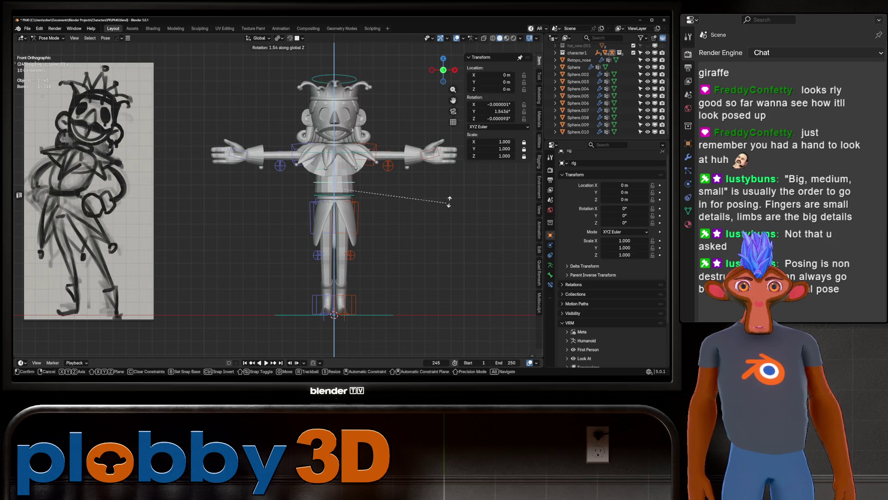
click(478, 174)
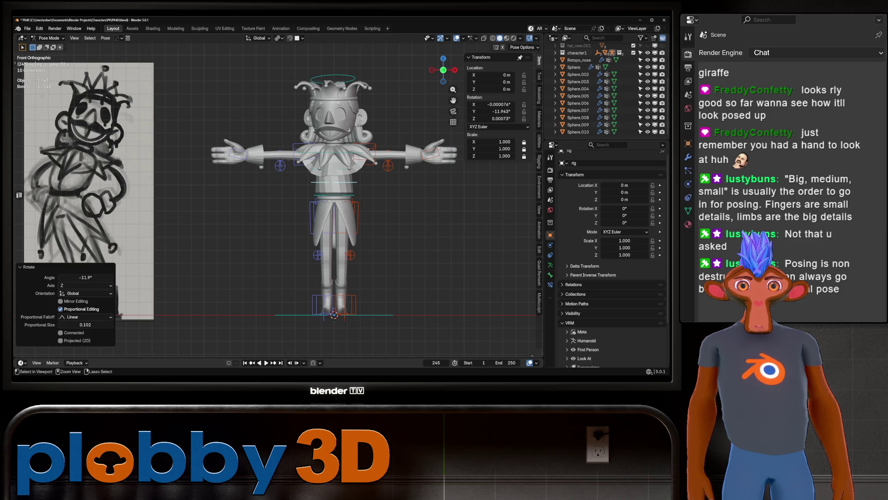
scroll(333, 194, up, 2)
mouse_move(334, 194)
middle_down()
mouse_move(269, 199)
mouse_move(336, 199)
middle_up()
scroll(336, 199, up, 6)
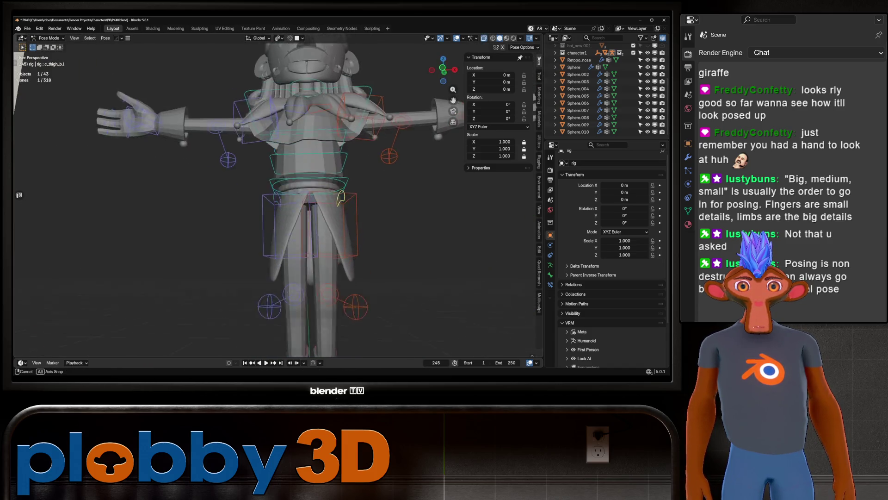
click(324, 171)
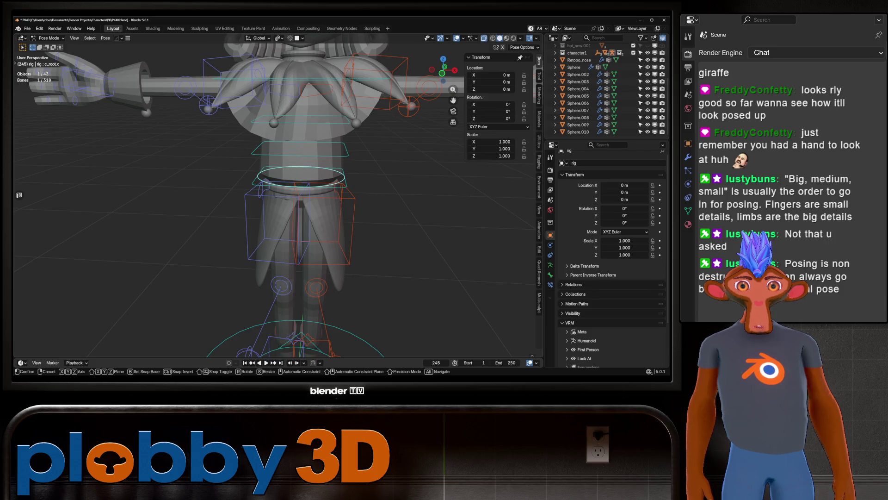
key(g)
key(Escape)
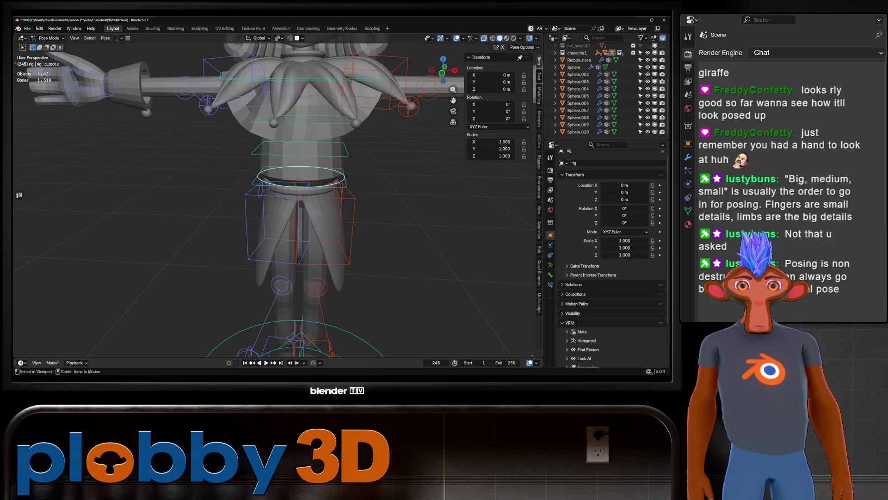
Step: Select the master root control and, in front view, turn the whole rig −13° around Z
scroll(257, 174, down, 5)
click(314, 293)
middle_drag(314, 292, 316, 297)
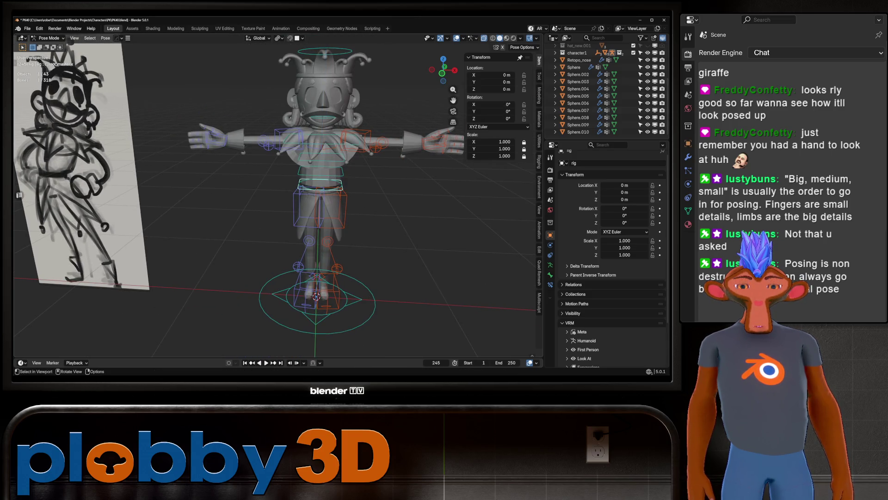
key(KP_1)
mouse_move(387, 186)
shift+middle_down()
mouse_move(391, 199)
mouse_move(412, 201)
shift+middle_up()
key(r)
key(z)
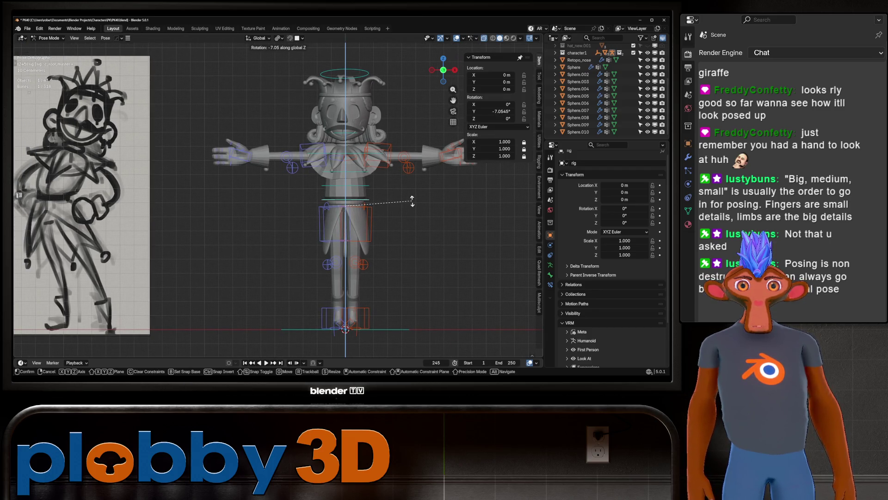
click(422, 191)
Step: Tilt the whole rig about −9.5° on X and nudge its vertical-axis turn slightly
key(r)
key(x)
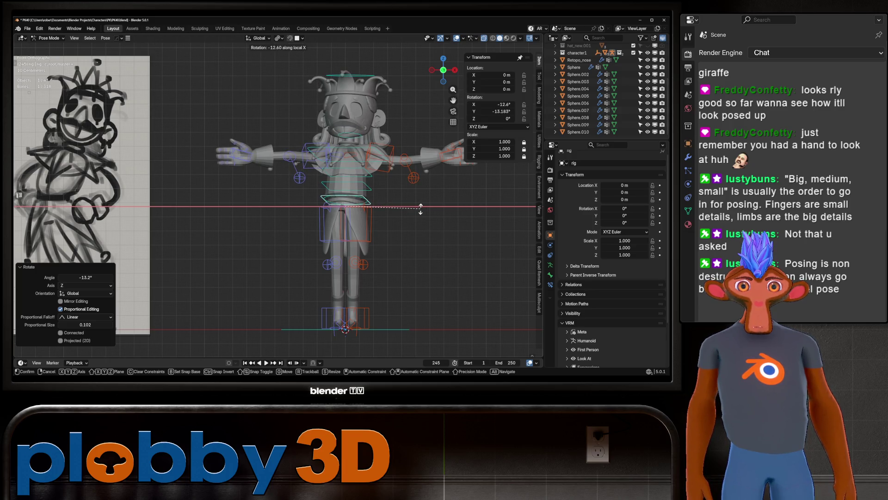
click(419, 208)
key(r)
key(z)
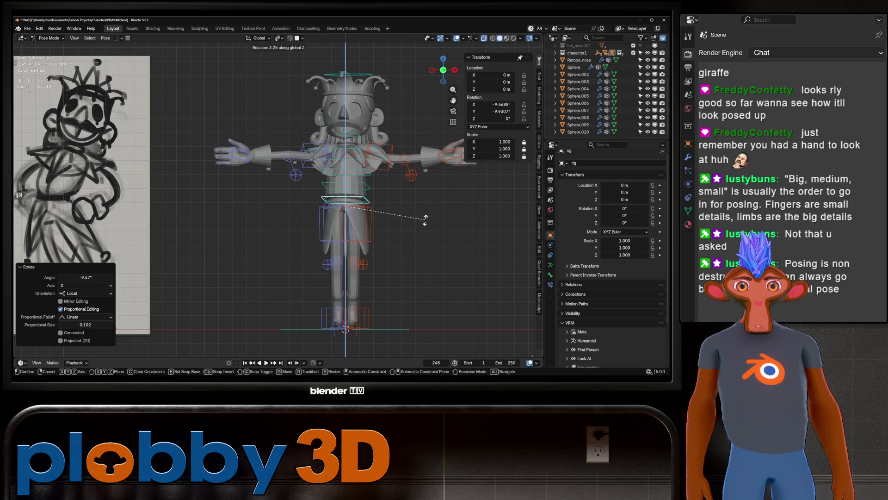
click(440, 215)
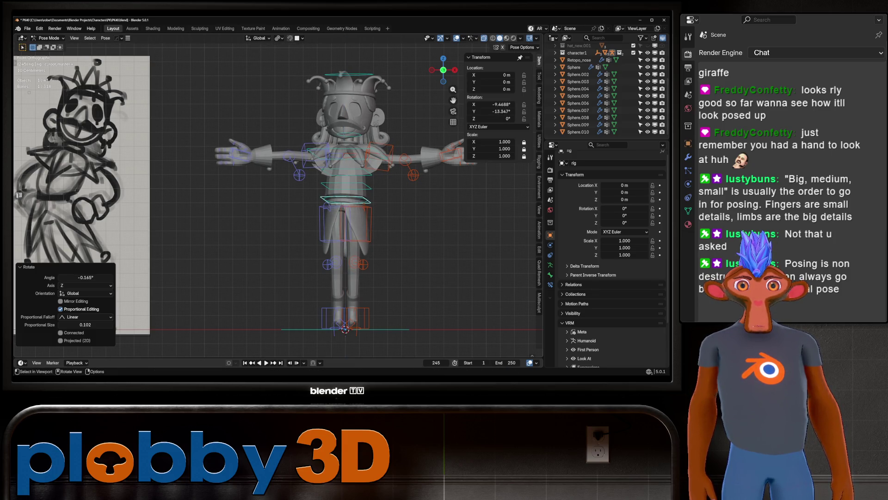
mouse_move(440, 215)
shift+middle_down()
mouse_move(366, 199)
mouse_move(397, 198)
shift+middle_up()
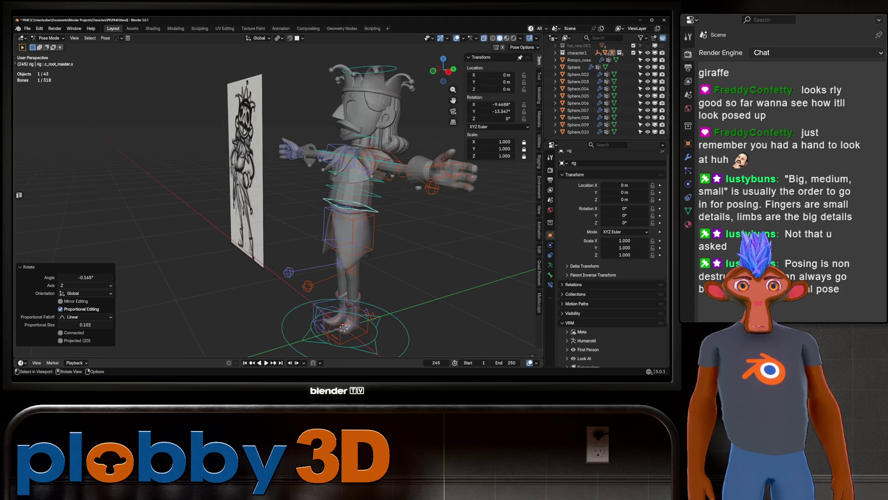
Step: Select c_hand_ik.l, move it toward the hip and turn it about −107° on local Z
click(446, 173)
middle_drag(447, 172, 472, 173)
key(g)
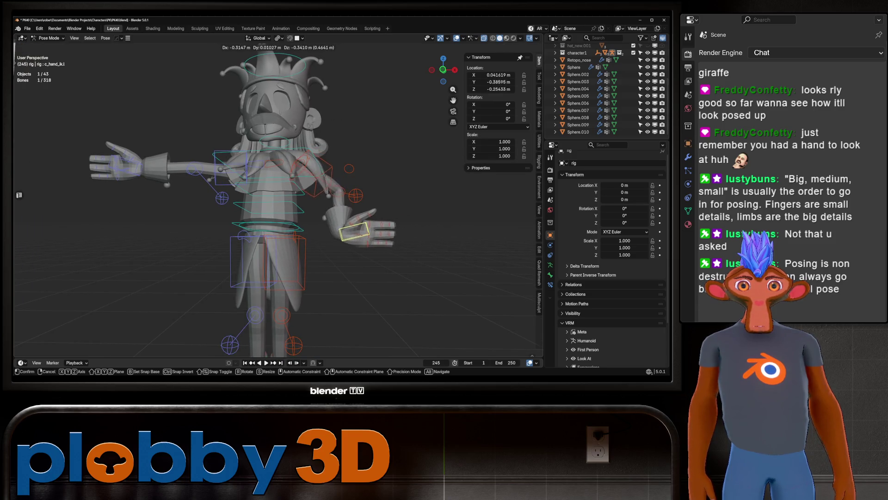
click(356, 250)
key(r)
key(z)
key(z)
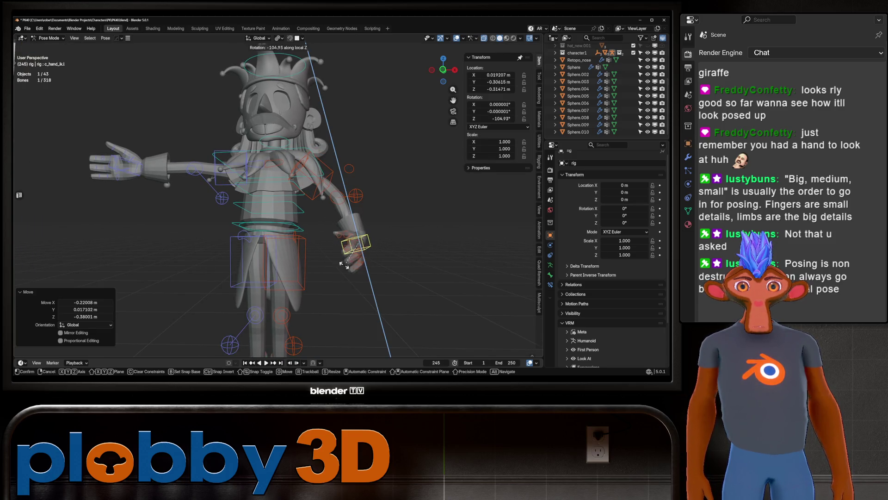
click(344, 265)
middle_drag(345, 265, 320, 345)
Step: Tilt the hand about −56° and refine its rotation to roughly X −36.1°, Y −20.1°, Z −92.9°
key(g)
key(x)
key(x)
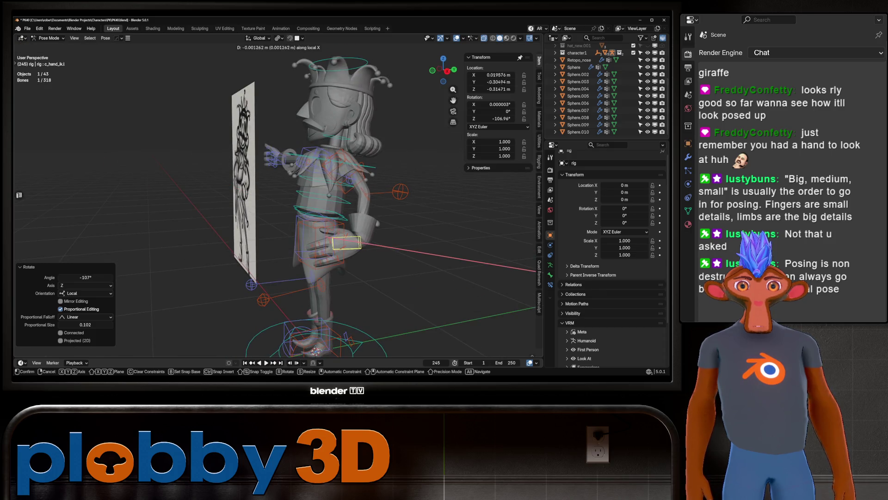
key(r)
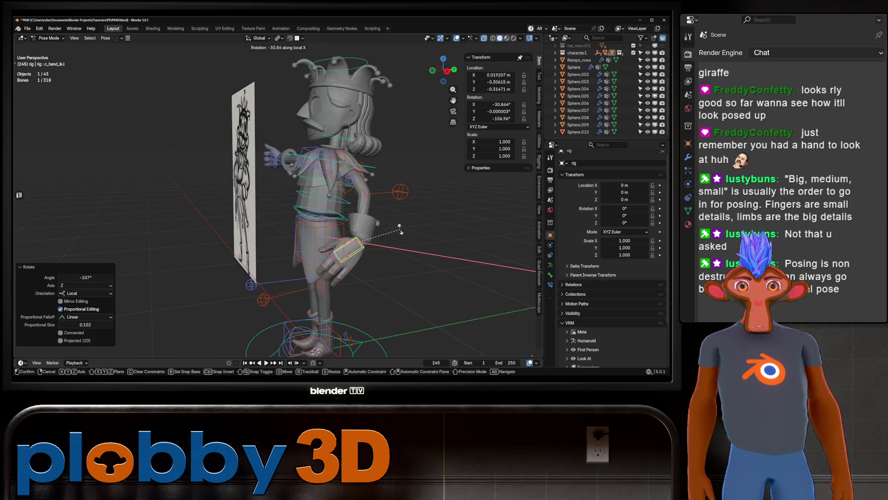
click(399, 203)
middle_drag(399, 203, 333, 206)
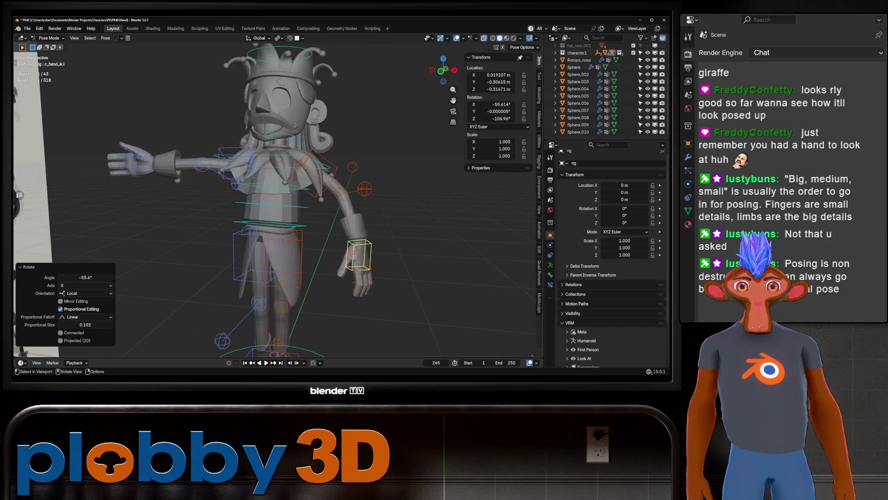
key(g)
key(r)
key(z)
key(z)
key(x)
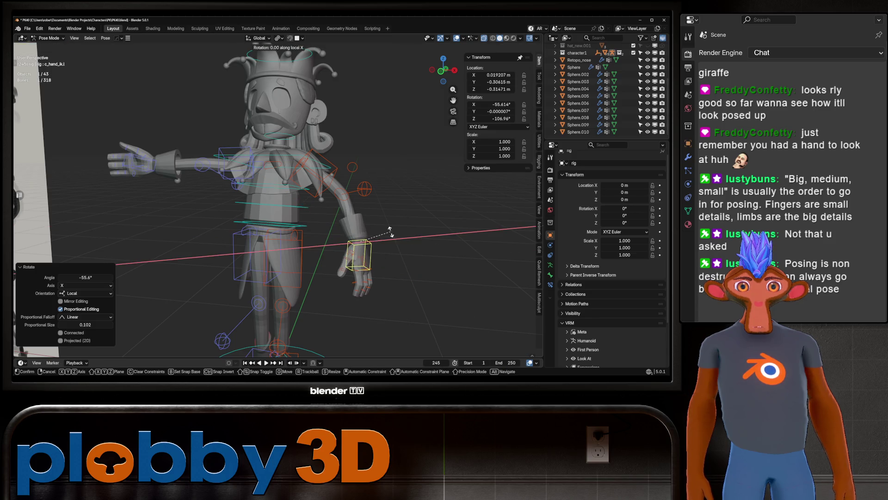
key(y)
key(y)
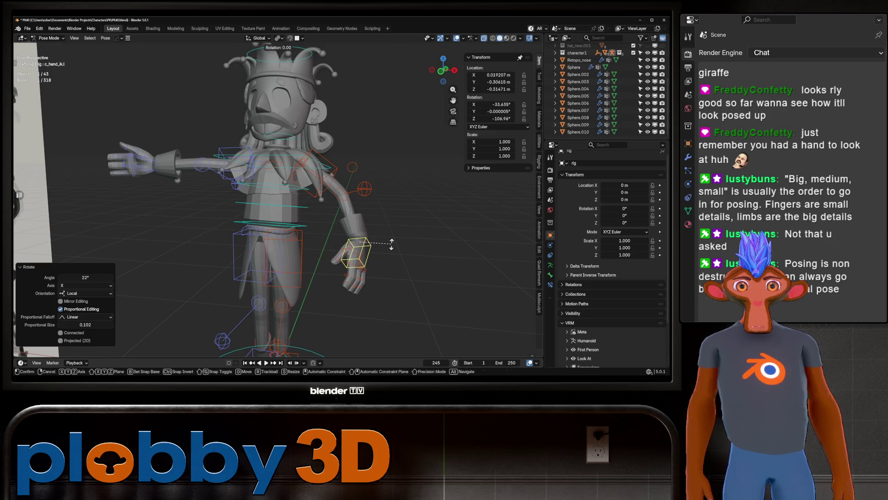
click(391, 258)
Step: From the front view, reposition the left hand and nudge it along Y
key(KP_1)
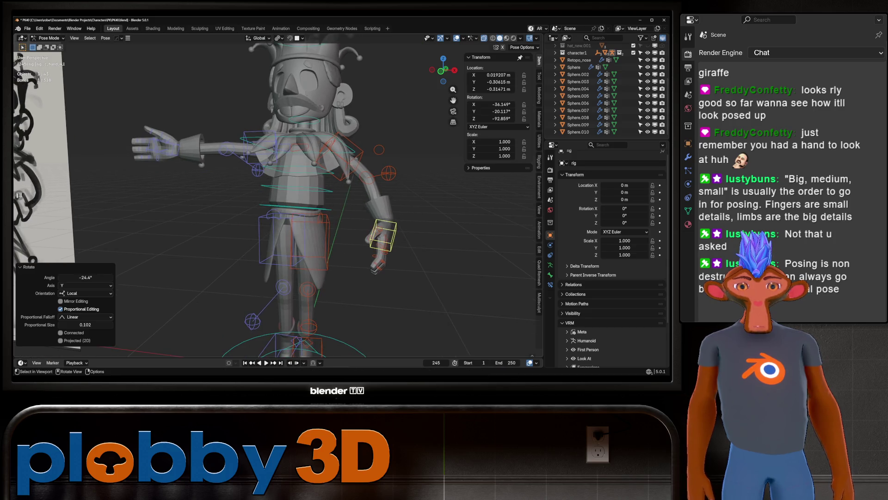
key(g)
click(345, 245)
mouse_move(345, 244)
middle_down()
mouse_move(259, 259)
mouse_move(306, 254)
middle_up()
key(g)
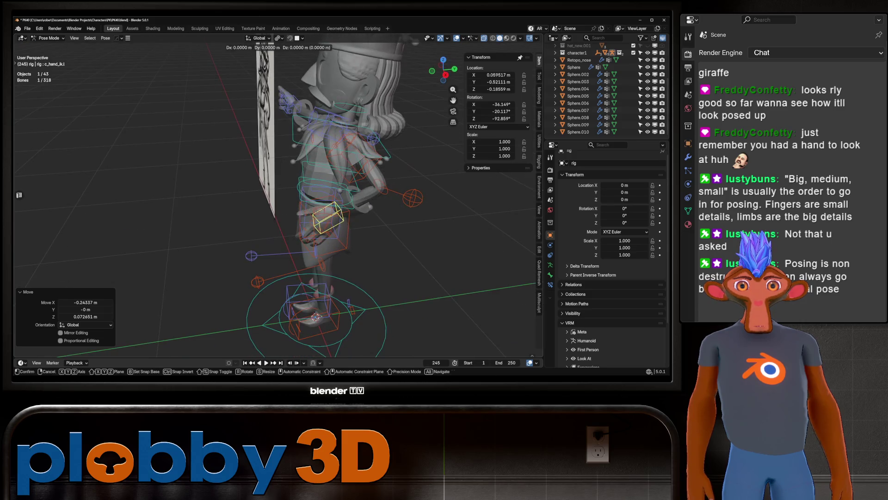
key(y)
key(Return)
Step: Shift the hand along global X and inspect its placement on the hip from closer angles
middle_drag(297, 208, 270, 211)
key(g)
key(x)
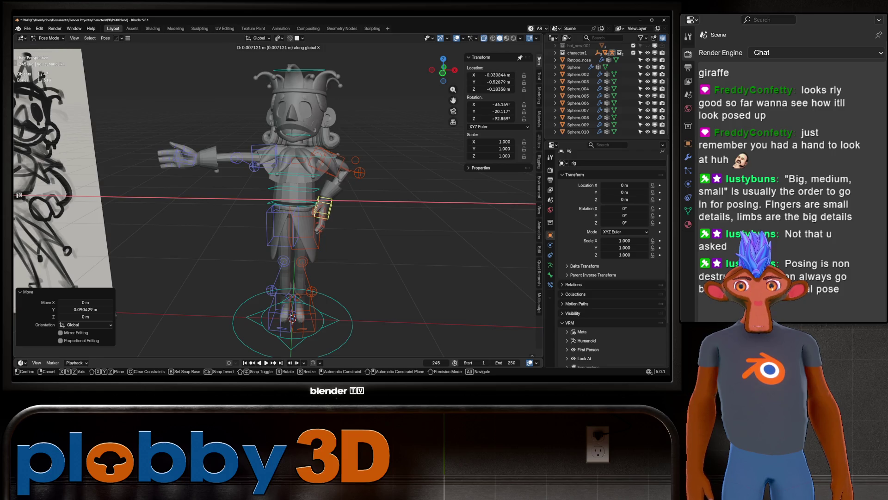
key(Return)
scroll(277, 203, down, 3)
middle_drag(278, 208, 297, 199)
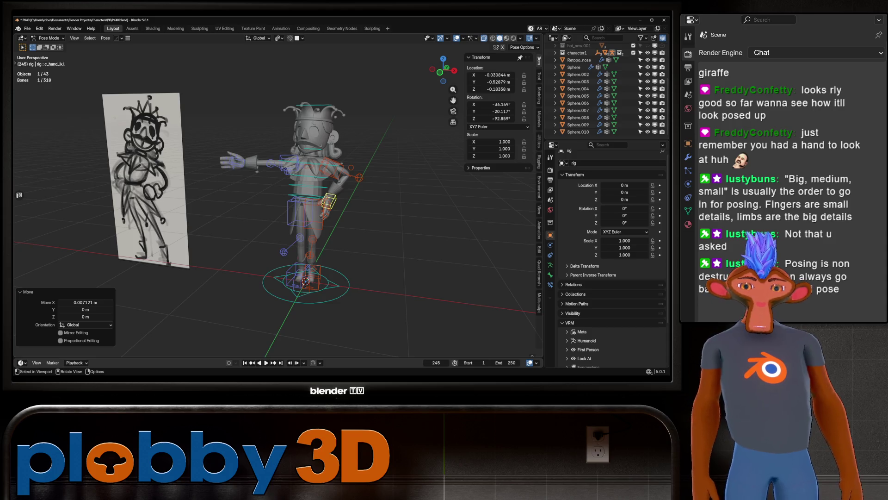
scroll(277, 209, up, 3)
scroll(278, 208, up, 2)
middle_drag(278, 208, 296, 199)
scroll(277, 199, down, 5)
scroll(277, 199, up, 2)
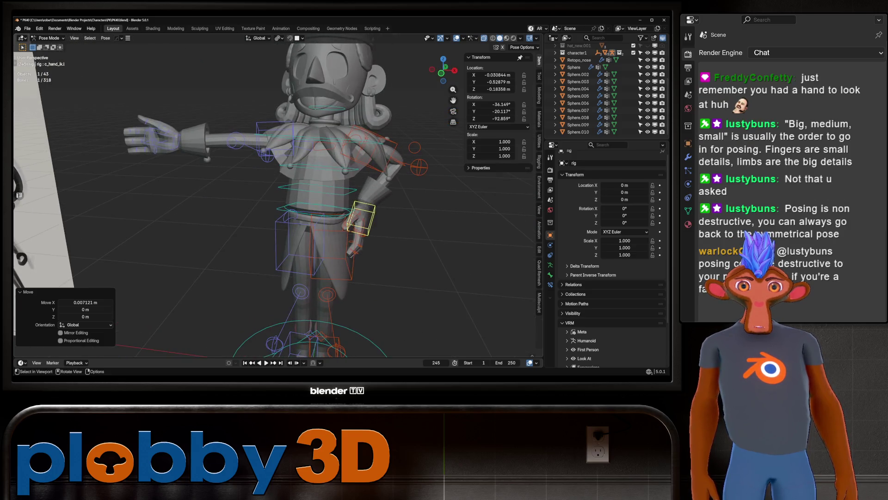
Step: Copy the c_hand_ik.l pose and paste it X-flipped onto c_hand_ik.r, then deselect to compare
right_click(361, 234)
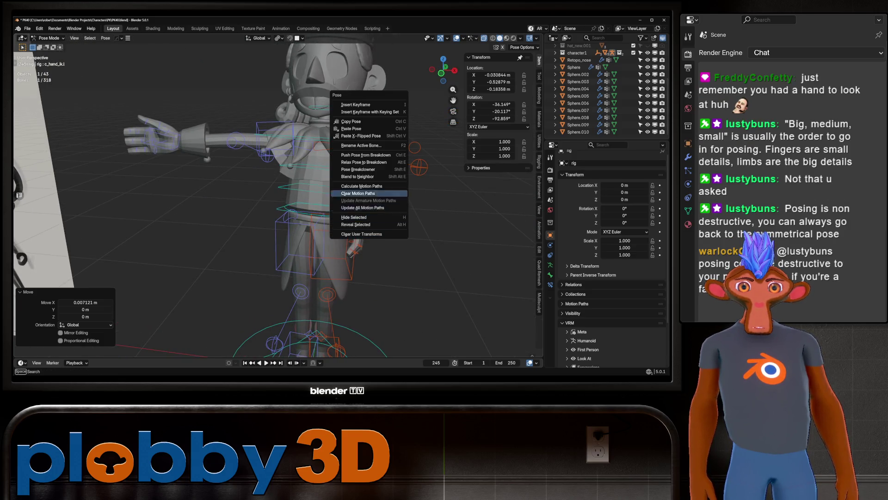
click(352, 121)
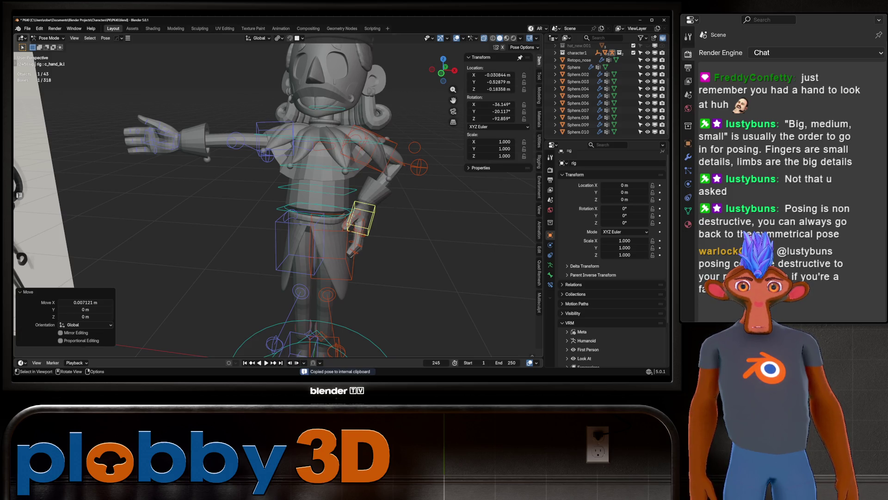
click(275, 213)
right_click(203, 218)
click(203, 248)
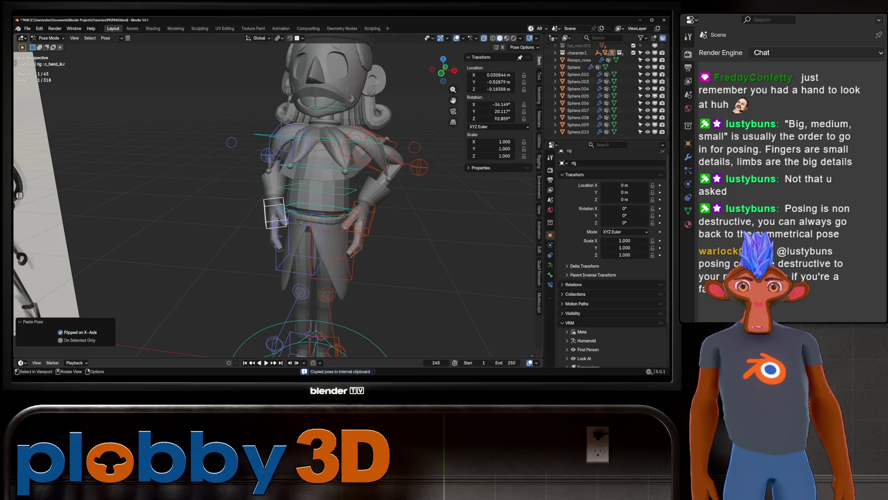
scroll(278, 199, down, 3)
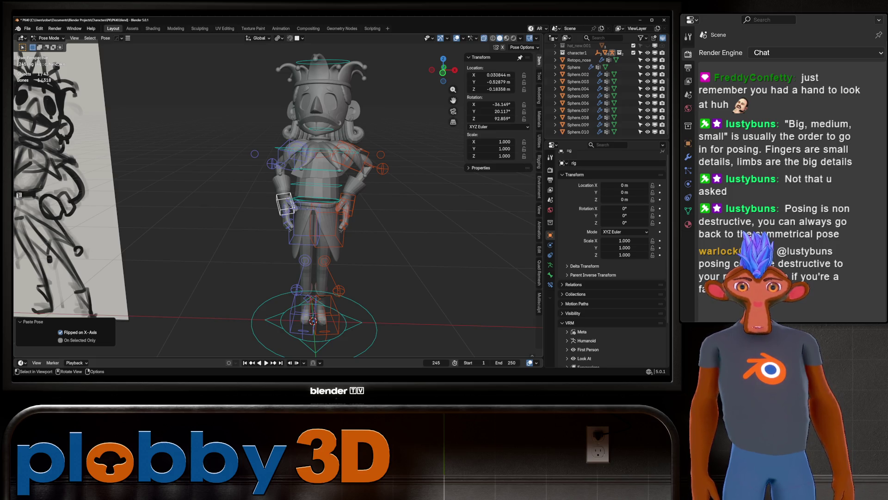
key(alt+a)
mouse_move(208, 208)
middle_down()
mouse_move(259, 208)
mouse_move(199, 208)
mouse_move(463, 209)
middle_up()
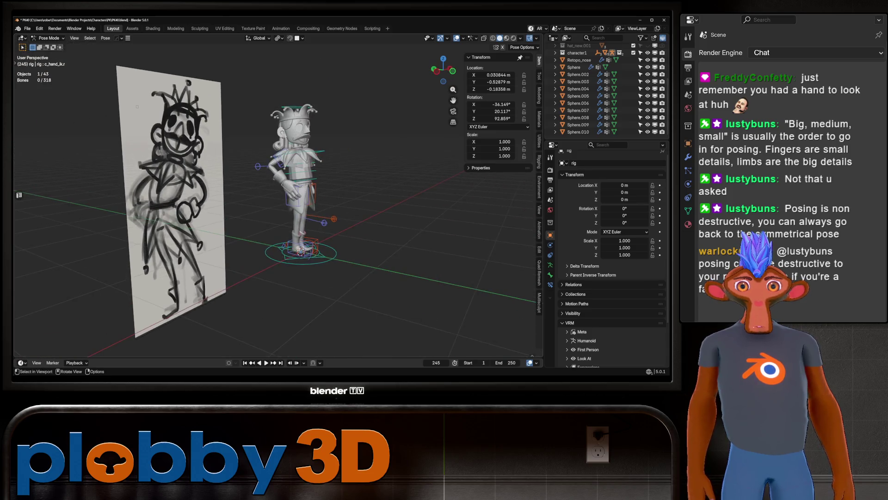
Step: Turn the hand bone around global Z and clear the bone selection
scroll(278, 209, up, 5)
mouse_move(277, 208)
middle_down()
mouse_move(333, 208)
mouse_move(314, 208)
middle_up()
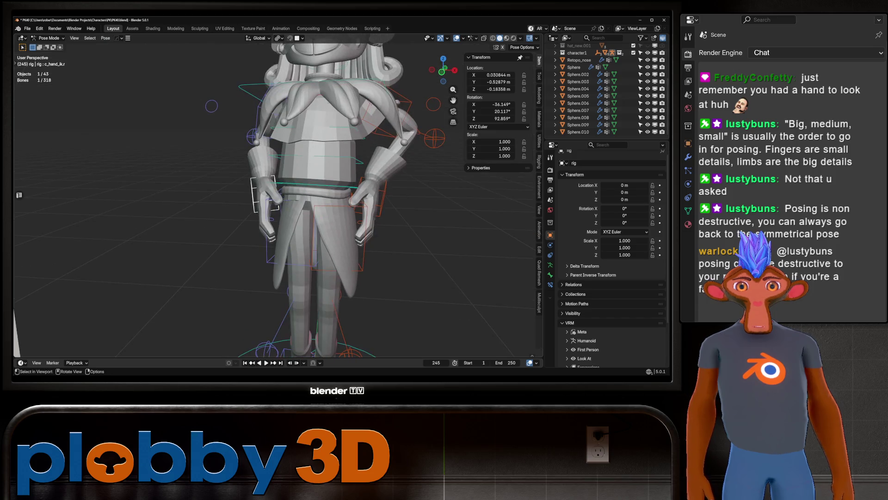
key(r)
key(z)
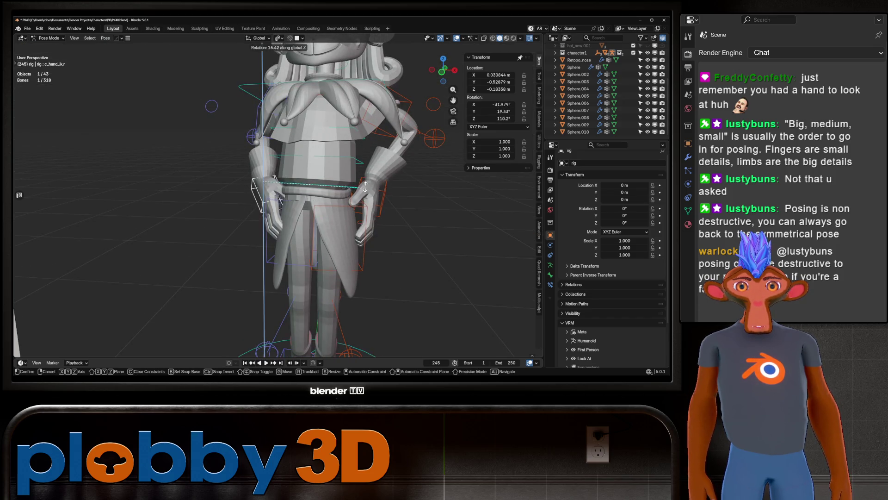
click(381, 214)
mouse_move(381, 214)
middle_down()
mouse_move(213, 233)
mouse_move(218, 259)
mouse_move(240, 245)
middle_up()
click(213, 232)
Step: Move the c_arms_pole.l elbow pole to about X −0.023, Y 0.009, Z −0.144 m
click(388, 216)
key(g)
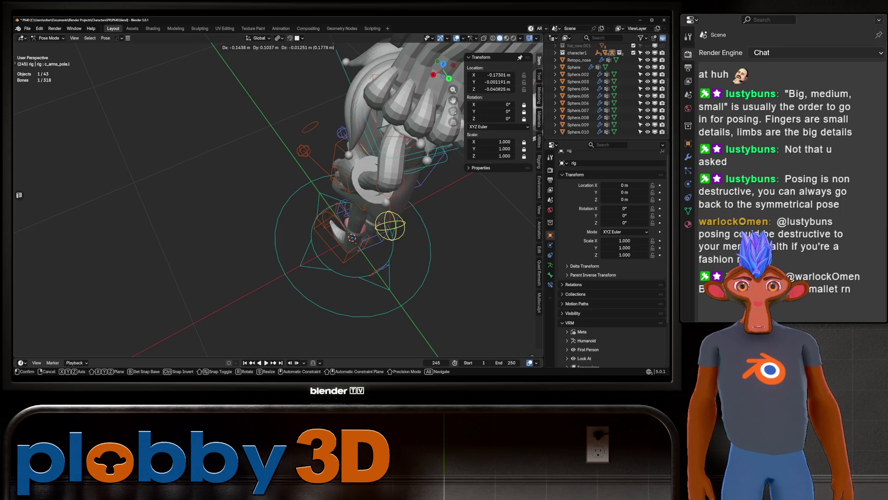
key(Escape)
scroll(278, 198, down, 4)
mouse_move(277, 199)
middle_down()
mouse_move(292, 181)
mouse_move(270, 199)
mouse_move(315, 199)
mouse_move(259, 199)
mouse_move(352, 199)
mouse_move(229, 200)
middle_up()
key(g)
key(Return)
scroll(278, 199, down, 3)
scroll(259, 199, up, 2)
Step: Try moving the left arm's stretch pin bone, cancel it, and reselect the left hand IK bone
click(352, 198)
key(g)
key(Escape)
scroll(300, 190, up, 2)
click(324, 212)
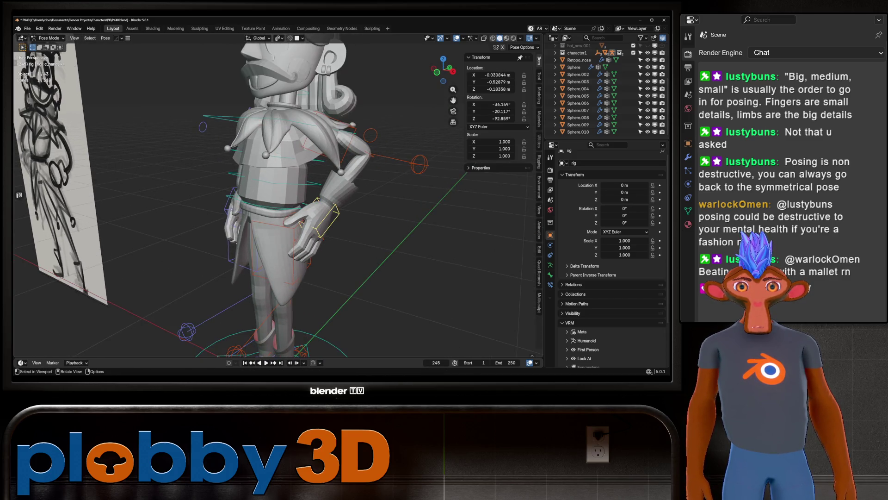
Step: Rotate c_hand_ik.l on local X and Y and move it into place on the hip
key(r)
key(x)
key(x)
key(y)
key(y)
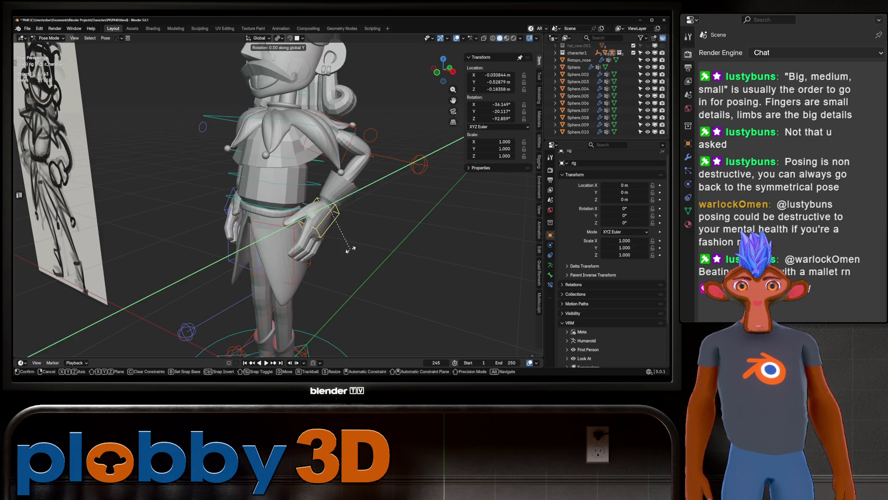
click(338, 273)
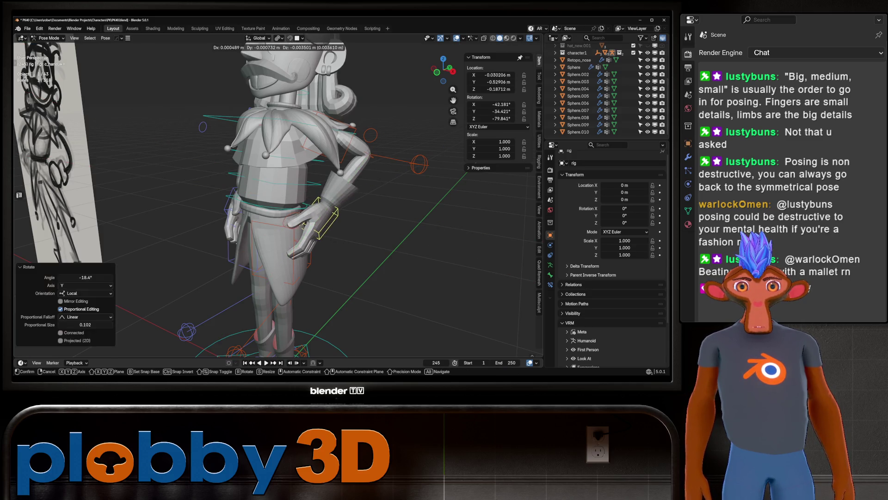
key(g)
key(Return)
Step: Give the hand a −27° local Z twist, reaching X −21.2°, Y −49.0°, Z −110.7°
key(s)
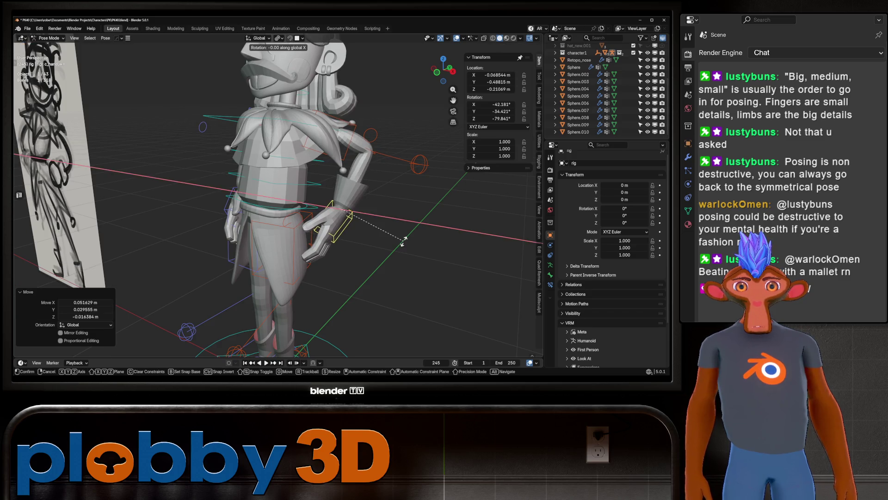
key(Escape)
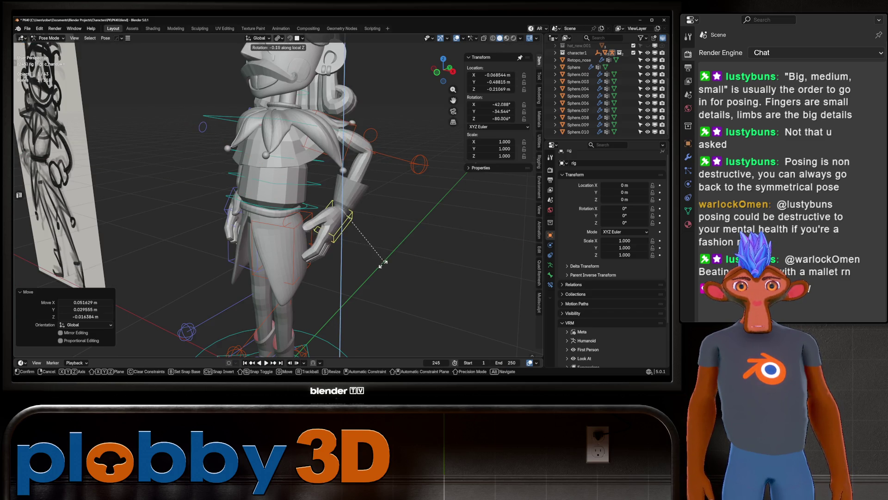
key(r)
key(z)
key(z)
key(Return)
middle_drag(384, 260, 319, 260)
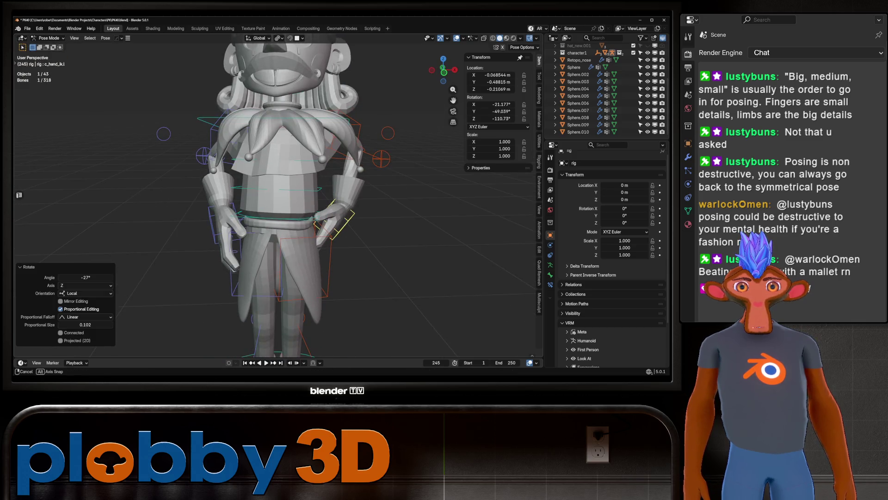
scroll(319, 194, down, 5)
middle_drag(319, 208, 298, 208)
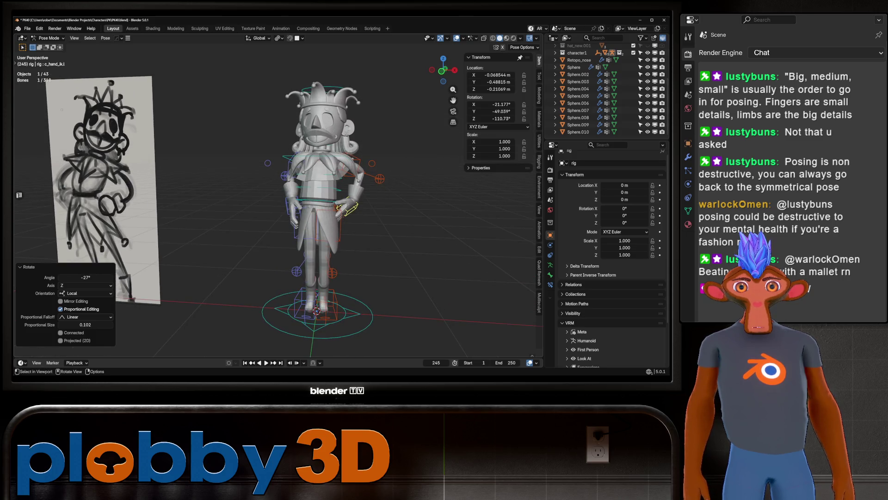
Step: Select the c_neck.x bone in front view and turn the head 7.39° around Z
key(alt+z)
key(ctrl+z)
key(ctrl+z)
key(ctrl+z)
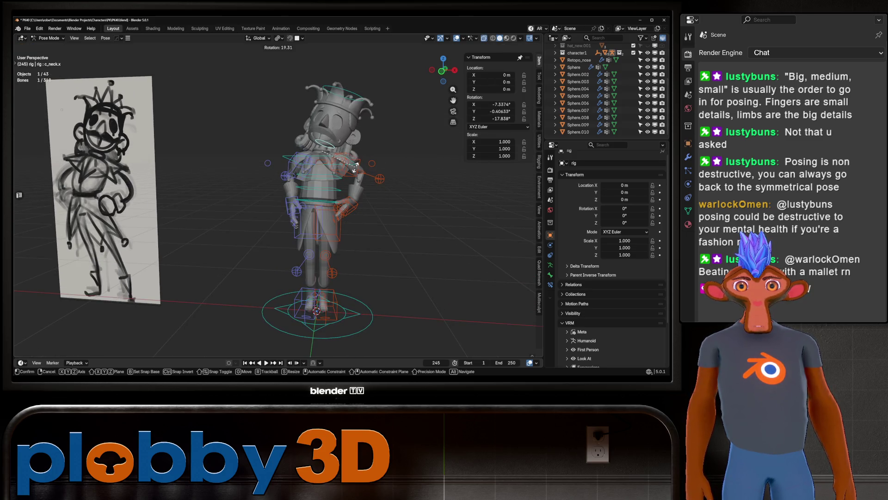
key(alt+z)
key(KP_1)
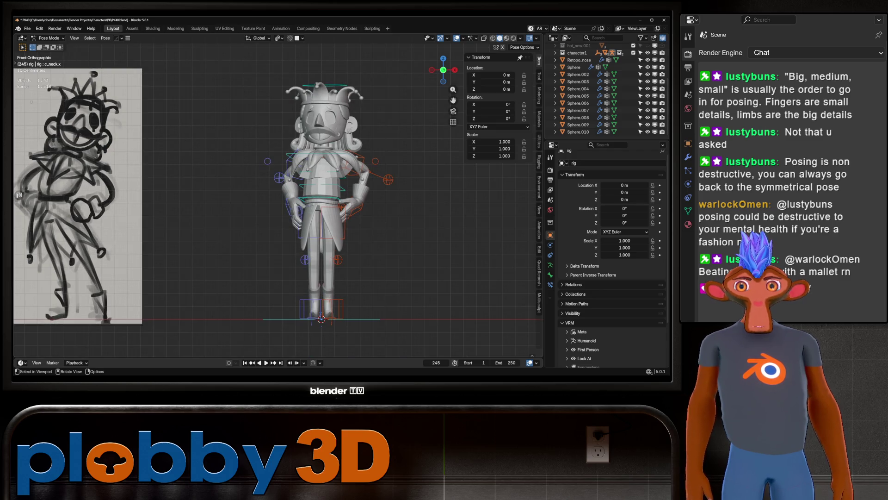
key(r)
key(z)
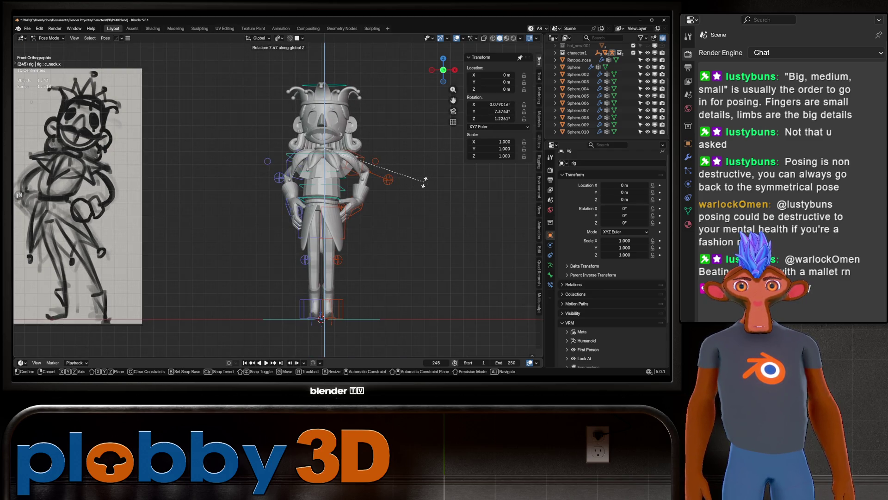
click(424, 182)
Step: Tilt the head 7.33° around Y and correct it by −1.25° around Z
key(r)
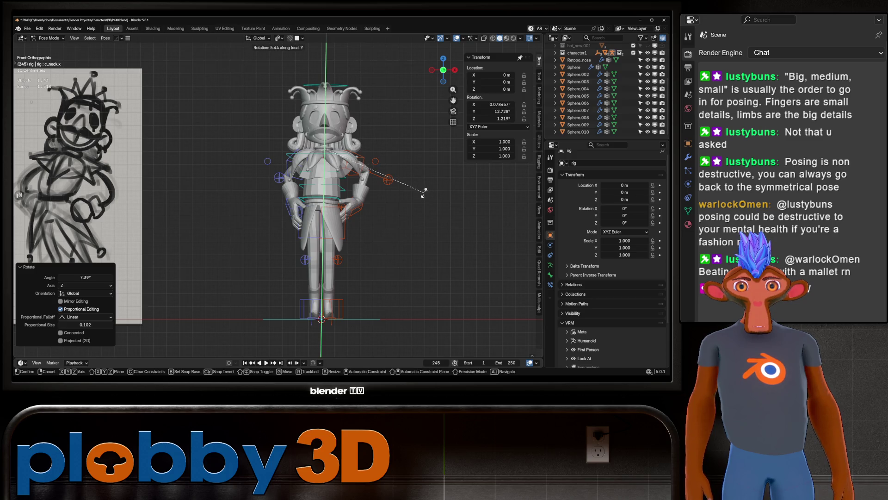
key(y)
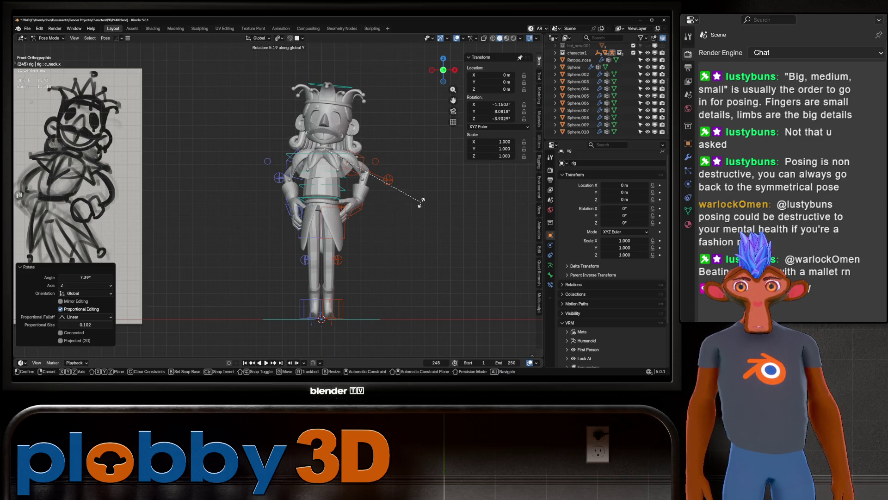
click(418, 206)
key(r)
key(z)
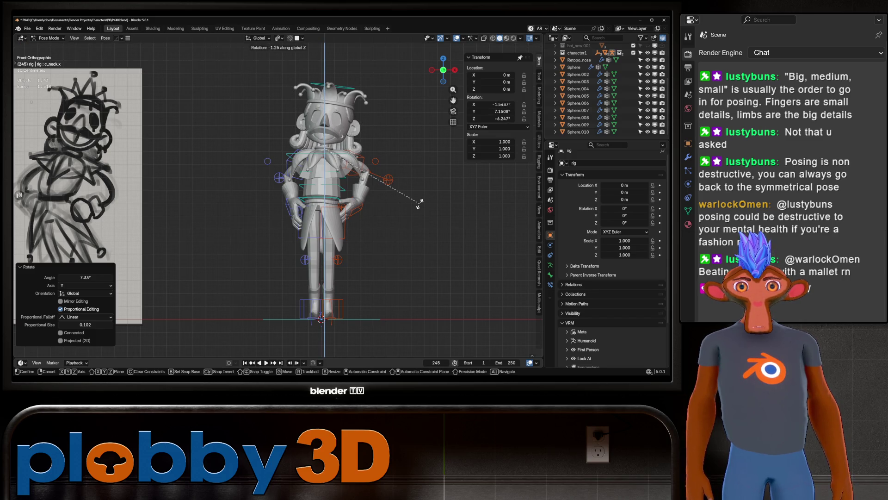
click(419, 203)
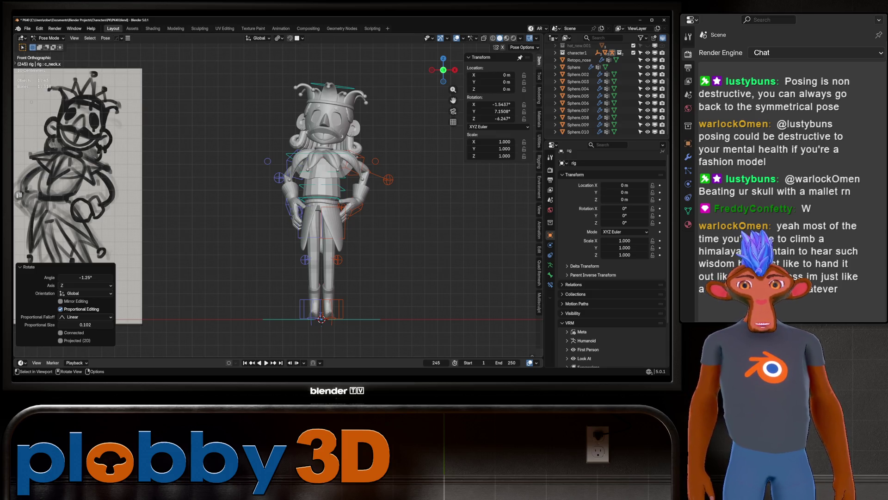
scroll(436, 85, down, 1)
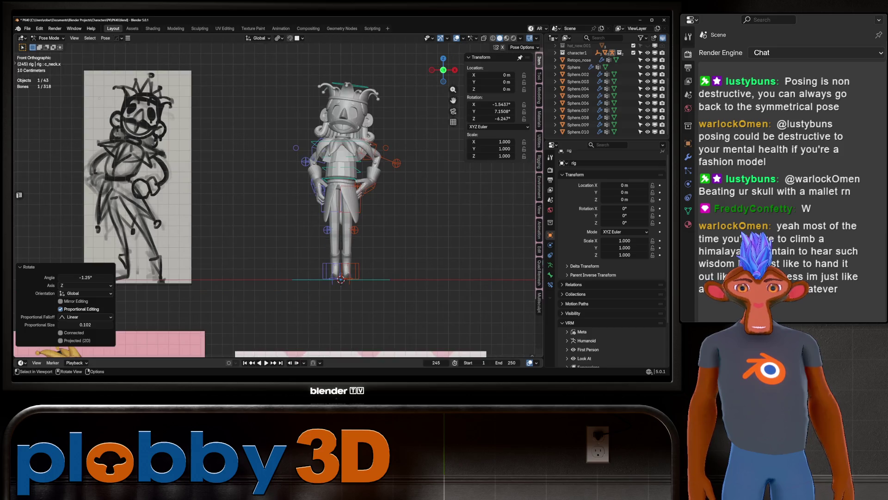
Step: Select c_foot_ik.l and shift the left foot outward
click(354, 273)
shift+middle_drag(354, 273, 344, 273)
key(g)
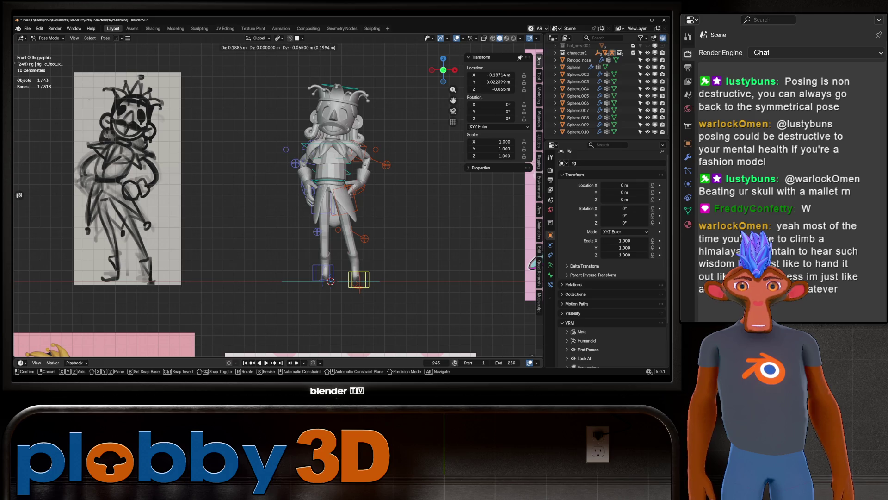
click(407, 301)
Step: Turn the left foot control 6.52° around the vertical Z axis
key(r)
key(z)
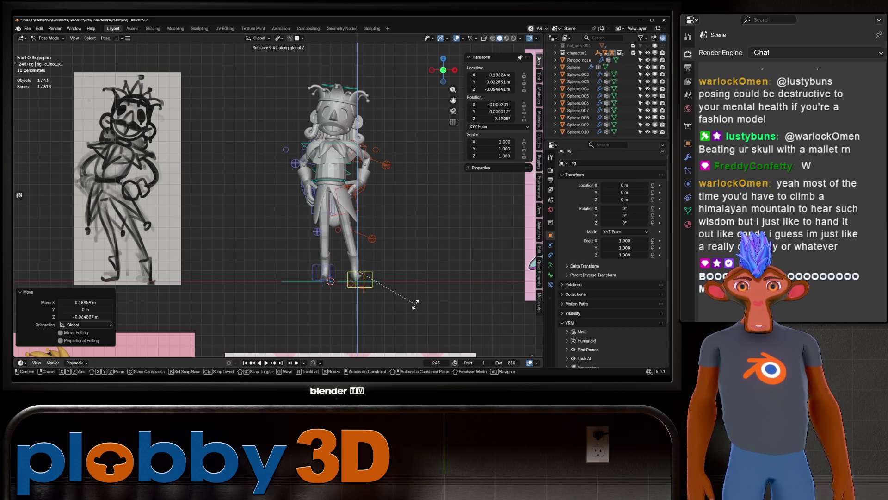
right_click(415, 305)
scroll(88, 266, up, 5)
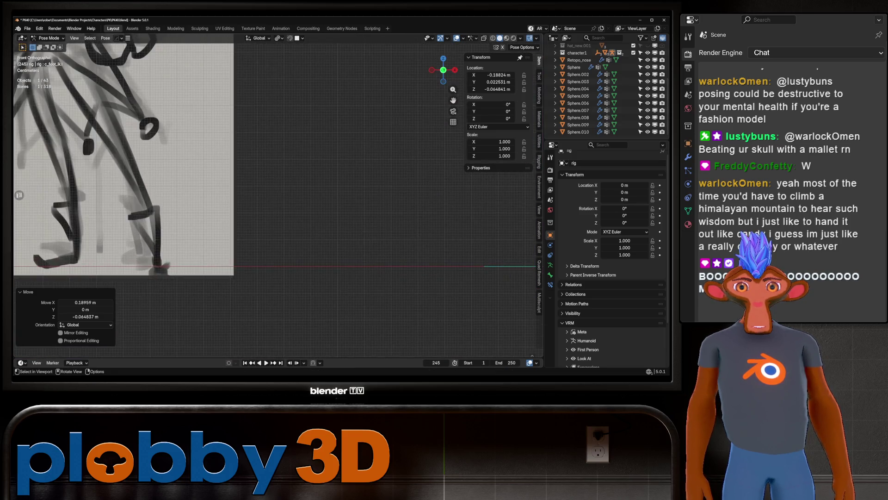
scroll(360, 292, down, 5)
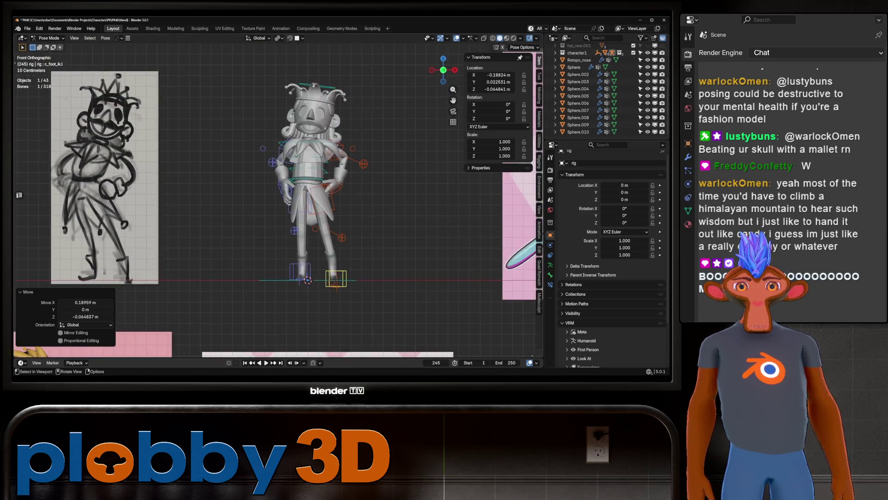
key(r)
key(z)
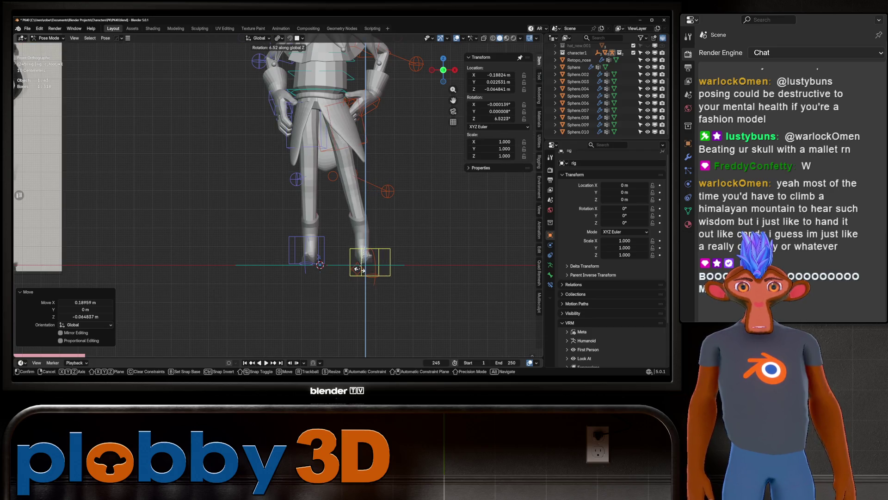
click(360, 269)
scroll(360, 269, down, 4)
scroll(360, 269, up, 4)
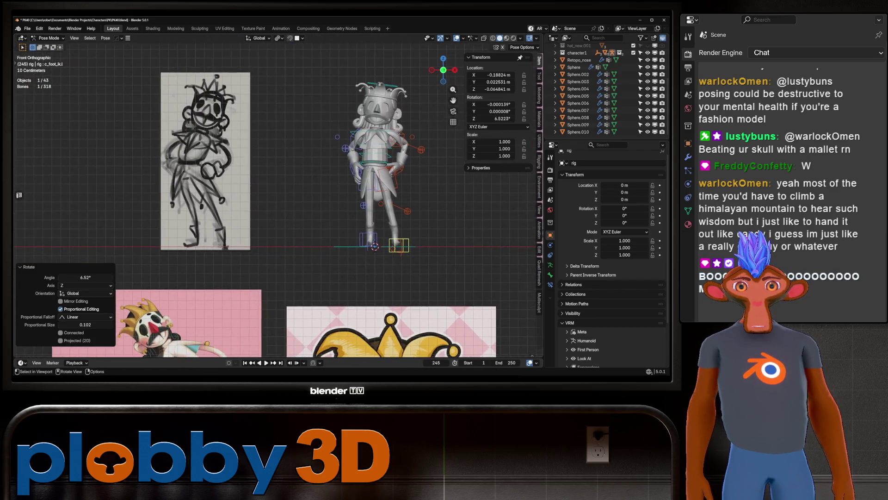
Step: Select c_foot_ik.r, move the right foot and turn it −29.7°
click(322, 255)
mouse_move(322, 255)
middle_down()
mouse_move(305, 243)
mouse_move(356, 245)
mouse_move(328, 270)
middle_up()
scroll(330, 251, down, 3)
key(g)
click(355, 245)
key(r)
click(342, 279)
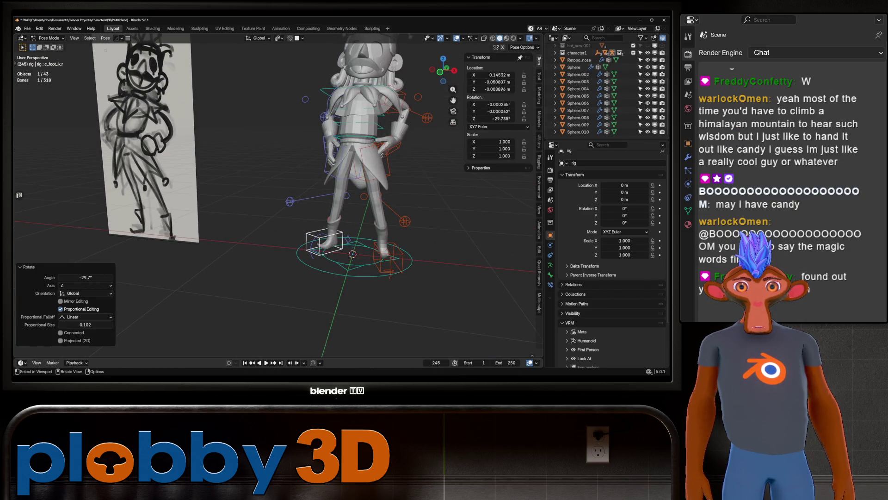
Step: Reposition the right foot along Y to about X 0.1153, Y −0.2137, Z −0.0045 m
key(KP_1)
key(g)
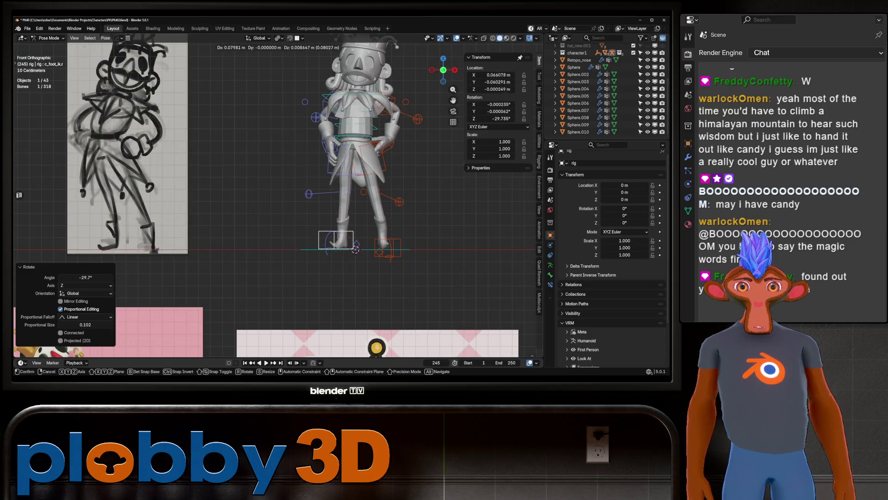
click(356, 249)
mouse_move(356, 249)
middle_down()
mouse_move(324, 251)
mouse_move(393, 223)
middle_up()
key(g)
key(y)
click(355, 250)
scroll(327, 256, down, 3)
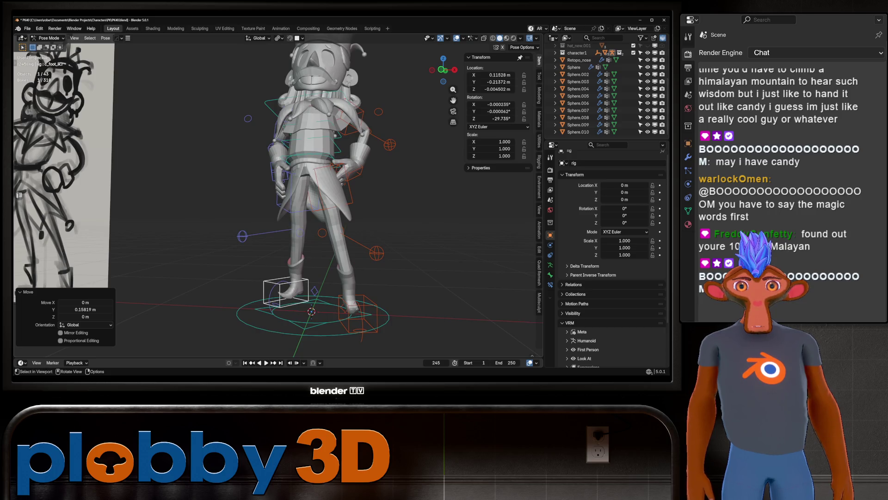
Step: Rotate the c_thigh_ik control 17.6° around the vertical Z axis
click(301, 204)
key(r)
key(z)
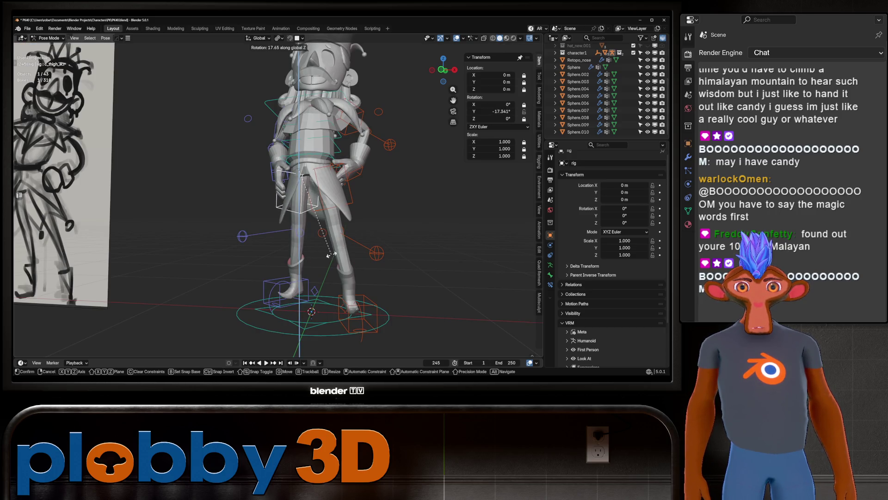
click(332, 254)
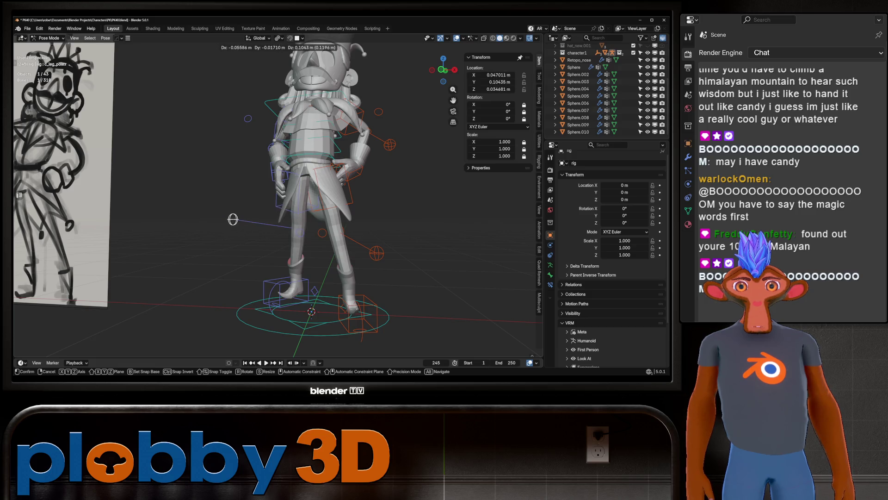
Step: Select c_leg_pole.r and orbit around the character to review the finished pose
click(242, 236)
mouse_move(242, 235)
middle_down()
mouse_move(259, 234)
mouse_move(242, 236)
mouse_move(263, 264)
middle_up()
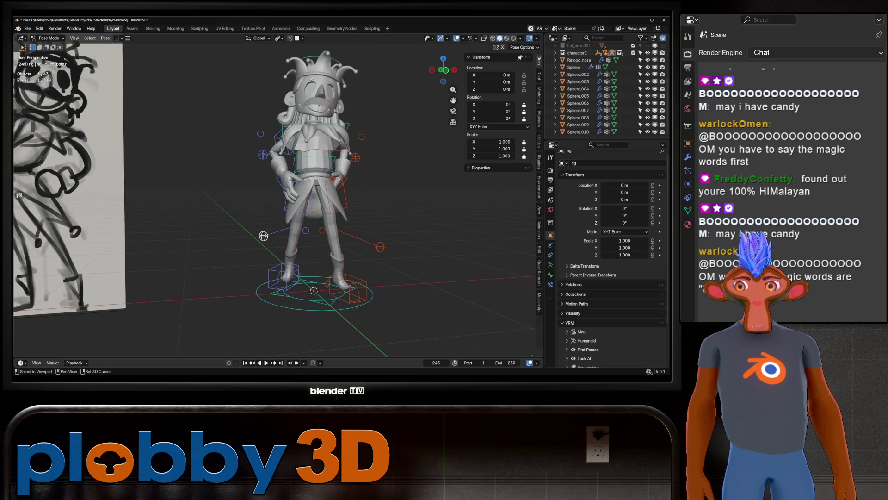
scroll(263, 265, down, 1)
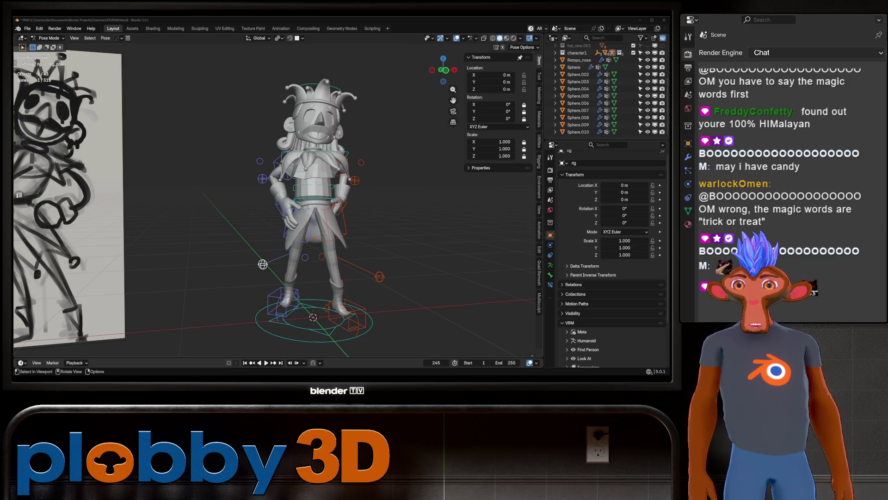
middle_drag(262, 264, 260, 260)
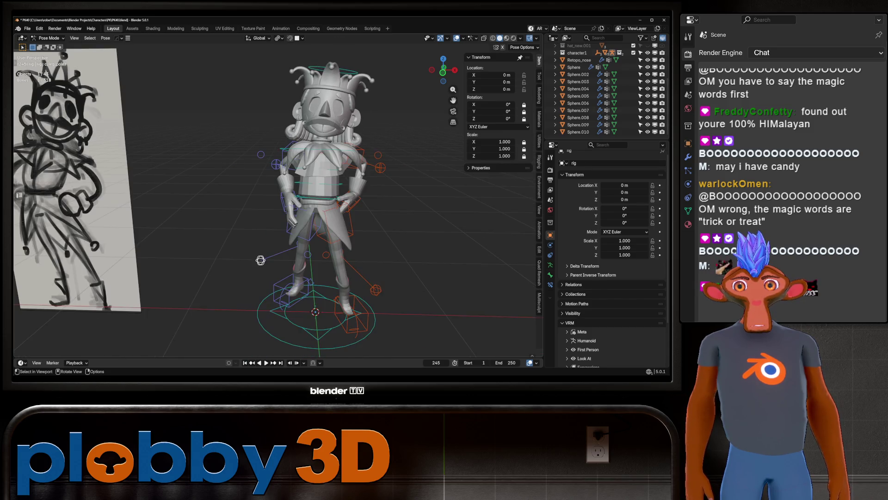
scroll(261, 260, up, 6)
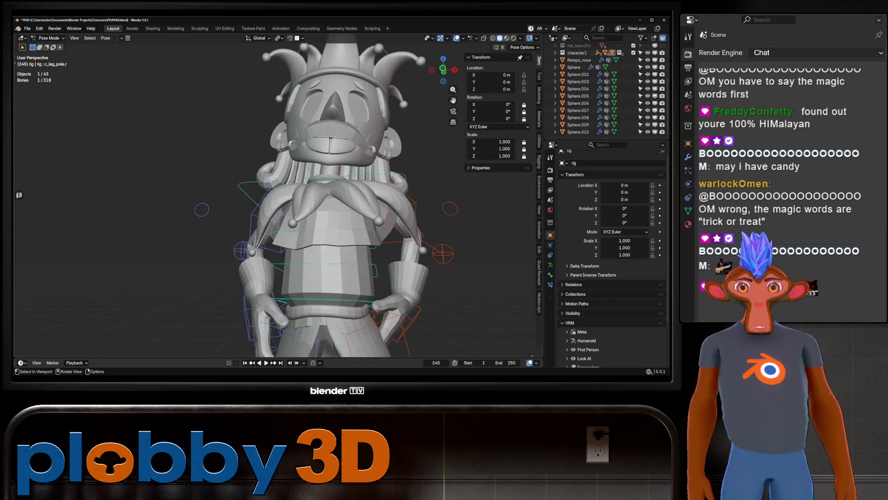
scroll(260, 261, down, 5)
mouse_move(260, 260)
middle_down()
mouse_move(297, 301)
mouse_move(293, 231)
middle_up()
Step: Try rotating the right foot bone from front and perspective views, then cancel it
key(KP_1)
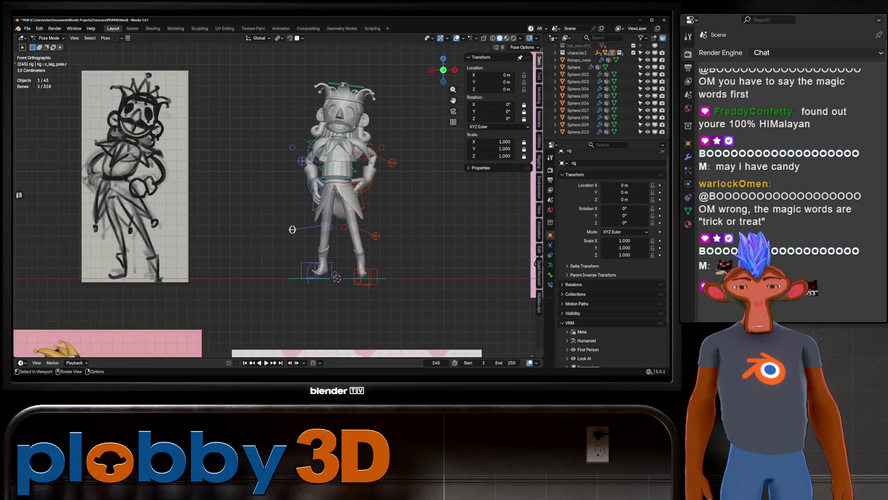
scroll(292, 229, up, 3)
click(303, 280)
key(r)
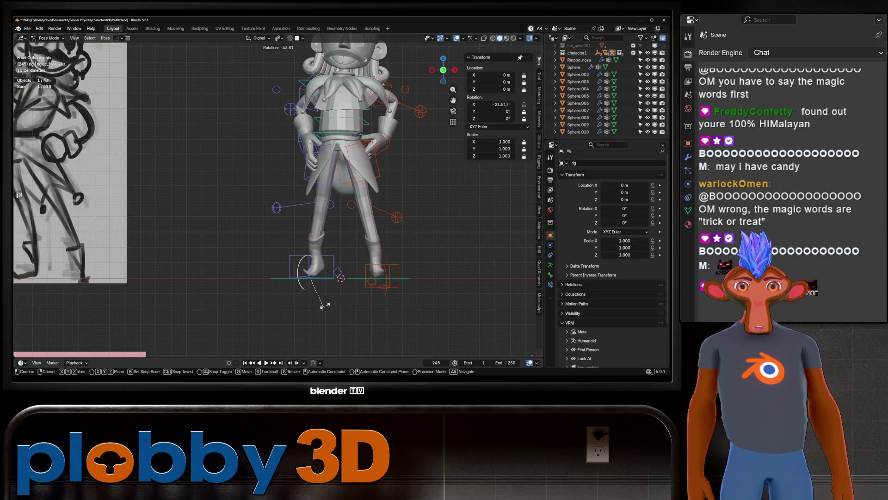
key(Escape)
middle_drag(303, 280, 310, 301)
key(r)
key(z)
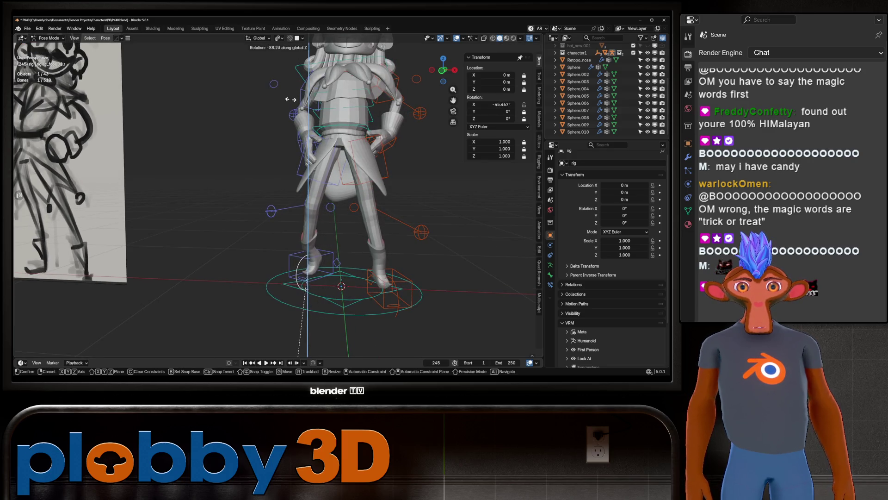
key(Escape)
Step: Bend the right toe control c_toes_ik.r by -17.6°
click(310, 293)
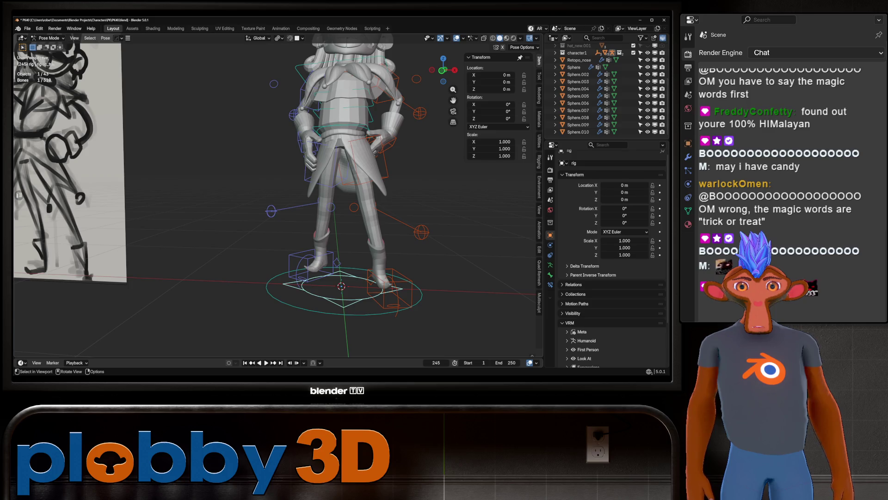
click(307, 277)
key(r)
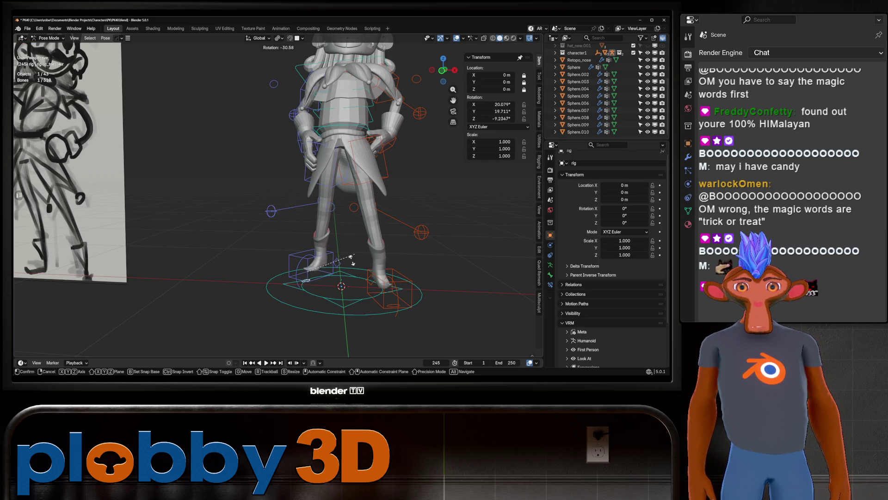
alt+scroll(370, 241, down, 5)
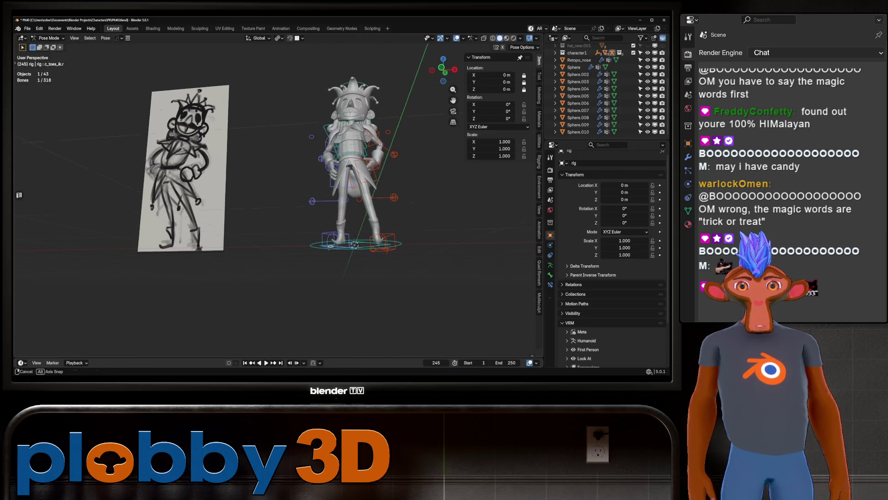
click(440, 199)
Step: In front view, shift the right foot-roll control to about X −0.0076, Z 0.0074 m
scroll(324, 199, up, 3)
click(325, 250)
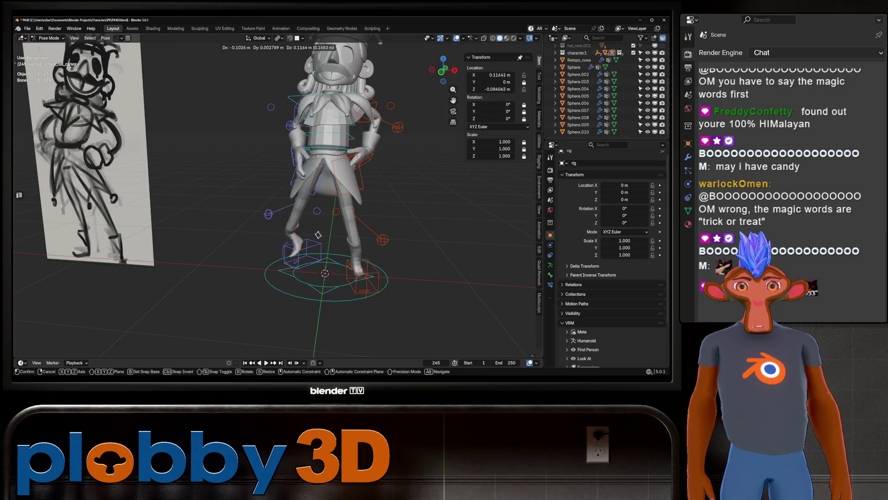
key(KP_1)
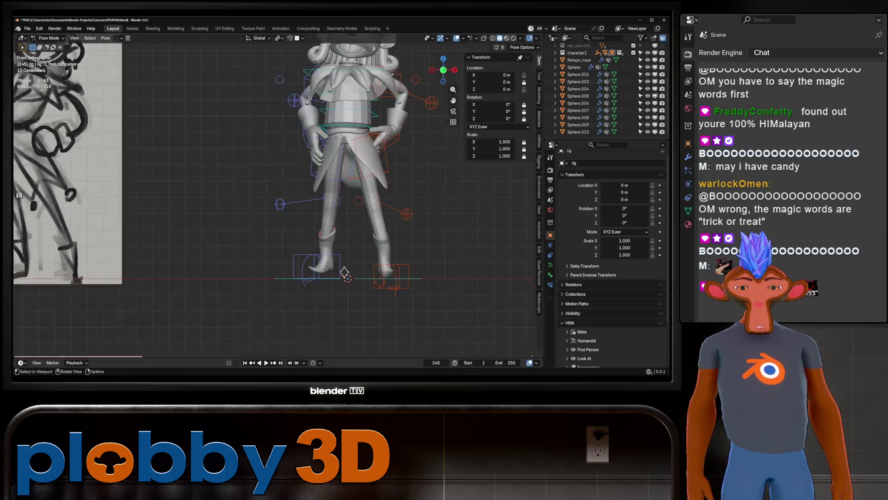
key(g)
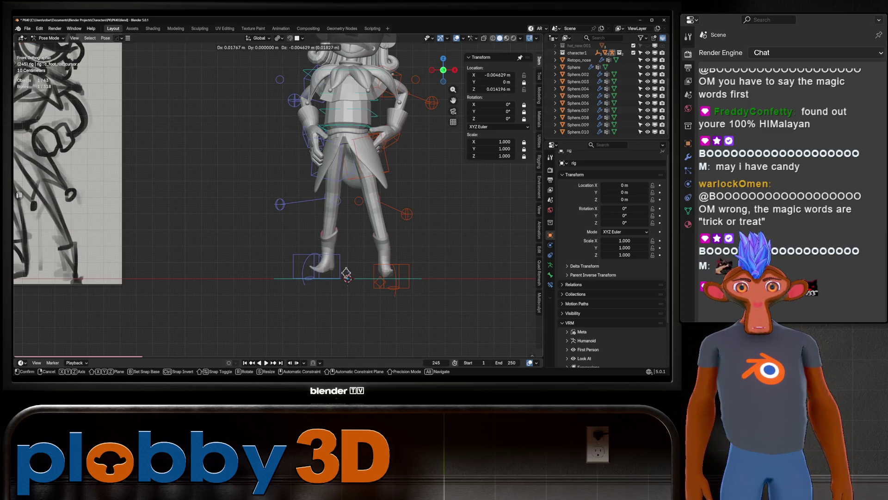
click(346, 273)
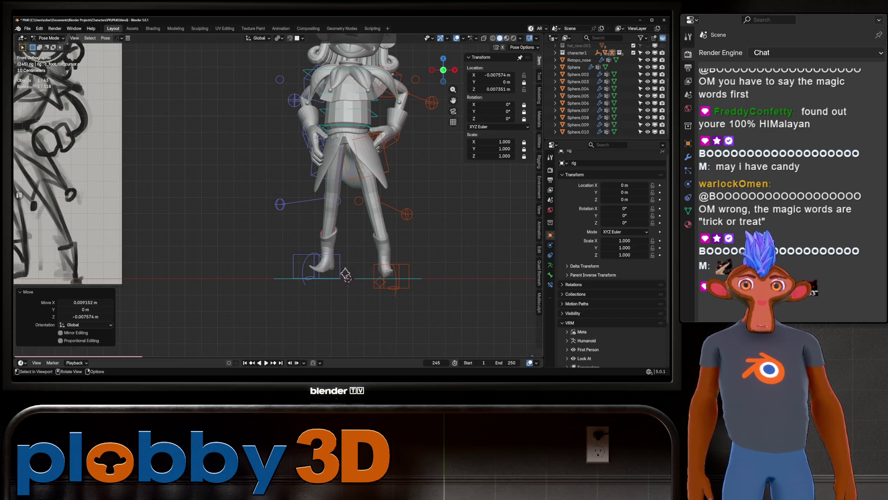
scroll(345, 274, down, 3)
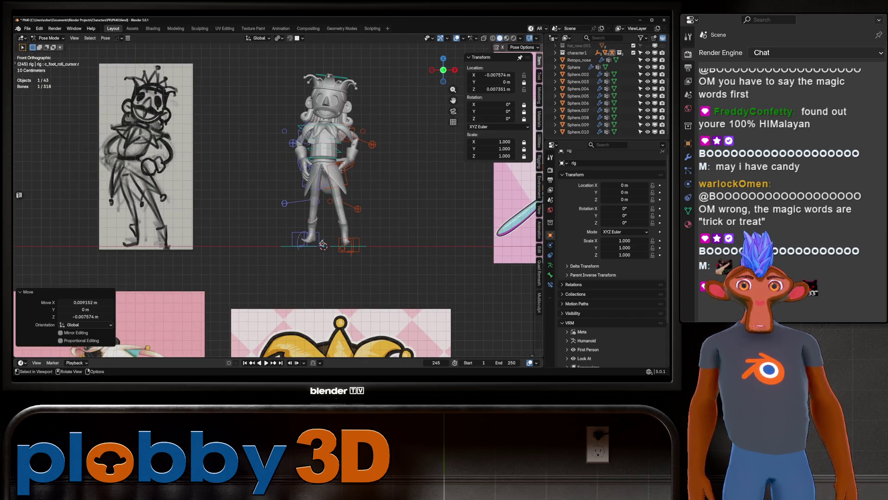
Step: Turn the c_head.x control -5.05° about Z, then view the character from the front
scroll(323, 245, up, 2)
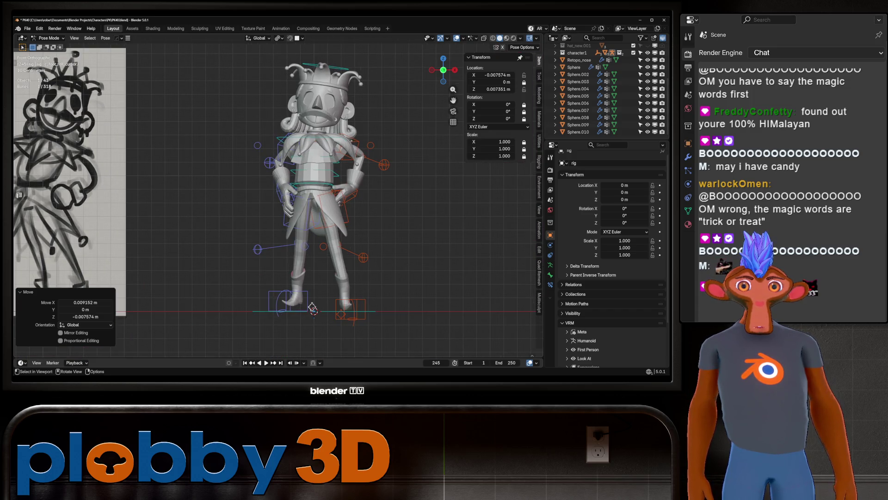
click(324, 68)
key(r)
key(z)
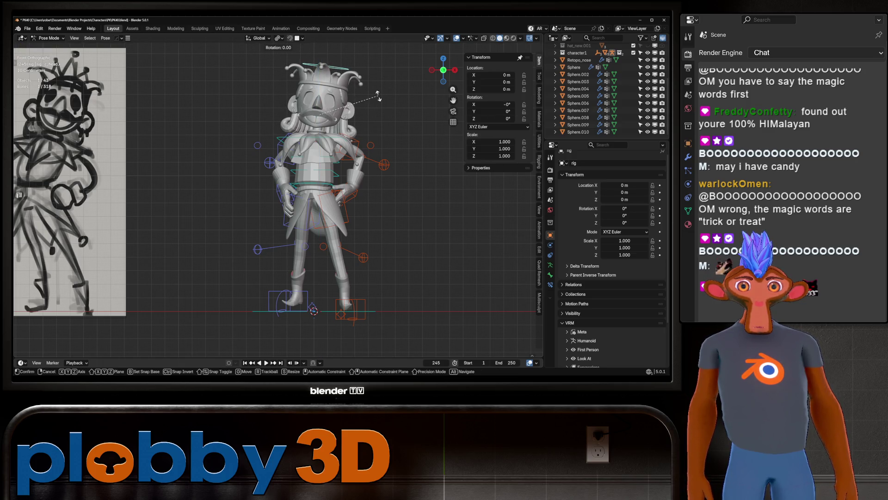
key(Escape)
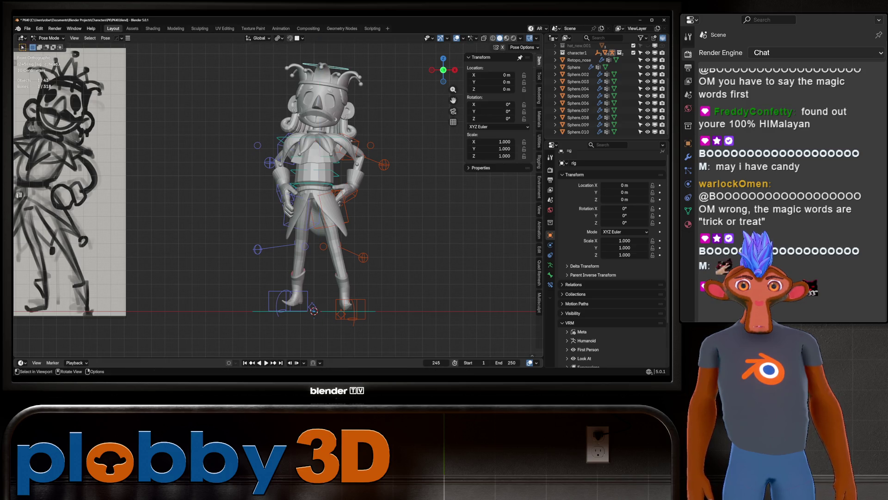
middle_drag(277, 185, 333, 231)
key(r)
key(z)
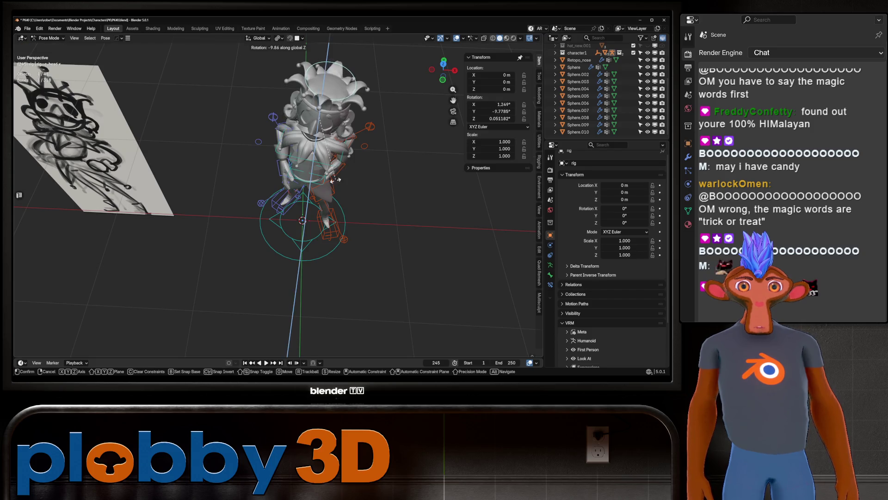
mouse_move(326, 185)
middle_down()
mouse_move(332, 149)
mouse_move(323, 185)
middle_up()
click(329, 155)
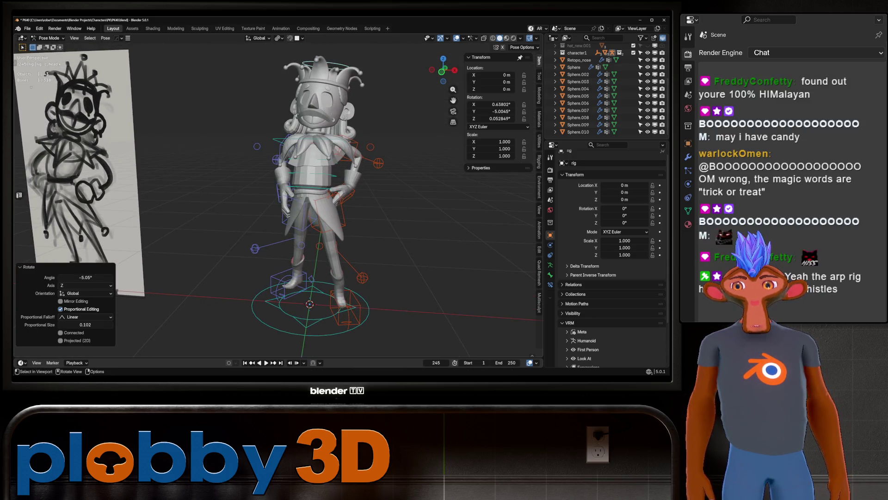
key(KP_1)
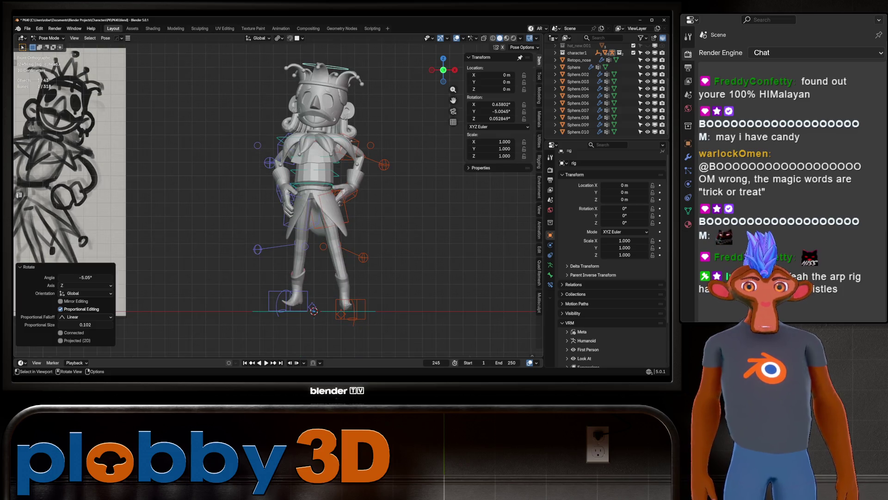
scroll(347, 162, down, 2)
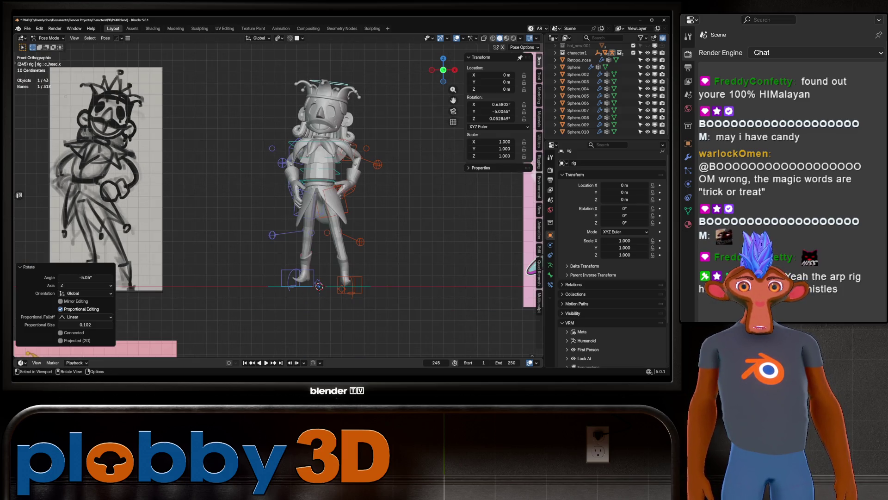
Step: Move the right arm pole control c_arms_pole.r in front view
middle_drag(324, 185, 351, 187)
click(282, 163)
middle_drag(282, 163, 324, 169)
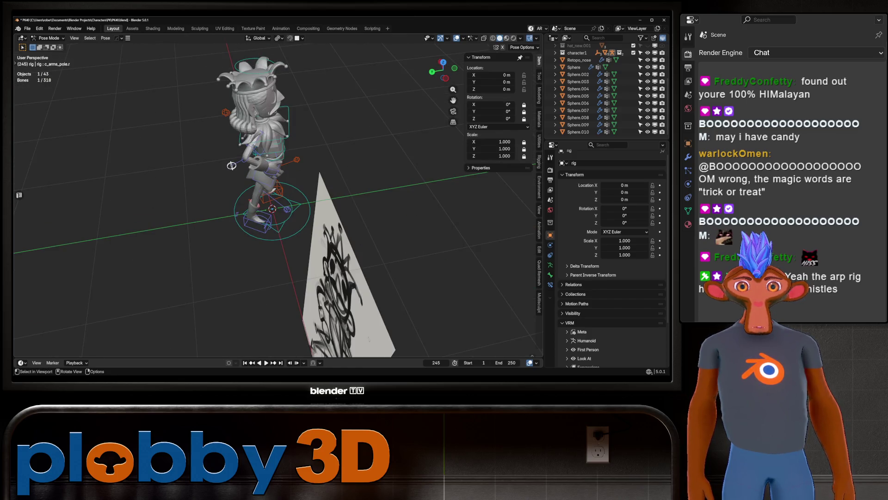
key(KP_1)
click(231, 165)
key(g)
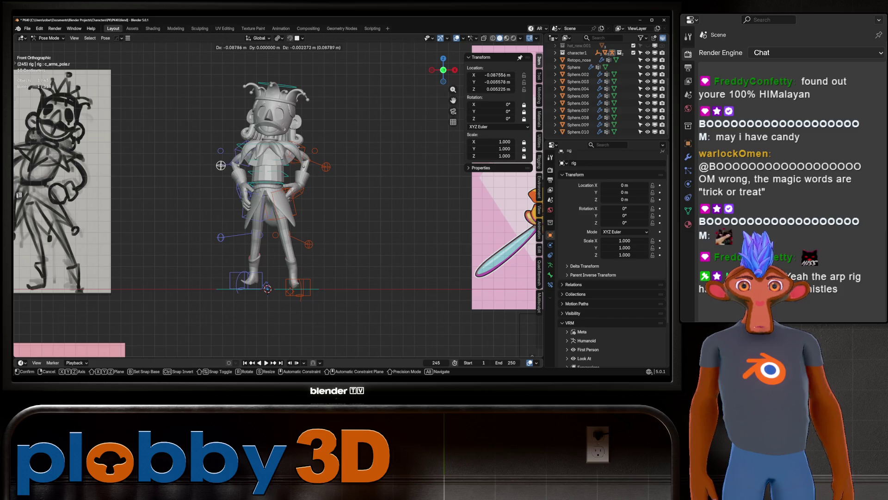
key(Return)
scroll(277, 198, down, 2)
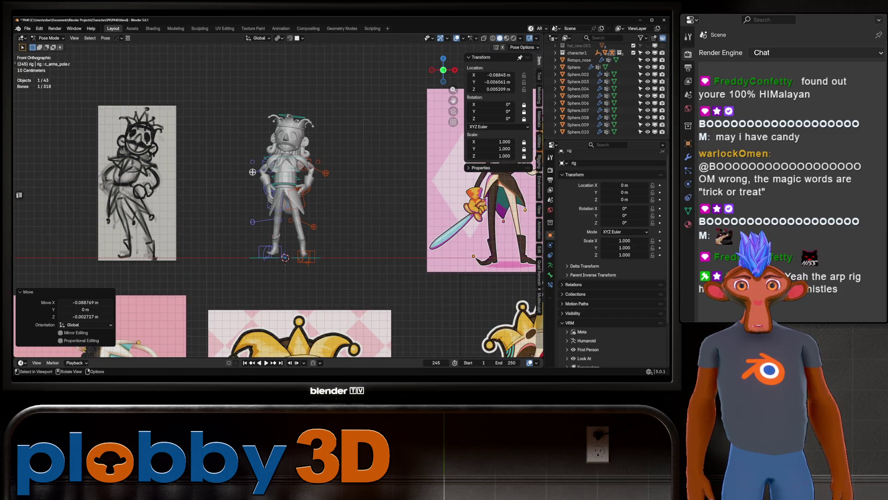
Step: Reposition the right knee pole control c_leg_pole.r
middle_drag(278, 199, 319, 185)
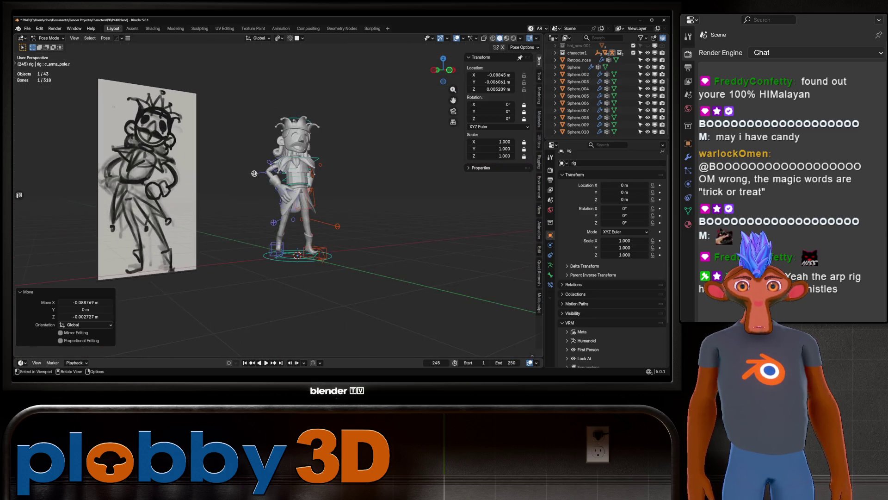
scroll(300, 185, up, 3)
click(268, 222)
key(g)
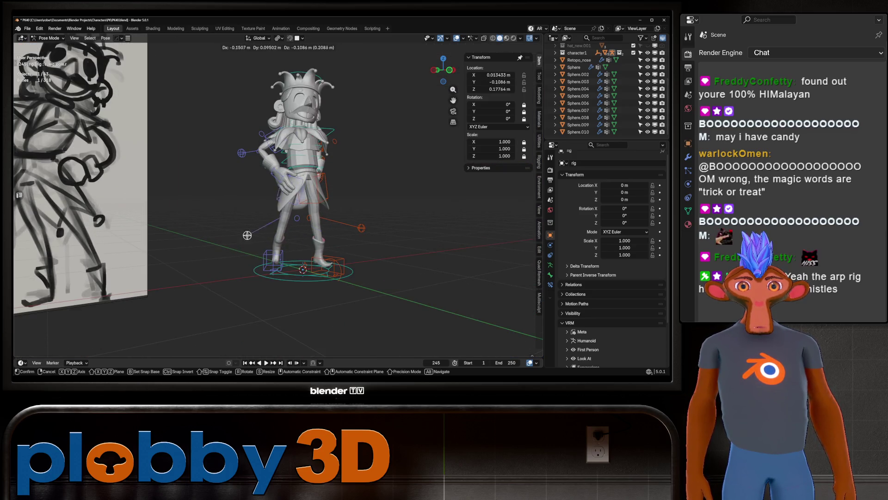
key(Escape)
middle_drag(237, 198, 259, 199)
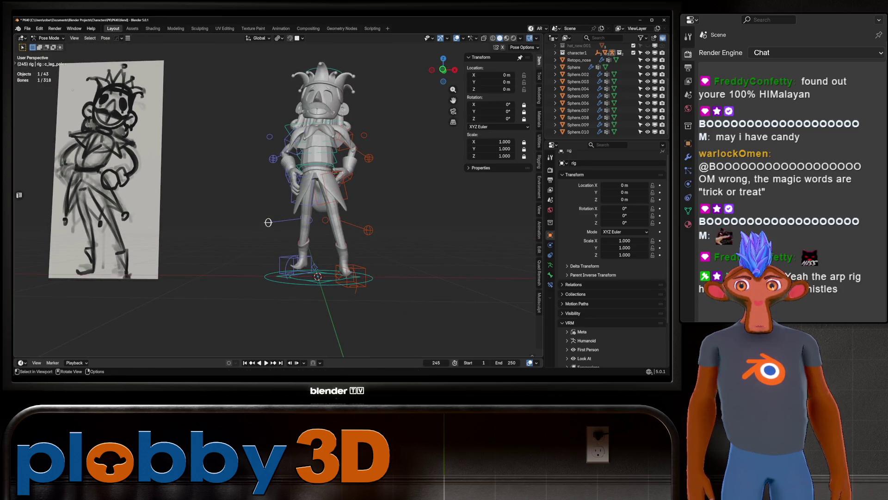
key(g)
key(Return)
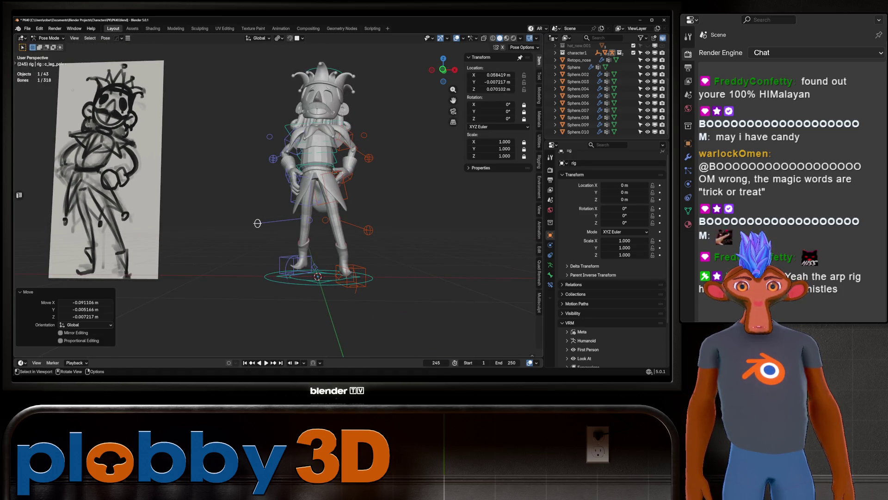
Step: Reposition the left knee pole control c_leg_pole.l
middle_drag(259, 199, 250, 200)
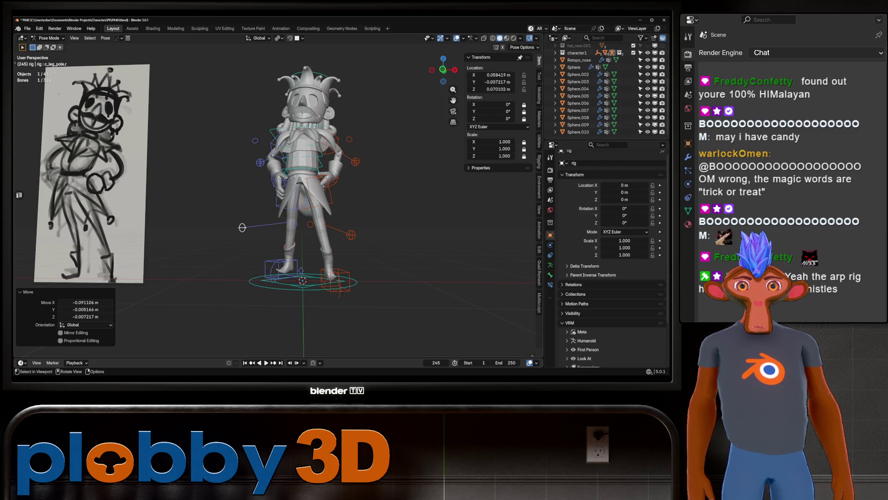
click(351, 235)
key(g)
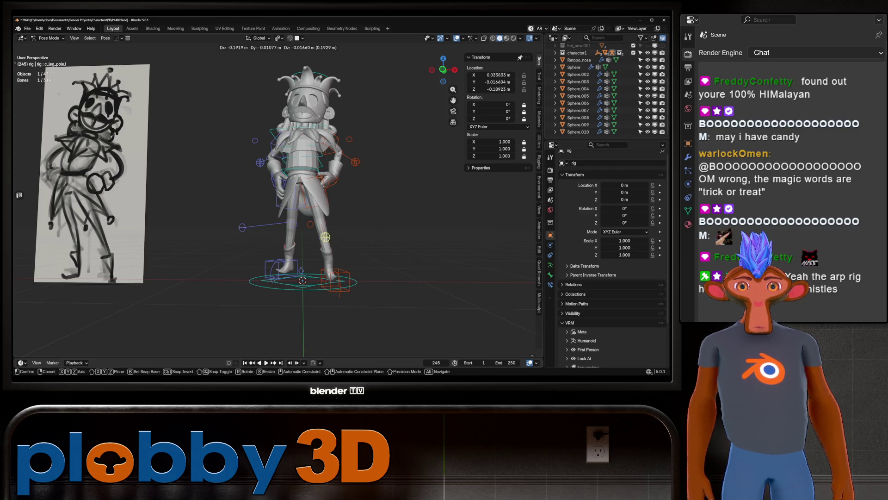
key(Return)
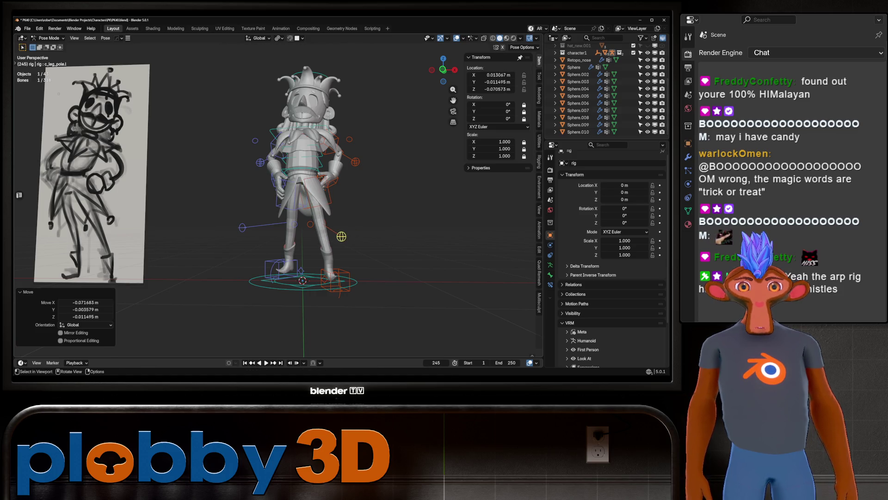
Step: Select the left foot control and cancel a trial Z rotation, returning to front view
click(342, 281)
click(334, 280)
middle_drag(334, 281, 366, 283)
key(r)
key(z)
key(Escape)
key(KP_1)
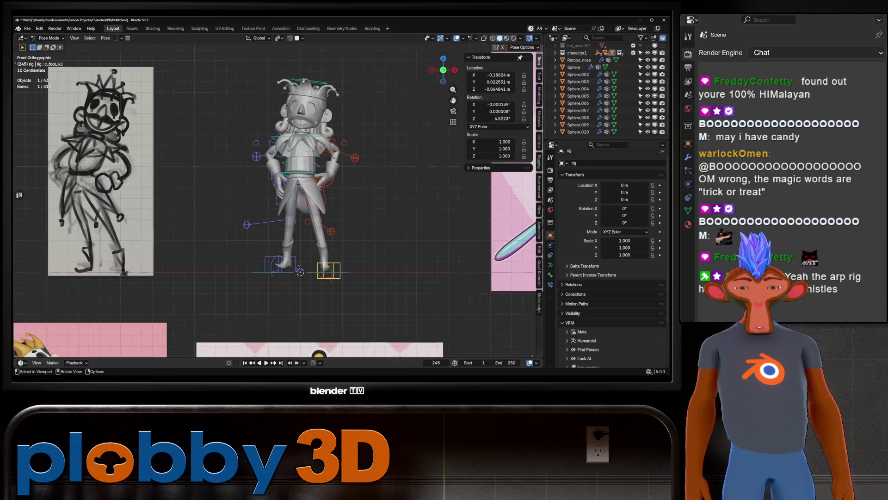
Step: Turn the left foot -7.55° about Z and nudge the left knee pole
key(r)
key(z)
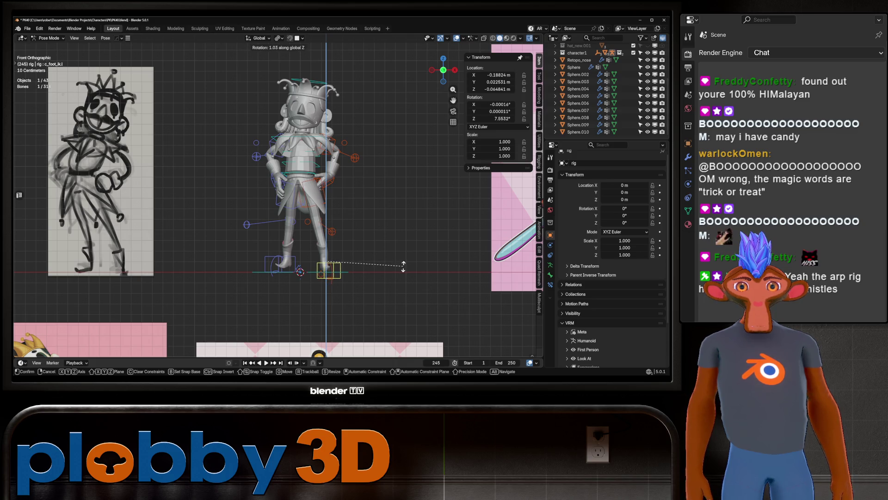
click(415, 254)
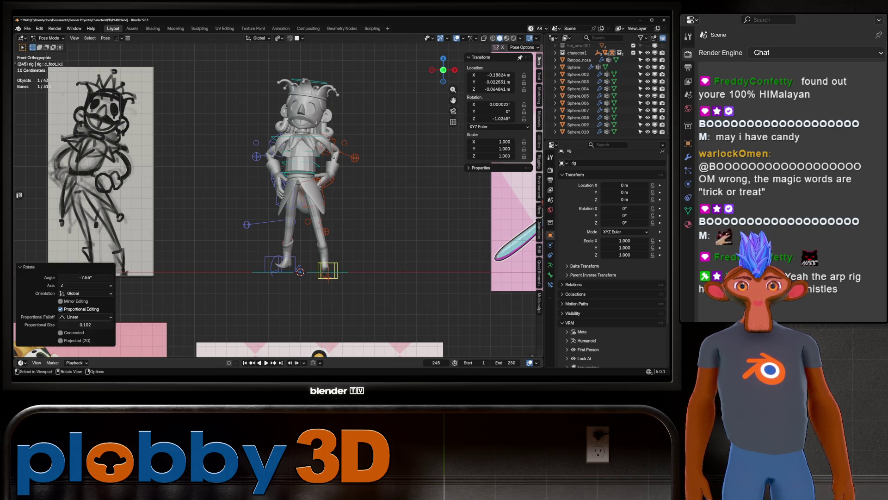
click(326, 230)
key(g)
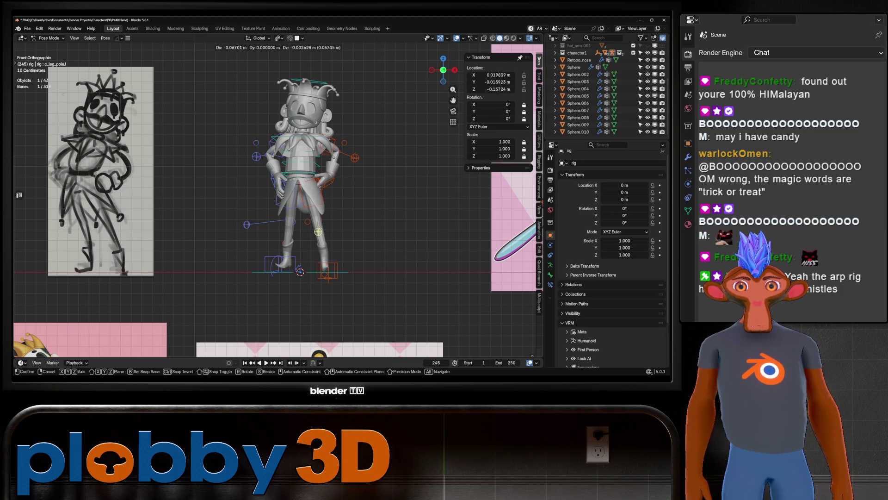
click(327, 231)
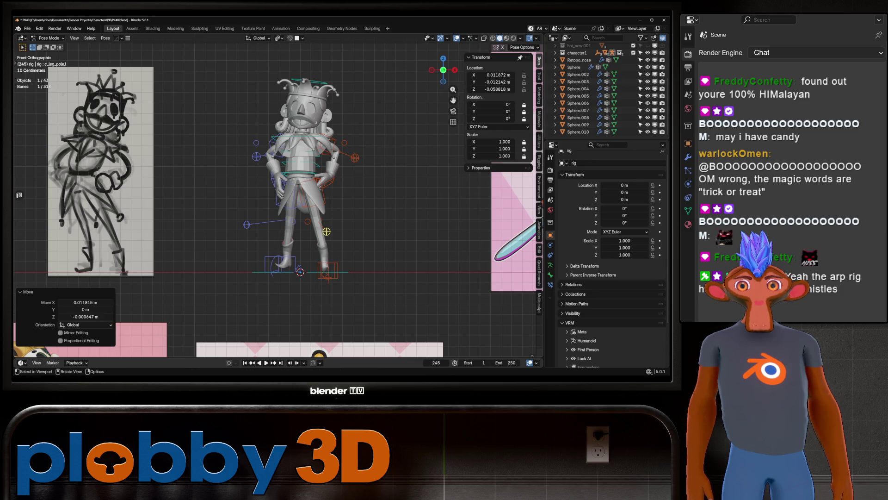
Step: Twist the lower spine -5.76° about Z, then show the front view with material colours
click(318, 175)
key(r)
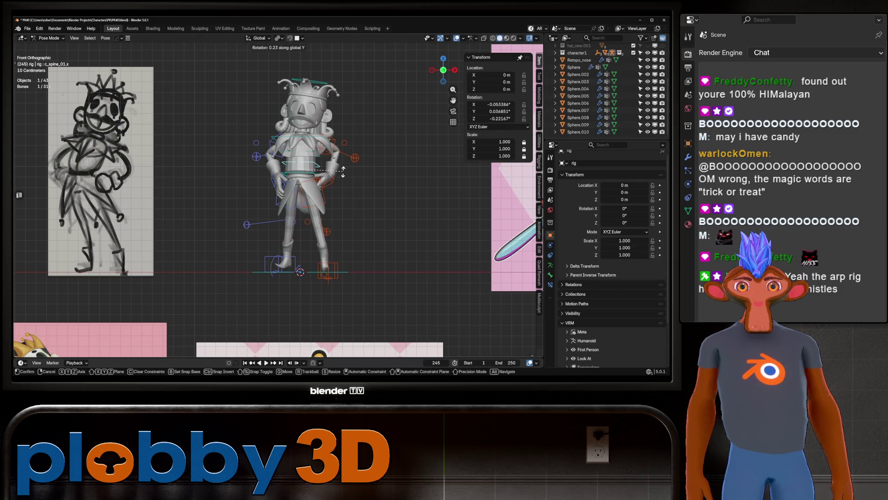
key(z)
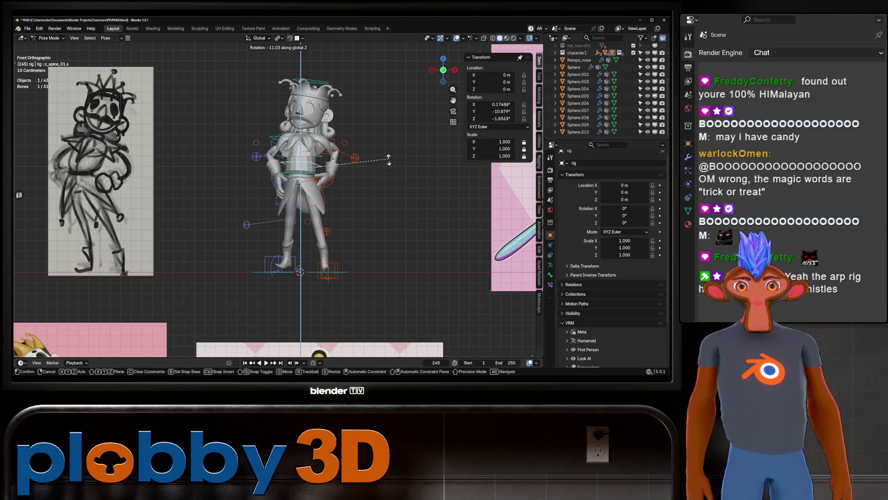
click(386, 160)
middle_drag(386, 159, 416, 162)
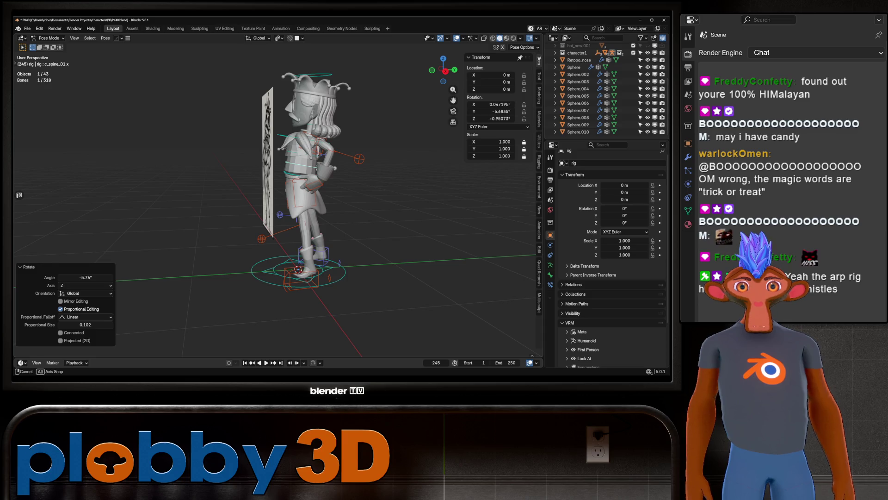
middle_drag(296, 186, 222, 187)
key(KP_1)
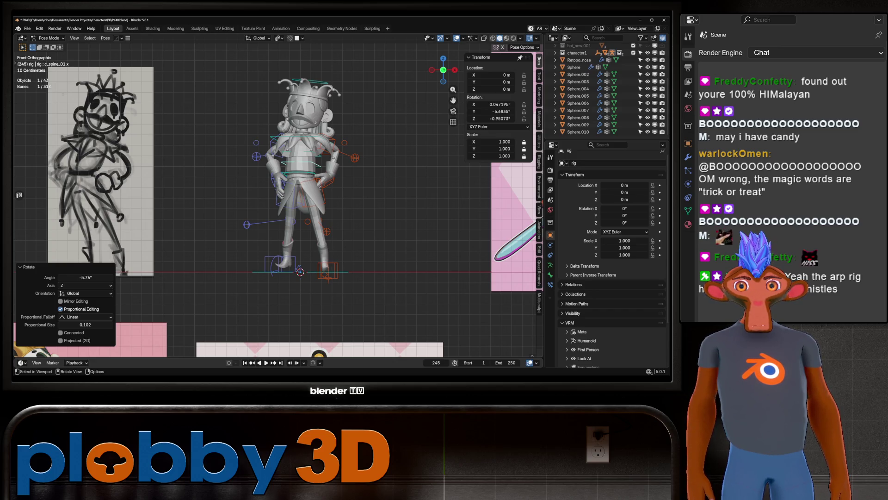
click(506, 38)
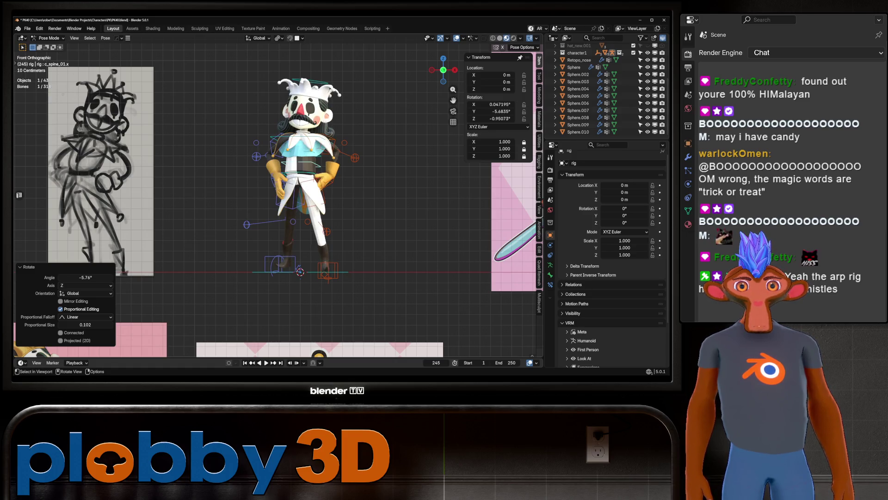
Step: Rotate the neck control by 16°, then deselect and return to front view
click(340, 140)
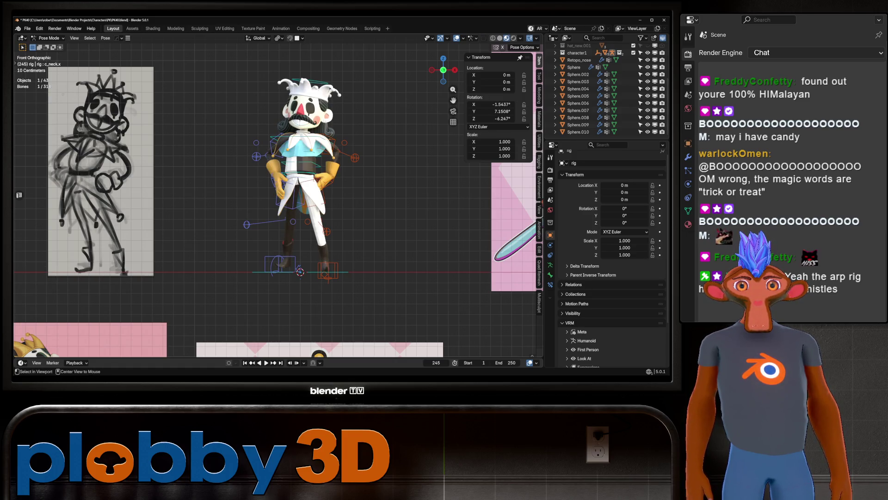
key(r)
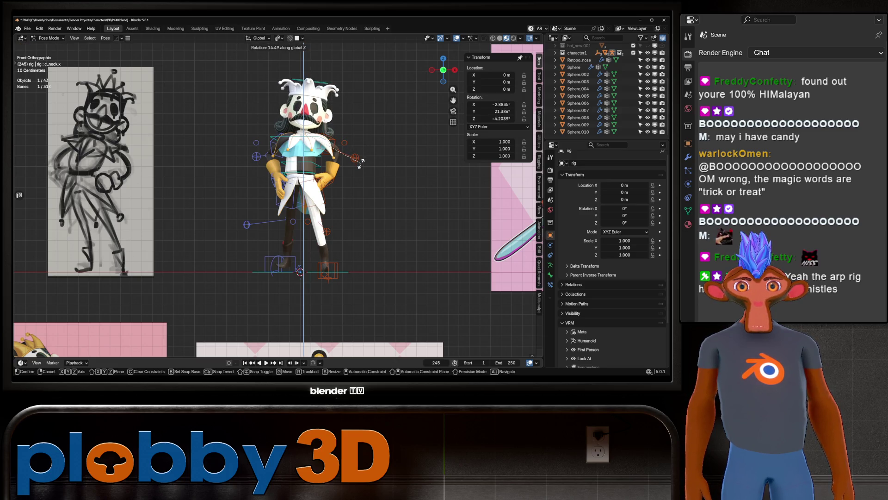
click(360, 165)
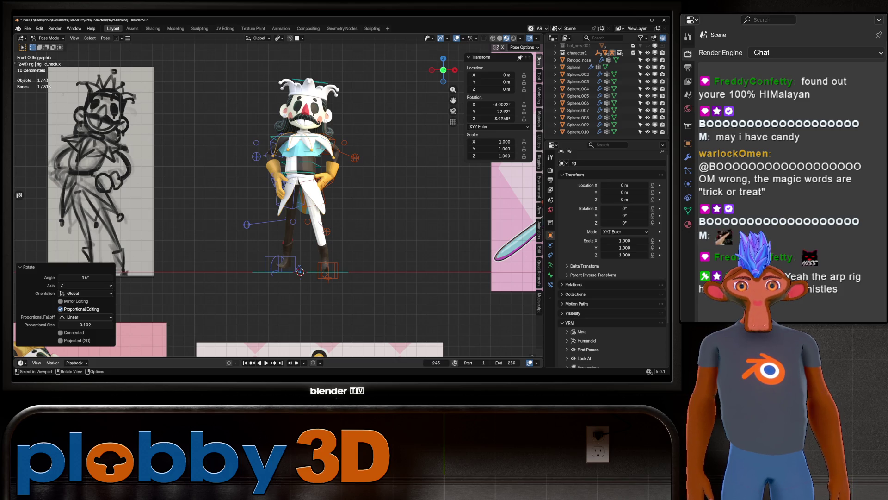
key(alt+a)
scroll(324, 185, up, 3)
mouse_move(324, 185)
middle_down()
mouse_move(278, 181)
mouse_move(331, 187)
middle_up()
scroll(277, 185, down, 4)
key(KP_1)
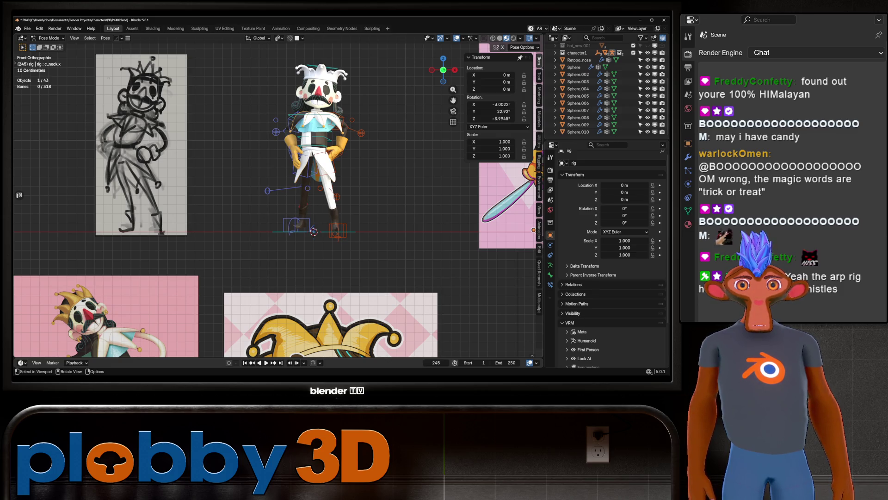
Step: Tilt the neck 5.29° about the X axis and check the head from the side
scroll(316, 99, up, 1)
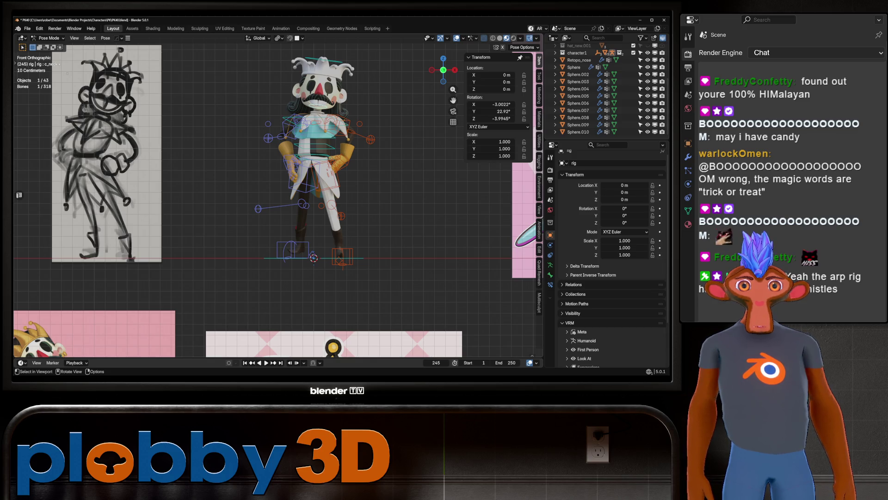
key(r)
key(x)
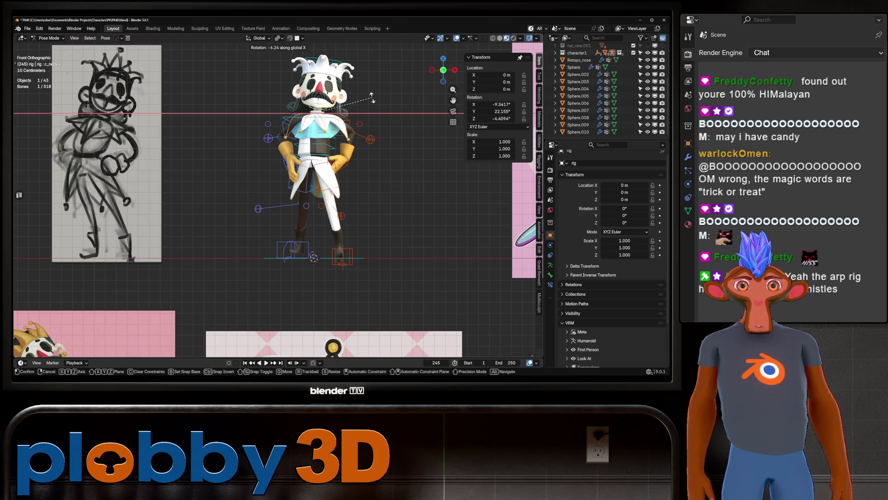
click(370, 98)
middle_drag(370, 98, 273, 104)
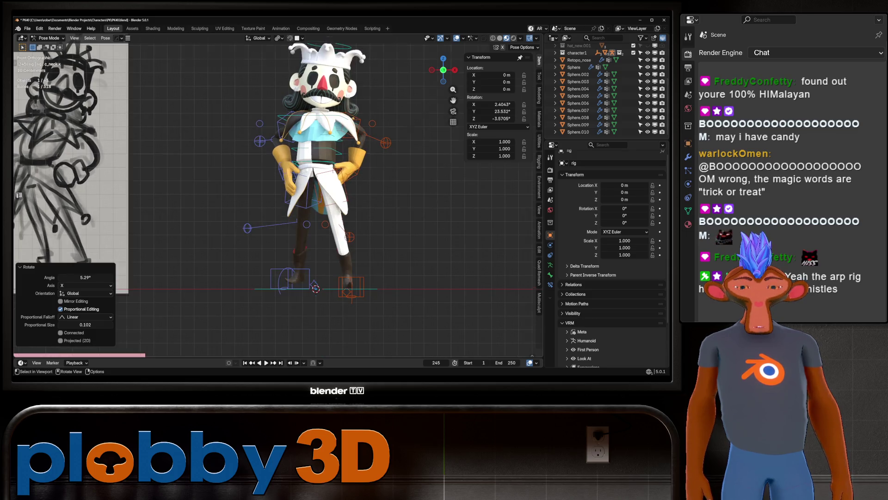
scroll(280, 88, down, 3)
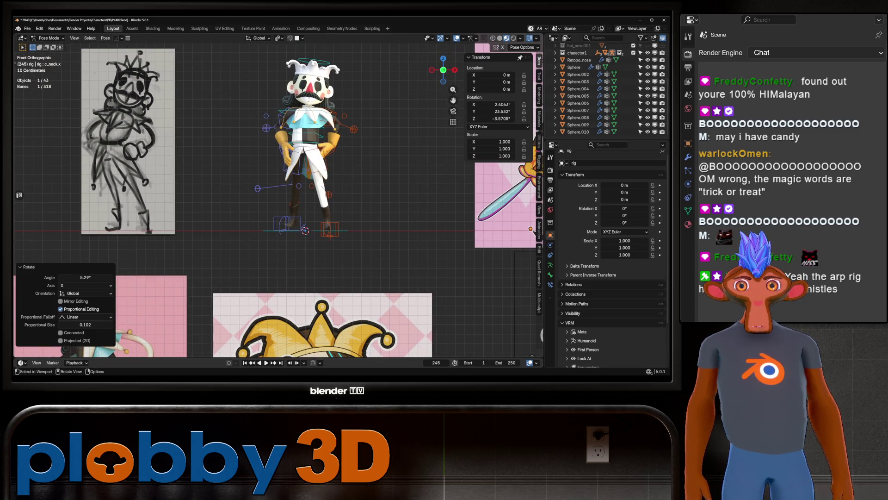
mouse_move(278, 105)
middle_down()
mouse_move(347, 104)
mouse_move(296, 104)
middle_up()
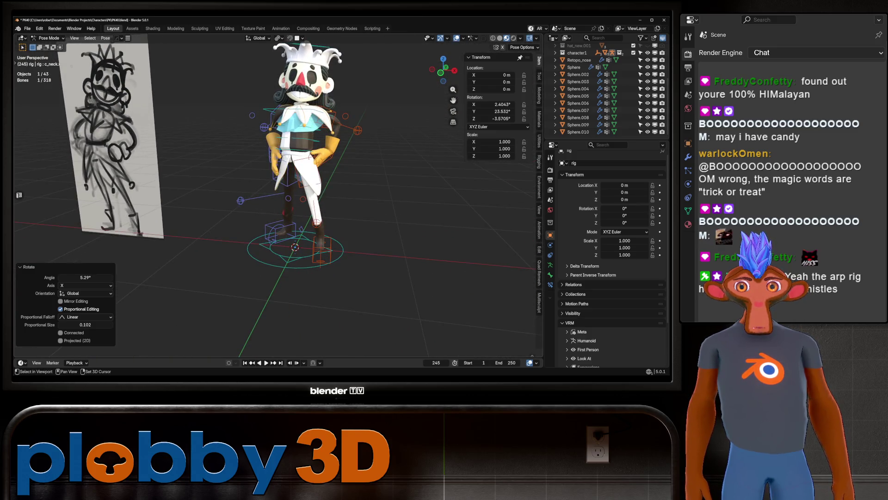
key(KP_1)
shift+middle_drag(277, 185, 291, 201)
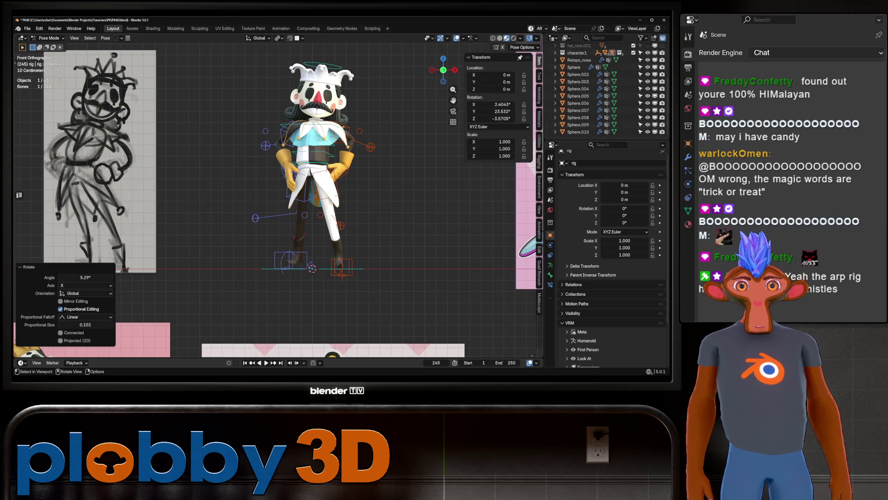
Step: Trackball-rotate the head to about X −6.7°, Y 23.24°, Z −4.2°
key(r)
key(r)
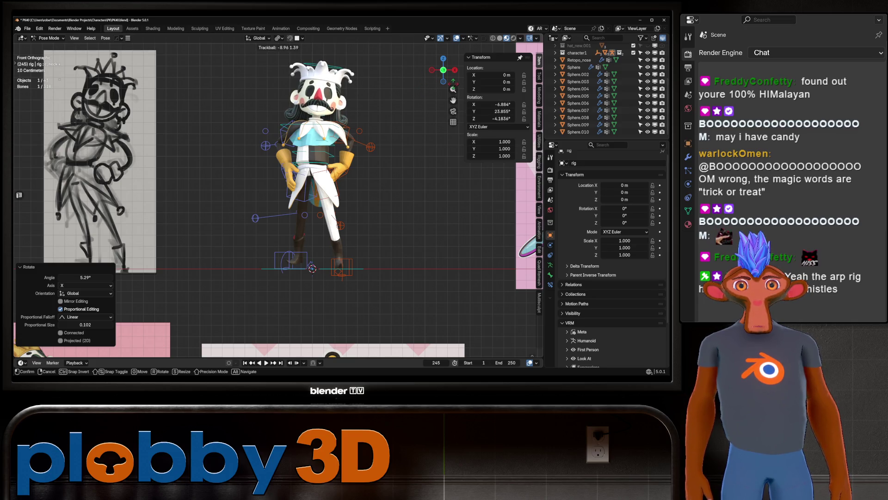
key(Return)
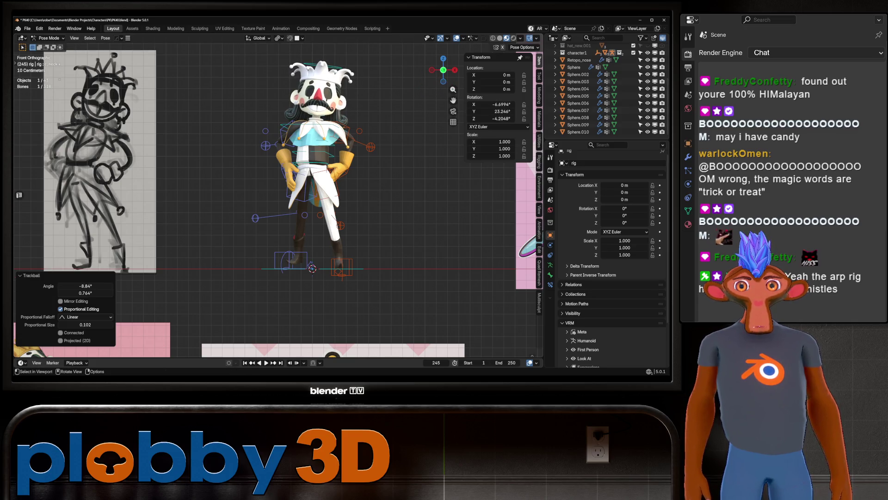
click(371, 146)
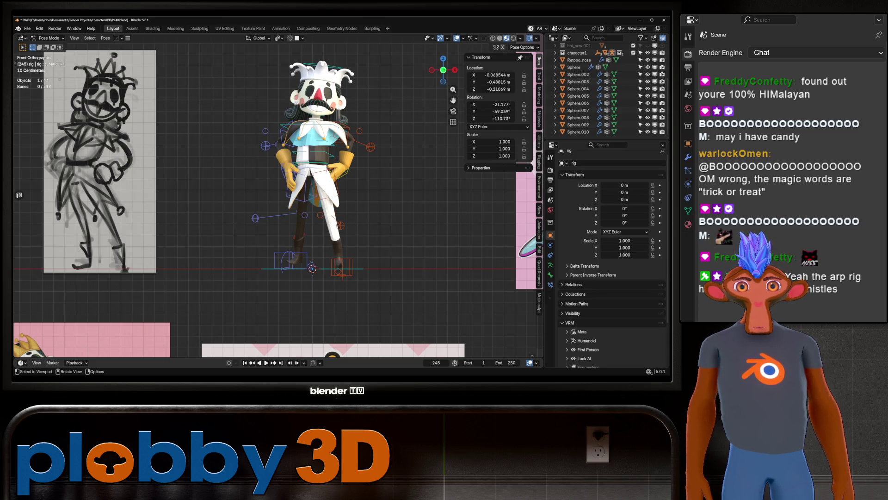
Step: Move the left elbow pole control into place, checking its depth
click(359, 131)
key(g)
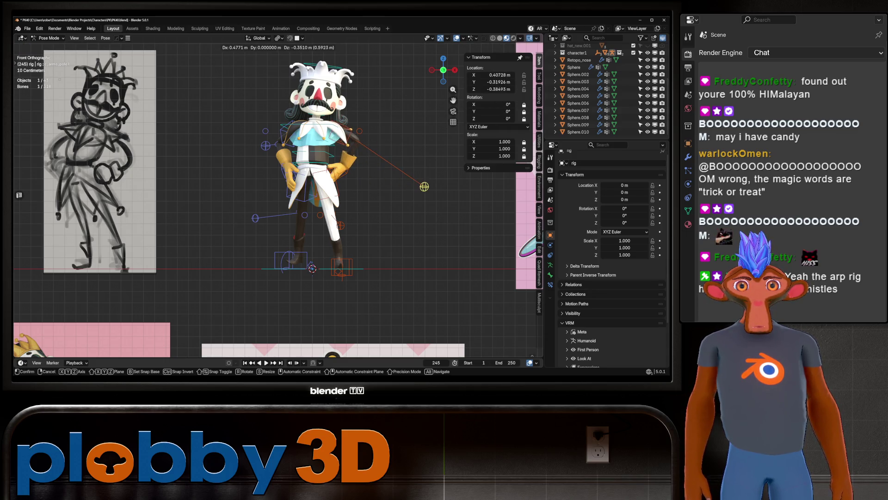
mouse_move(408, 183)
middle_down()
mouse_move(333, 185)
mouse_move(273, 164)
middle_up()
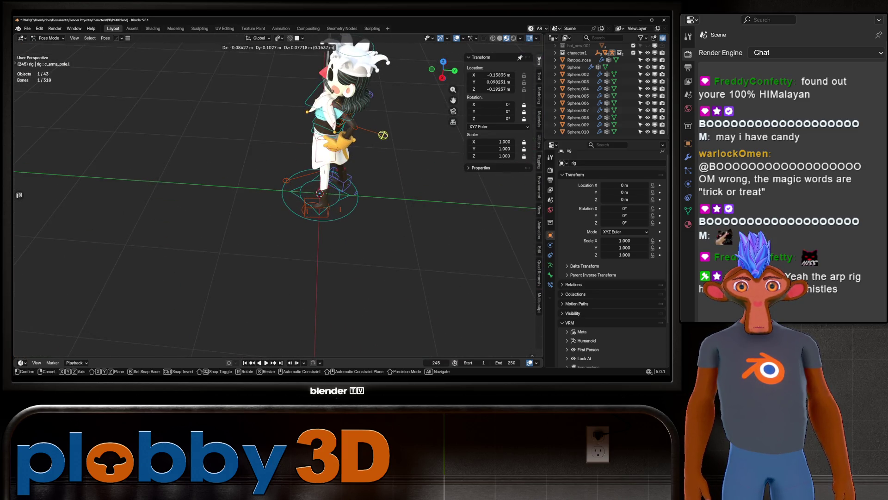
key(Return)
middle_drag(324, 185, 278, 185)
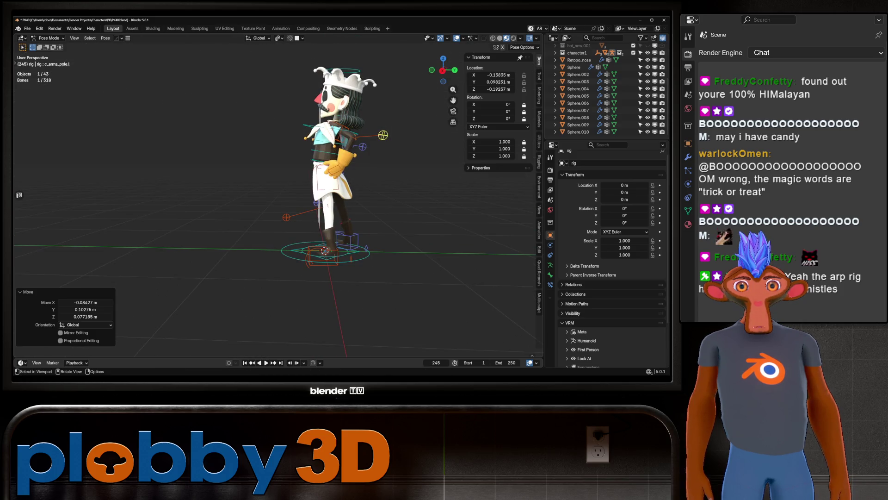
Step: Move the left hand control c_hand_ik.l onto the hip
click(343, 157)
key(g)
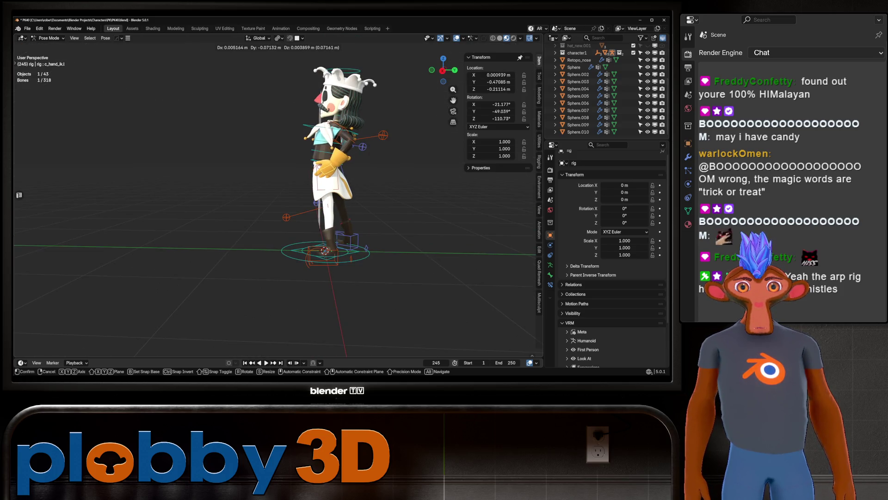
key(Return)
mouse_move(324, 185)
middle_down()
mouse_move(278, 185)
mouse_move(342, 185)
mouse_move(255, 190)
middle_up()
key(KP_1)
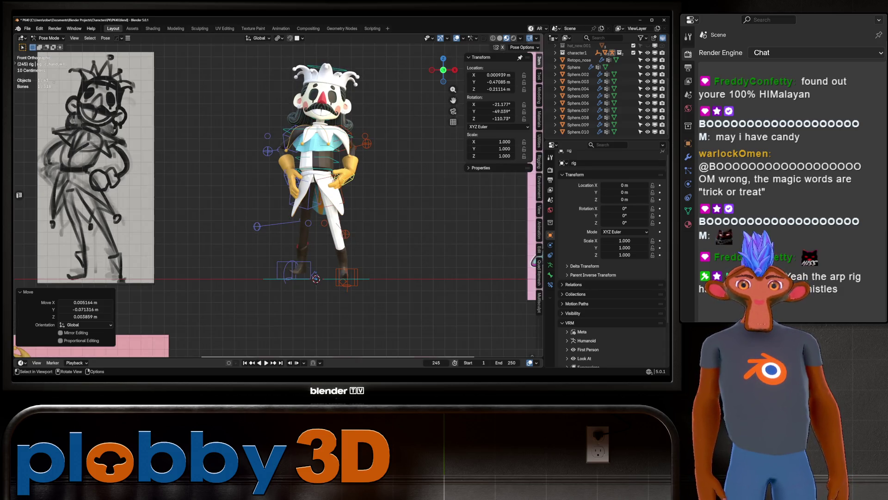
Step: Begin turning the neck control c_neck.x about global Z
click(326, 121)
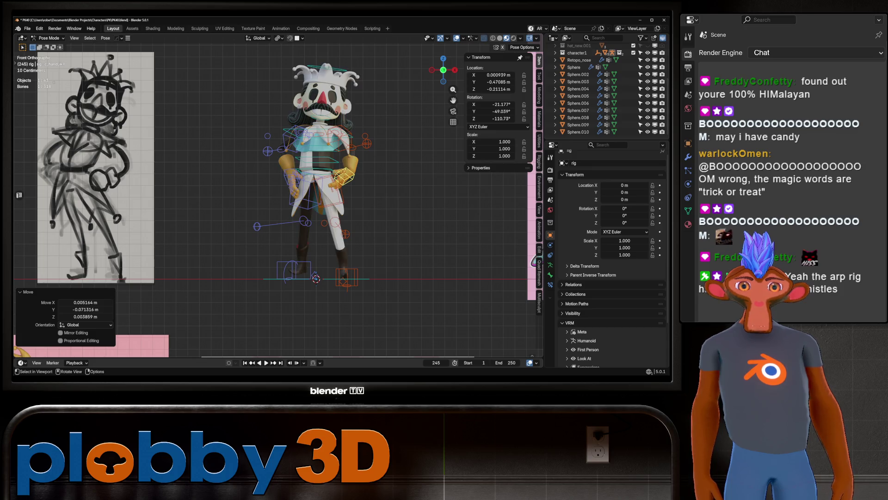
key(r)
key(z)
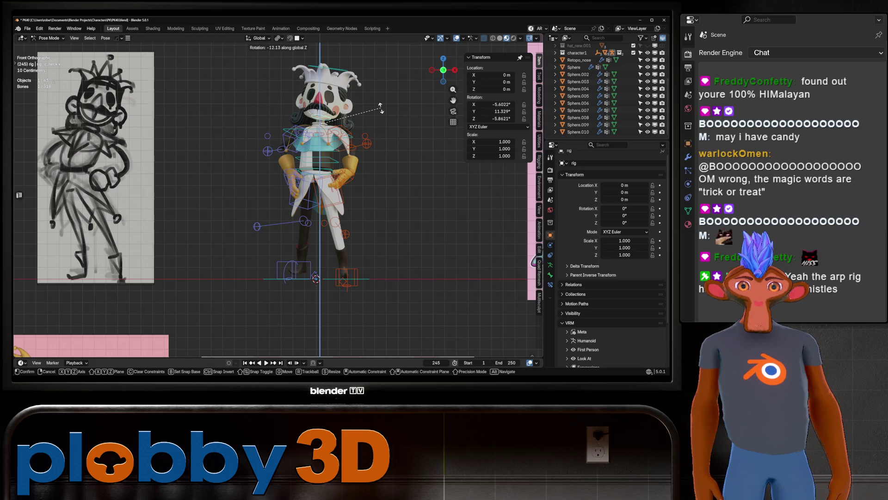
Step: Confirm the neck turn about global Z and check the pose
key(Return)
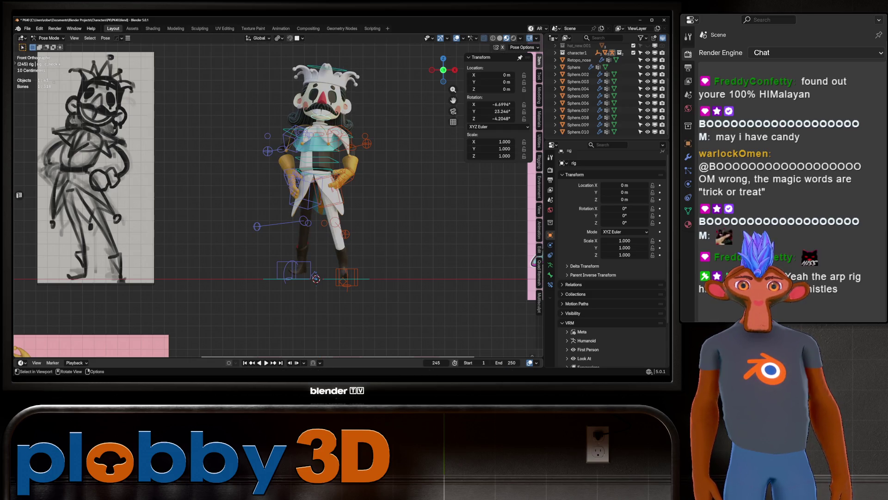
mouse_move(324, 208)
middle_down()
mouse_move(416, 195)
mouse_move(351, 185)
middle_up()
key(KP_1)
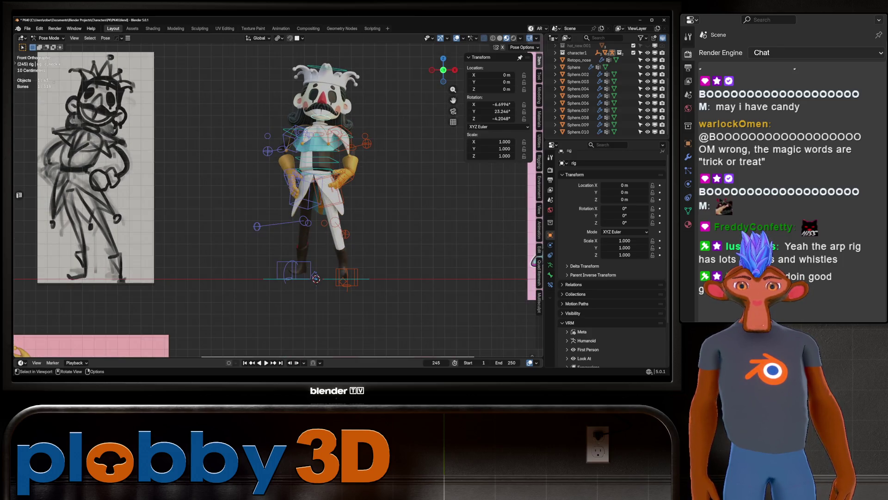
Step: Turn the upper spine control c_spine_03.x -7° about global Z
scroll(319, 139, up, 3)
click(314, 134)
scroll(315, 133, down, 1)
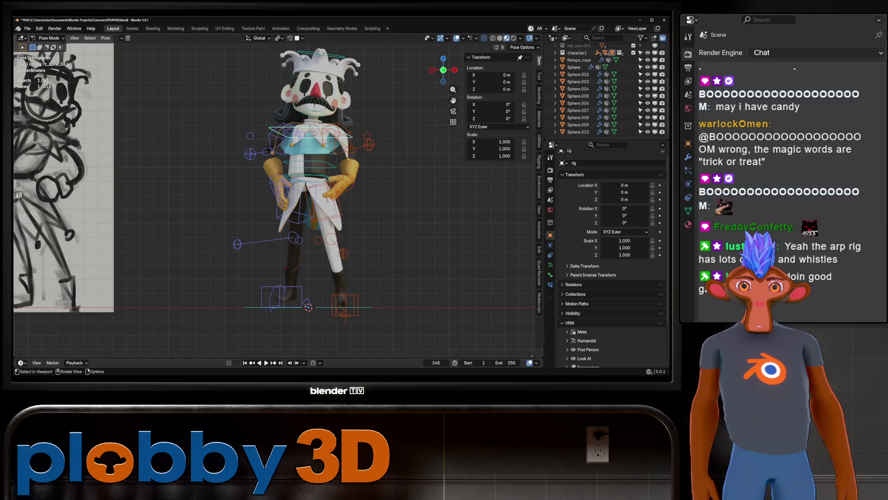
middle_drag(315, 185, 324, 204)
key(r)
key(z)
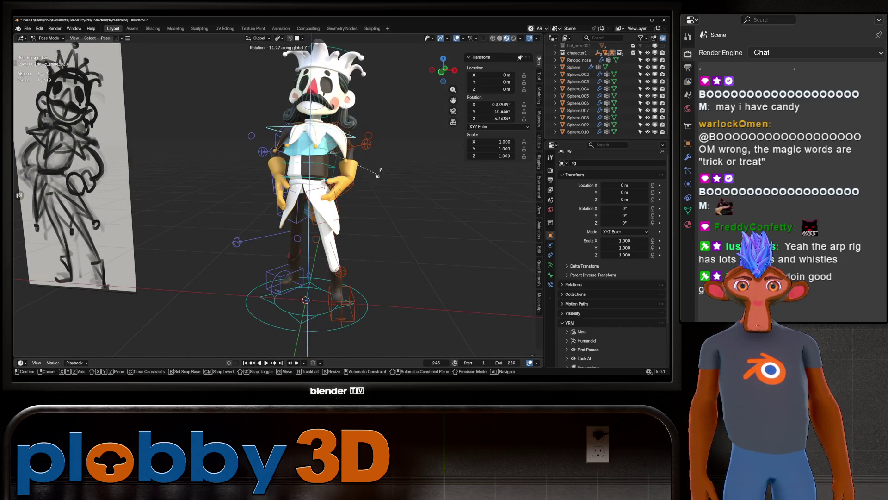
key(Escape)
key(KP_1)
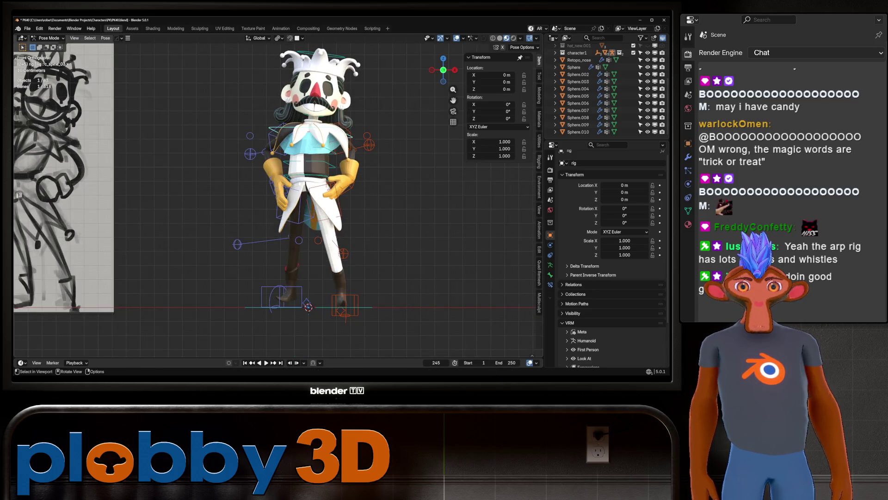
key(r)
key(z)
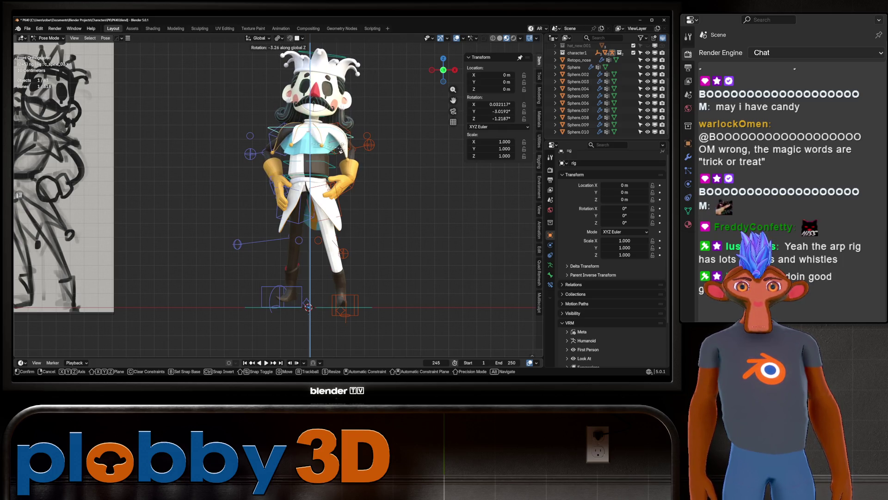
click(339, 150)
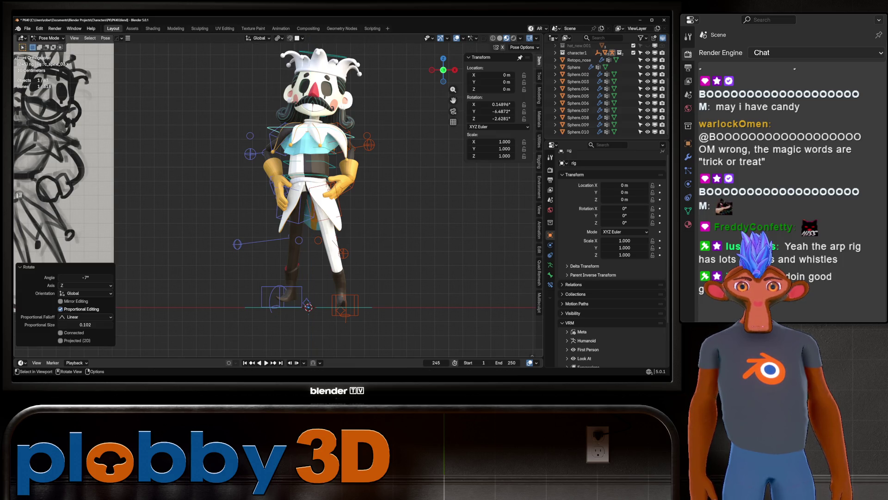
scroll(469, 229, down, 1)
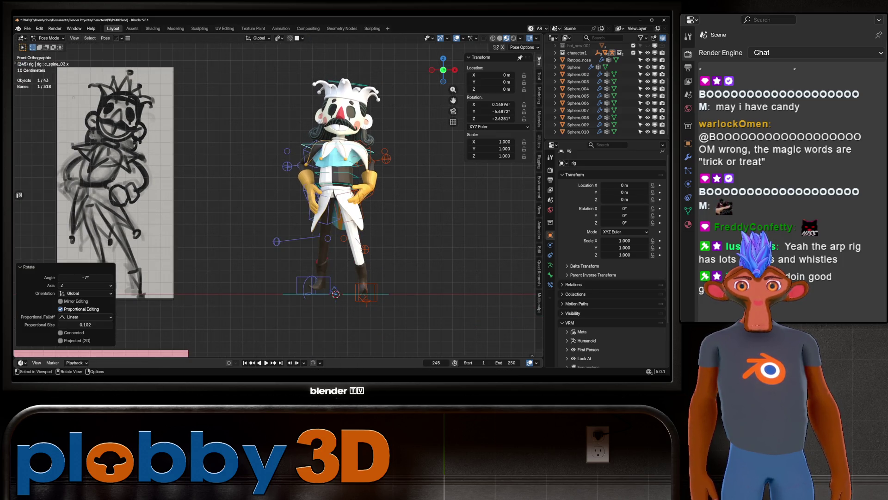
Step: Reposition the right elbow pole control c_arms_pole.r
click(287, 166)
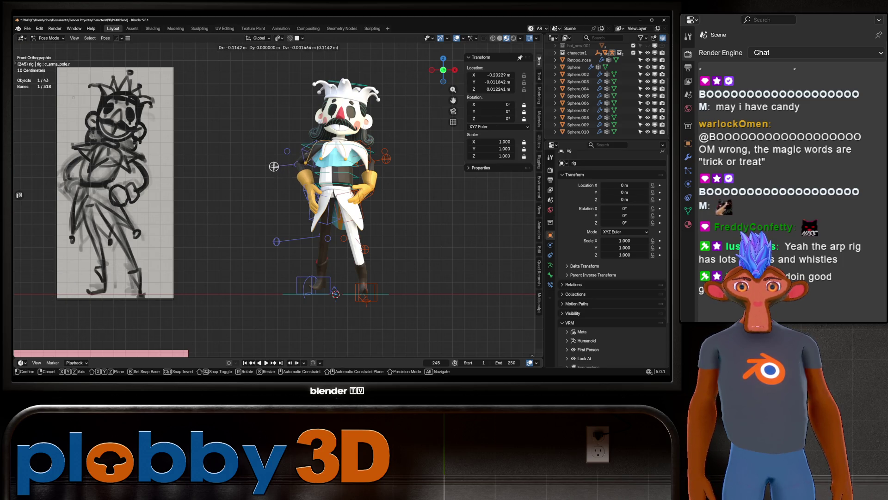
mouse_move(287, 166)
middle_down()
mouse_move(324, 139)
mouse_move(296, 162)
mouse_move(333, 162)
mouse_move(301, 162)
middle_up()
key(g)
click(303, 161)
Step: Select the right arm control and cancel a trial rotation after camera and side views
click(337, 150)
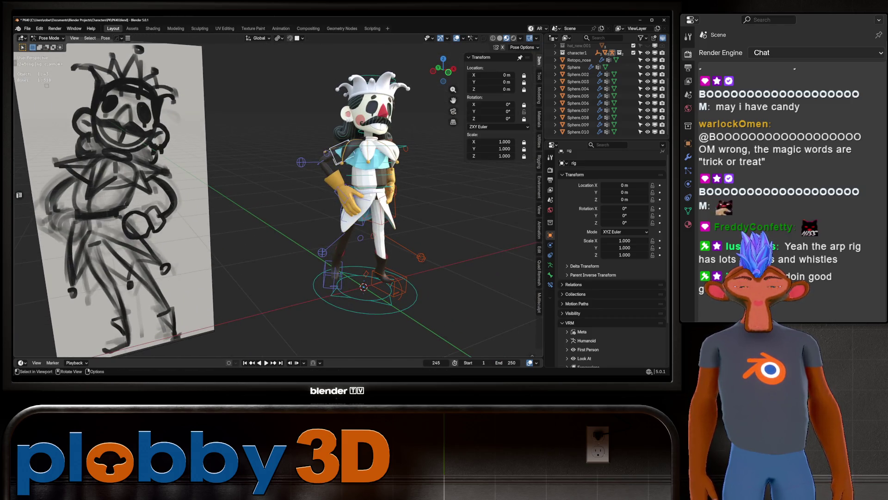
key(KP_0)
key(KP_1)
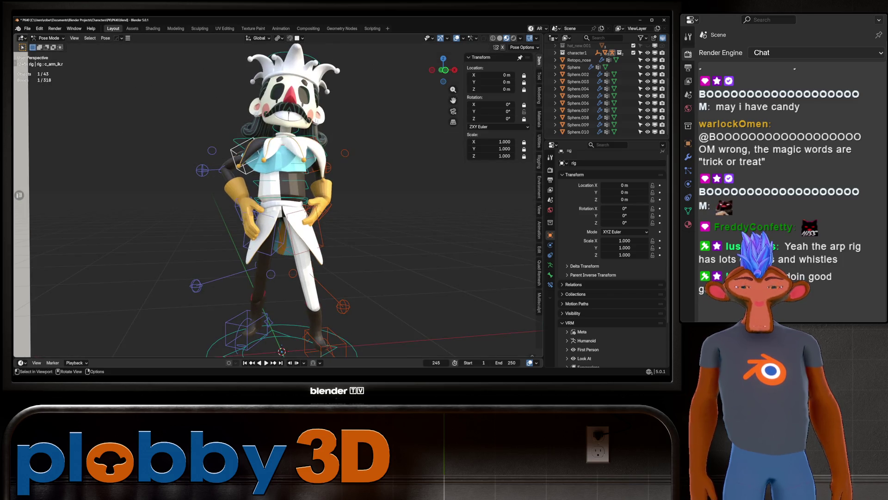
scroll(244, 92, down, 1)
key(r)
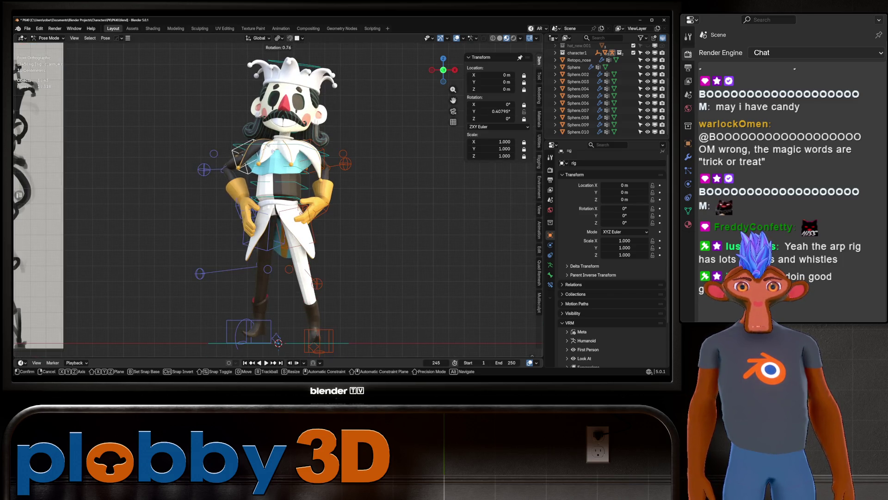
key(Escape)
mouse_move(283, 152)
middle_down()
mouse_move(324, 160)
mouse_move(90, 163)
middle_up()
key(Escape)
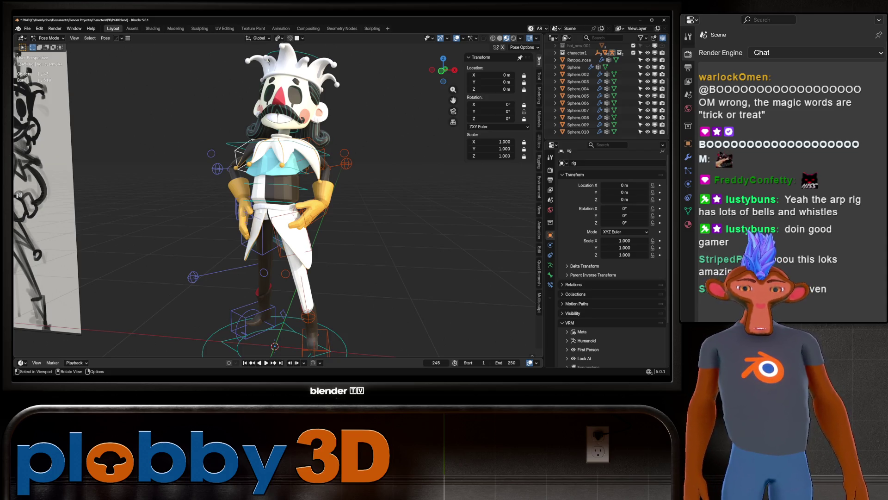
key(KP_1)
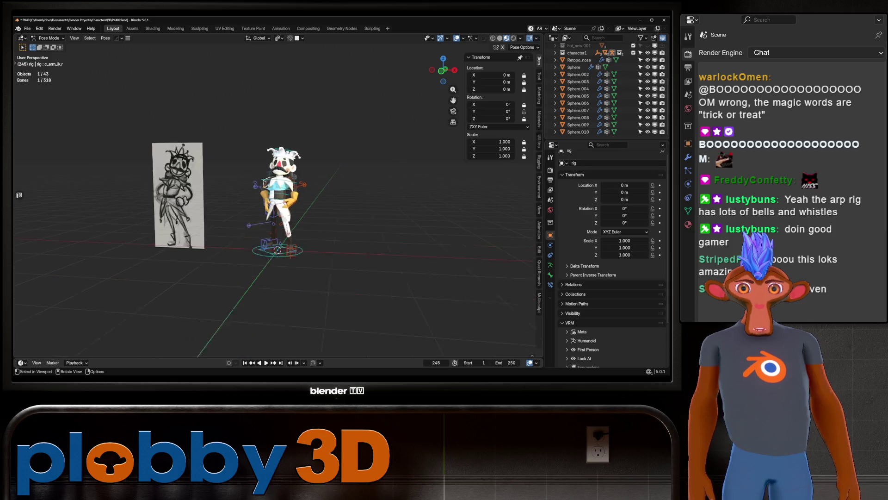
scroll(350, 316, up, 6)
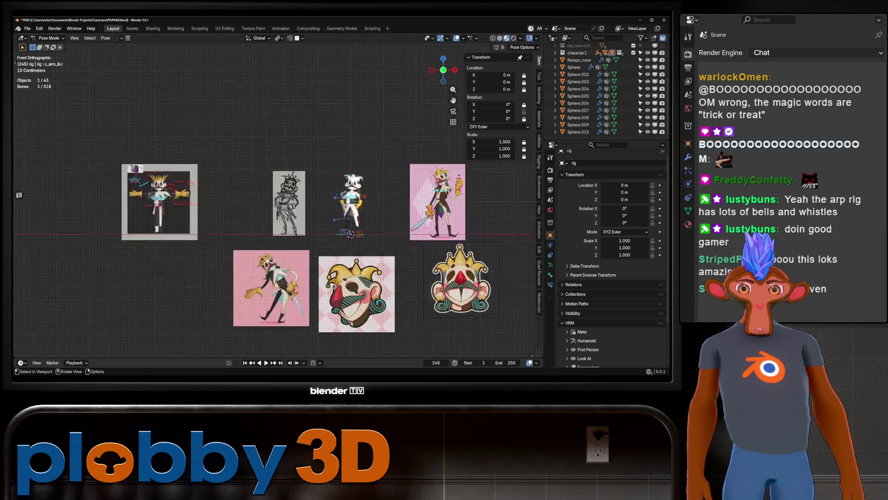
scroll(277, 250, up, 1)
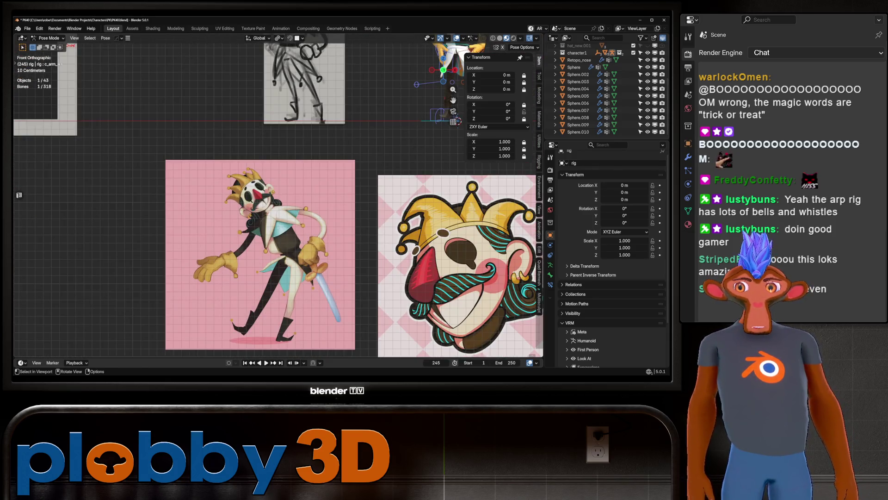
scroll(278, 255, down, 6)
scroll(335, 230, up, 5)
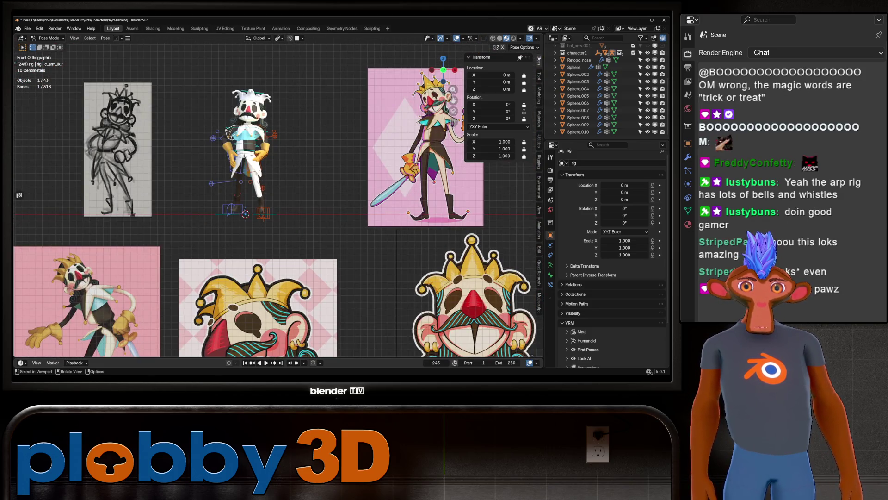
scroll(423, 101, up, 3)
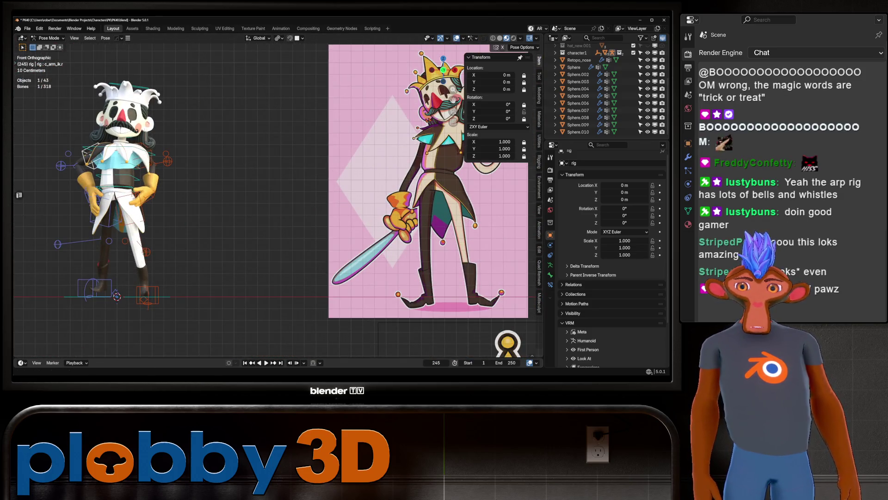
scroll(237, 87, down, 6)
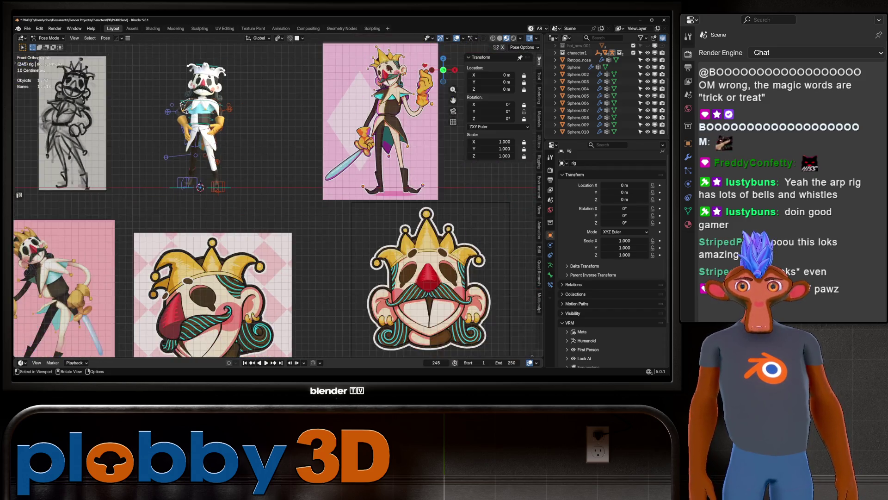
mouse_move(278, 208)
shift+middle_down()
mouse_move(371, 244)
mouse_move(484, 244)
mouse_move(337, 225)
mouse_move(378, 199)
shift+middle_up()
key(KP_Decimal)
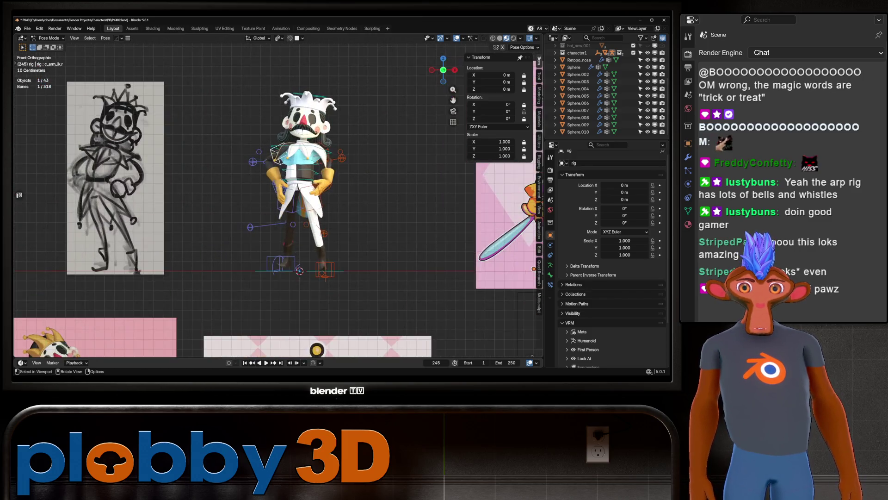
scroll(278, 199, down, 2)
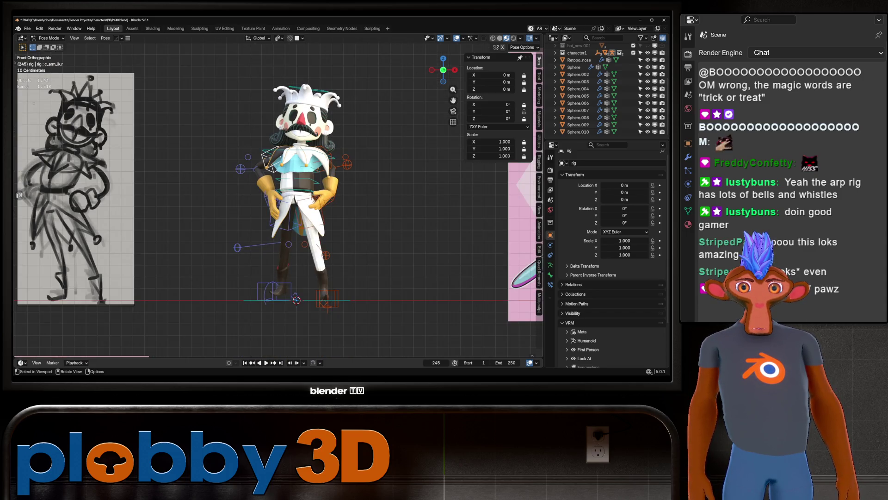
Step: Try rotating the right toe control c_toes_ik.r, then cancel the rotation
click(273, 291)
scroll(278, 293, up, 3)
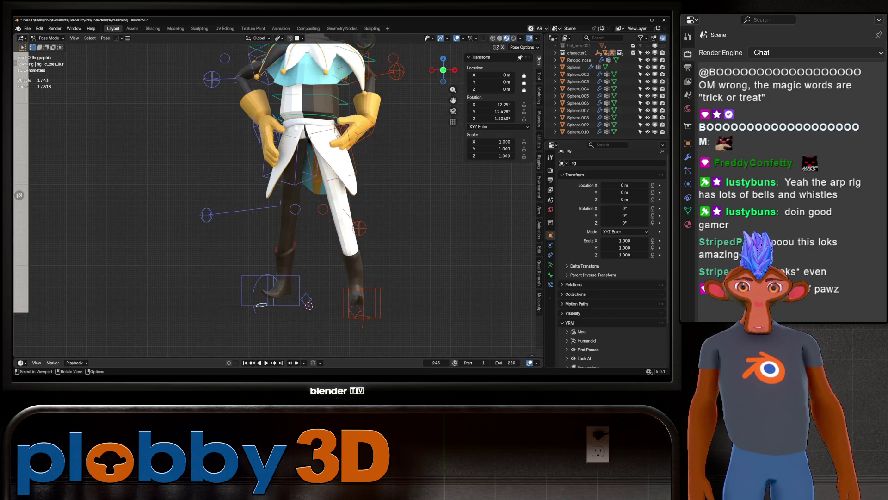
click(255, 294)
click(259, 305)
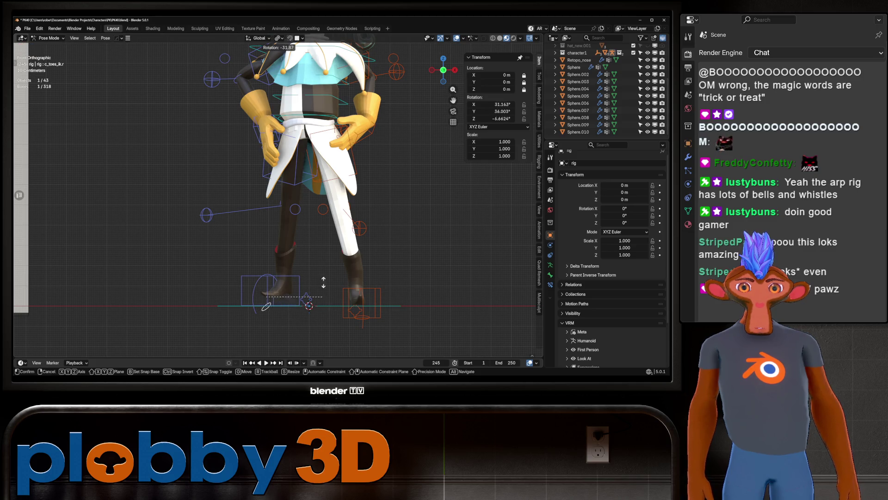
click(262, 304)
scroll(277, 194, up, 2)
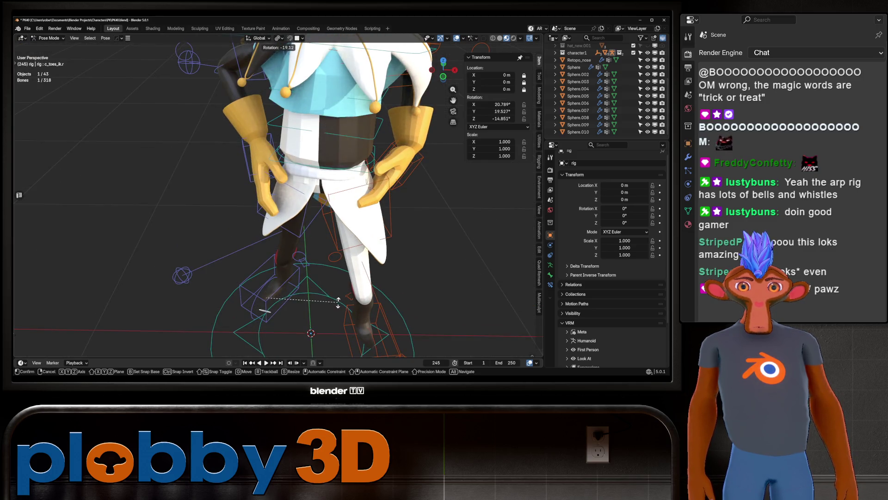
scroll(277, 194, down, 2)
key(r)
alt+middle_drag(243, 238, 349, 239)
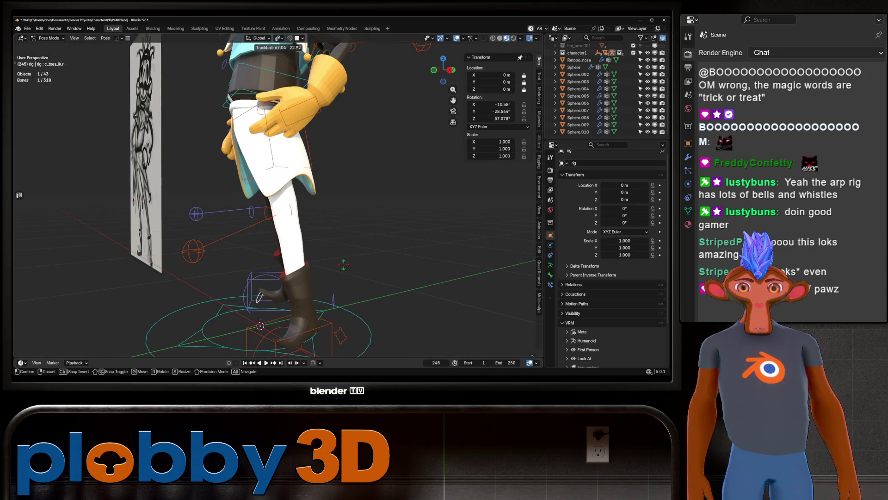
key(Escape)
Step: Try rotating the right foot bone c_foot_01.r from several angles, cancelling each attempt
click(148, 338)
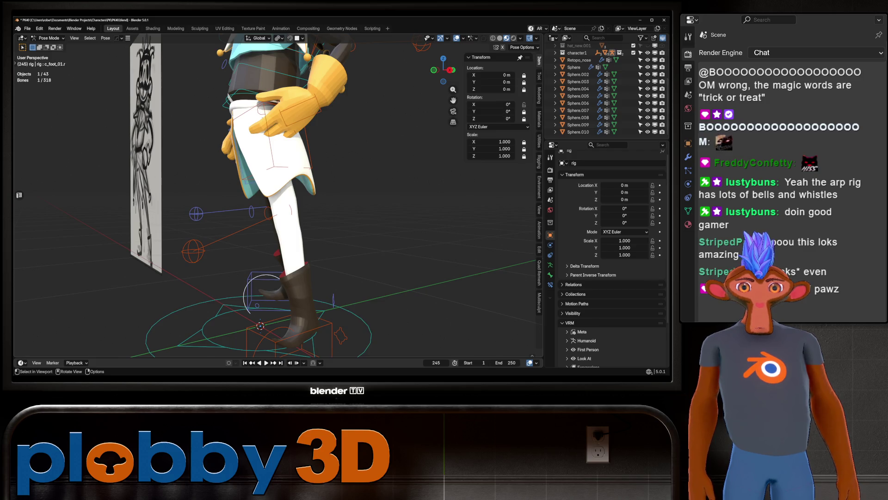
key(r)
key(Escape)
mouse_move(365, 246)
middle_down()
mouse_move(241, 248)
mouse_move(421, 230)
mouse_move(333, 230)
middle_up()
key(r)
key(Escape)
middle_drag(351, 194, 292, 194)
key(r)
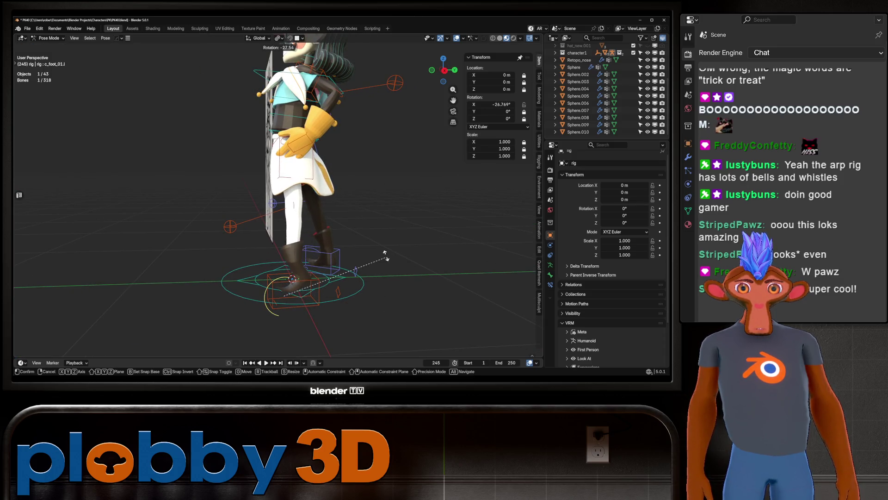
right_click(385, 253)
middle_drag(385, 254, 365, 252)
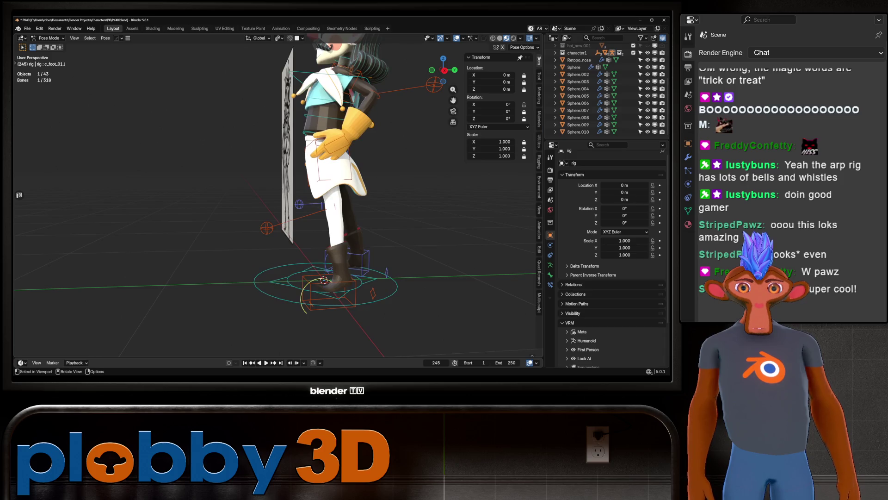
Step: Move the left foot IK control c_foot_ik.l back along the global Y axis
click(330, 291)
middle_drag(330, 290, 330, 268)
key(g)
key(Escape)
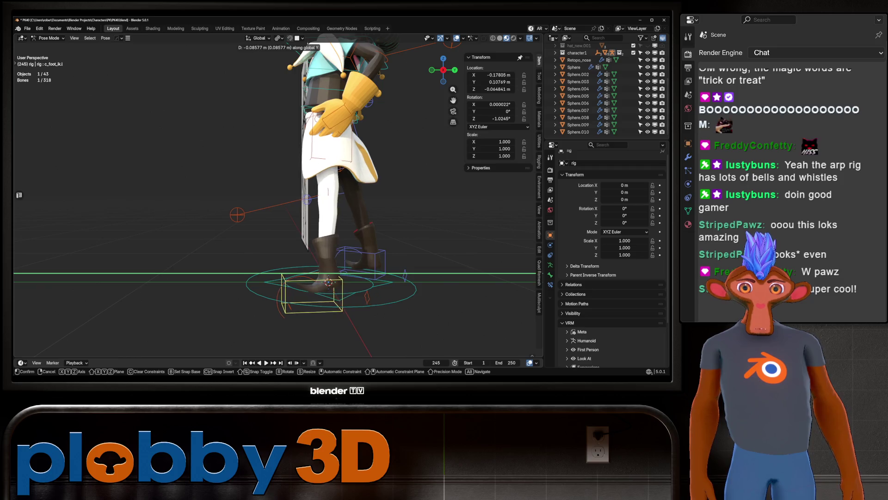
middle_drag(229, 215, 319, 208)
scroll(278, 208, down, 8)
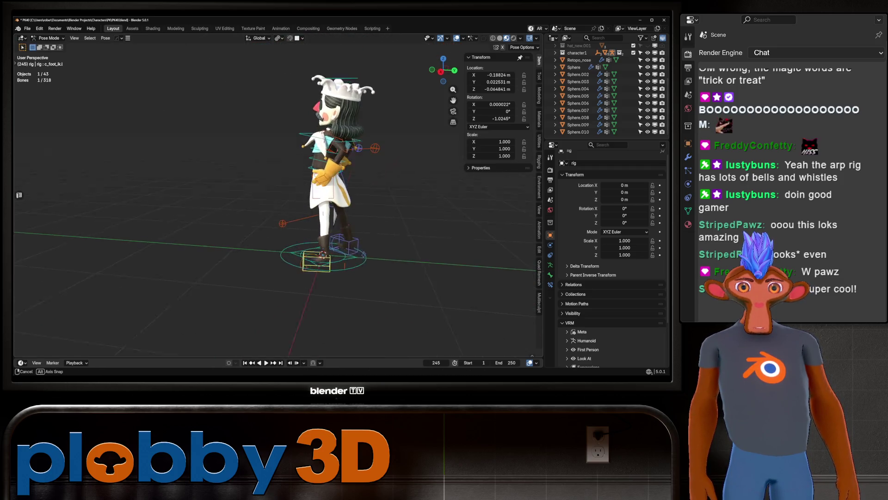
key(g)
key(y)
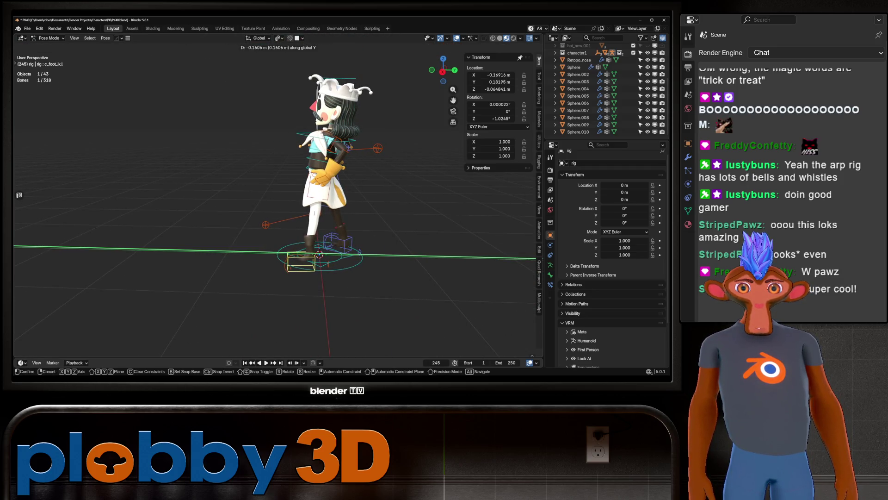
click(320, 254)
mouse_move(319, 254)
middle_down()
mouse_move(296, 252)
mouse_move(361, 250)
mouse_move(328, 252)
mouse_move(319, 278)
middle_up()
Step: Tilt the left foot bone c_foot_01.l about 61° (60.898°)
key(r)
key(x)
key(Escape)
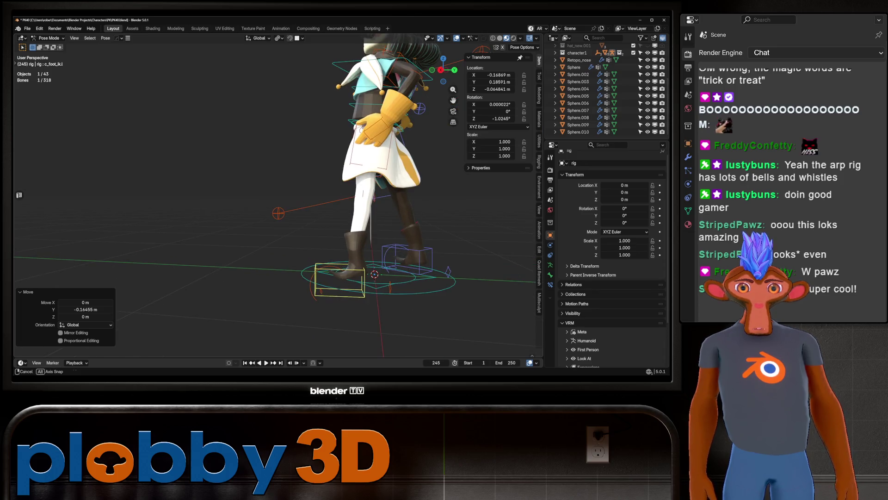
click(319, 278)
key(r)
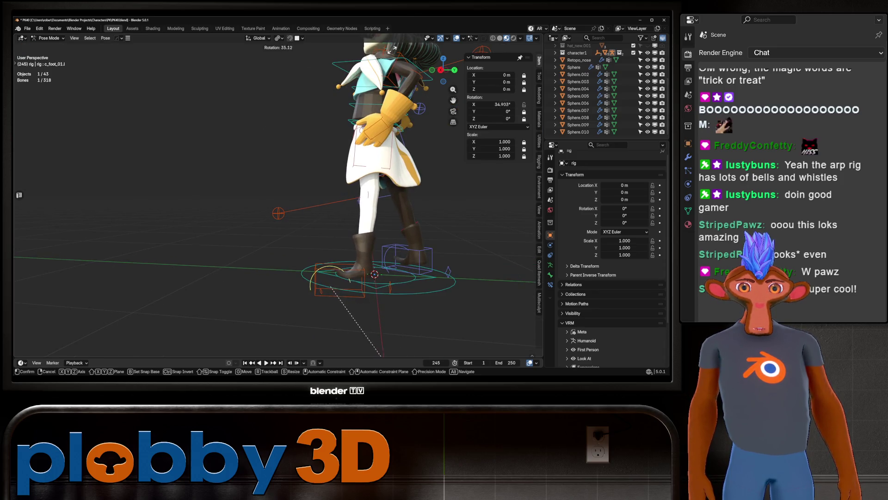
click(343, 356)
middle_drag(342, 357, 301, 356)
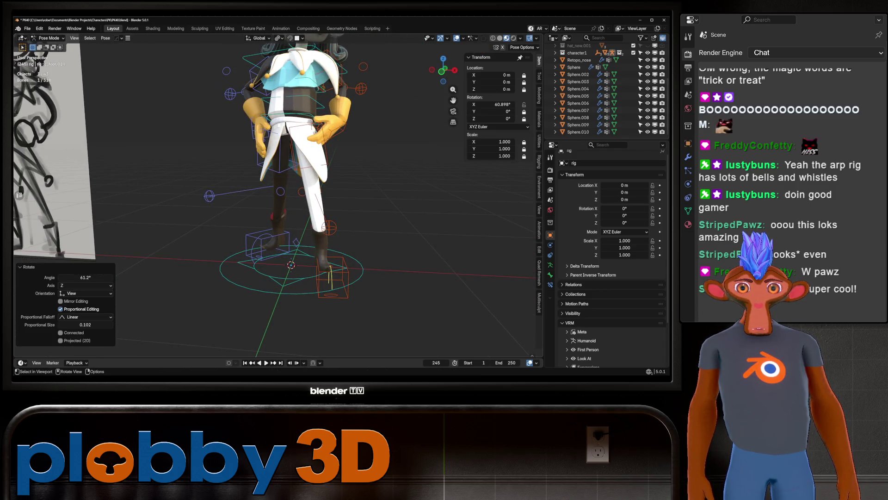
Step: In front Solid view, shift the left knee pole to X 0.002332, Z 0.035095 m
key(alt+a)
key(KP_1)
click(500, 38)
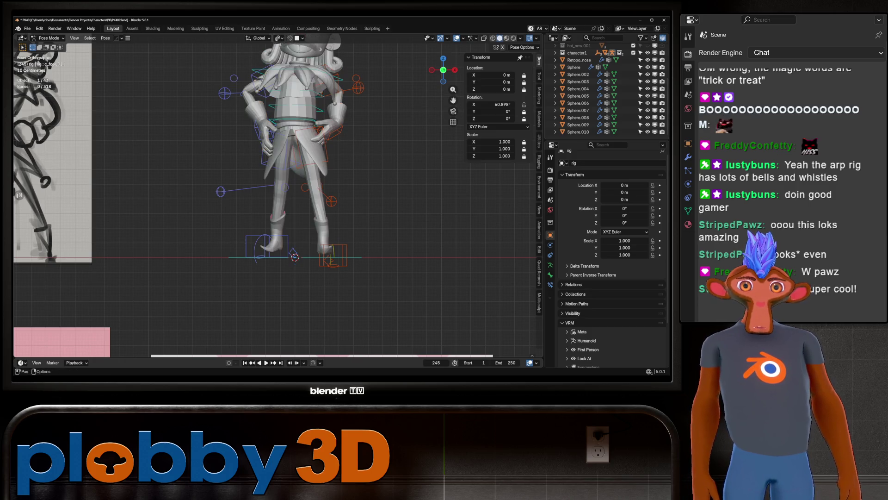
click(332, 200)
key(g)
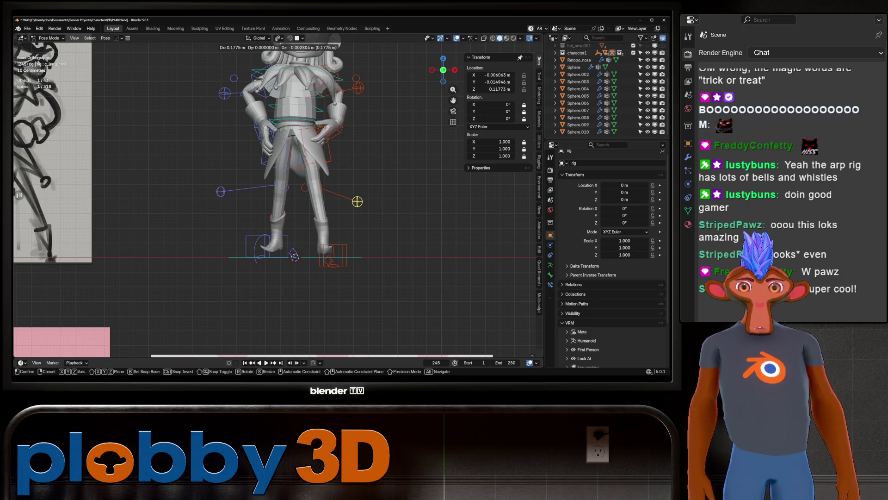
key(Escape)
scroll(278, 204, down, 2)
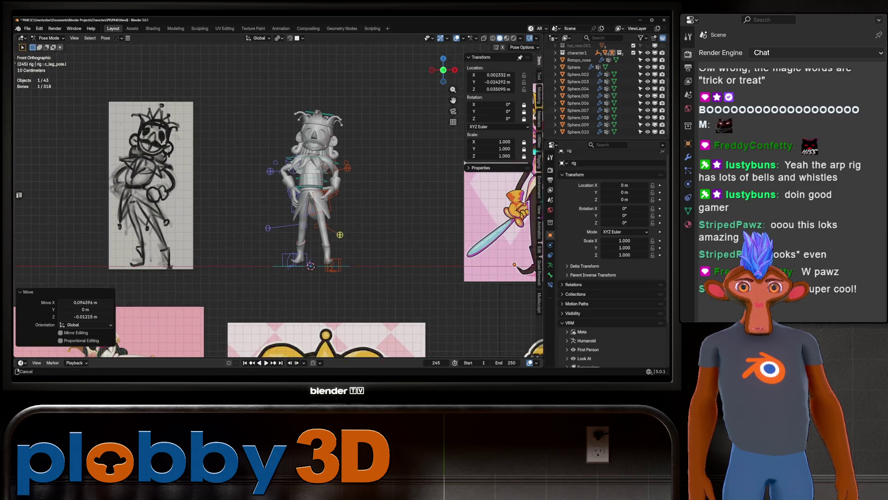
Step: In Material Preview, free-rotate the neck control c_neck.x twice to Y 30.722°
scroll(310, 135, up, 3)
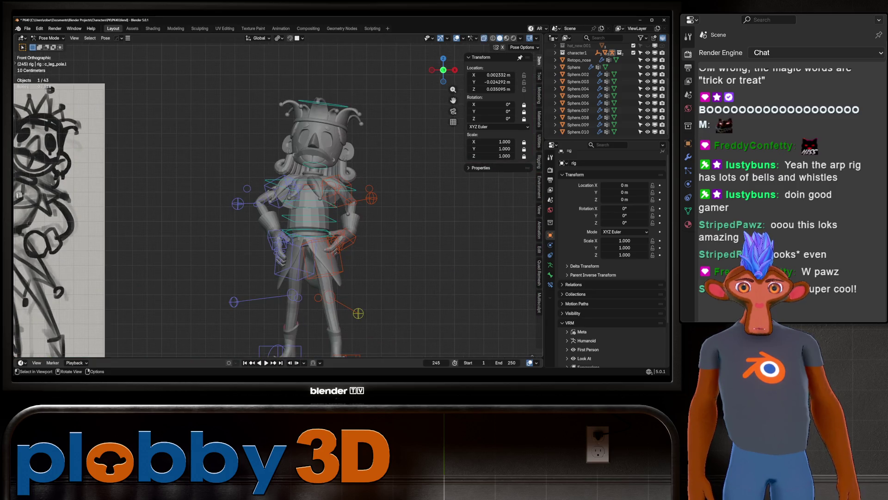
click(320, 162)
scroll(351, 162, down, 2)
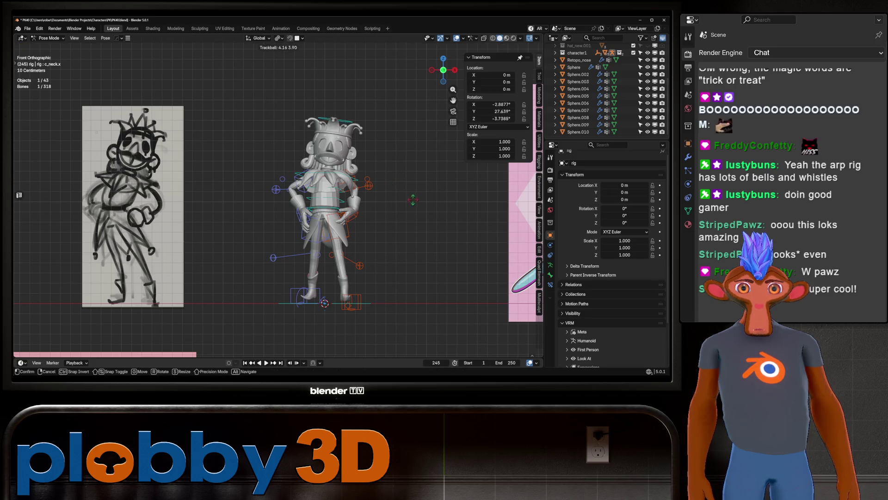
click(507, 37)
key(r)
key(r)
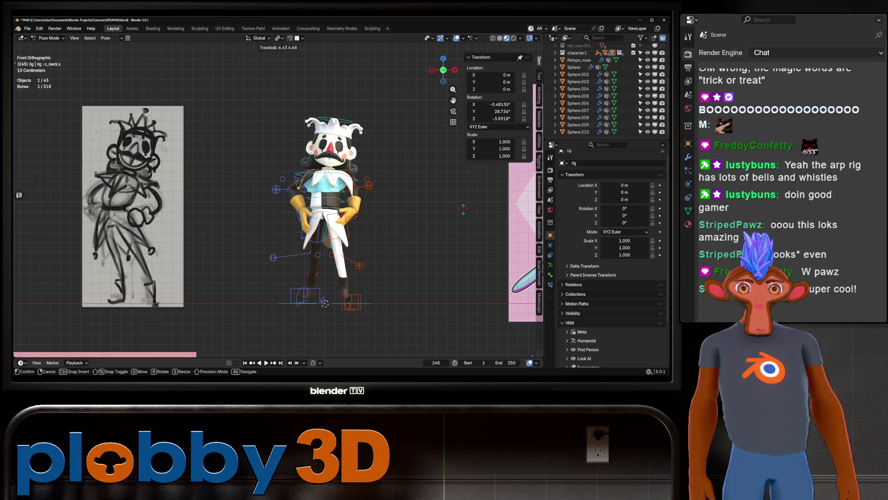
click(455, 207)
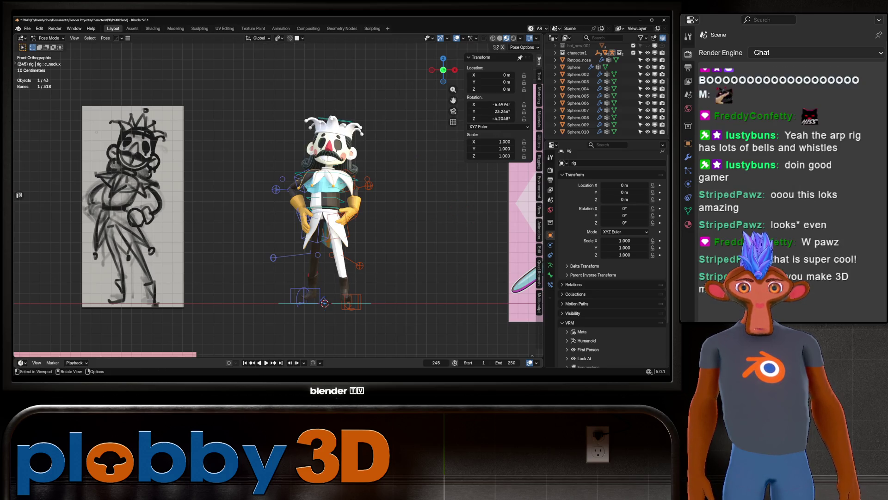
key(r)
key(r)
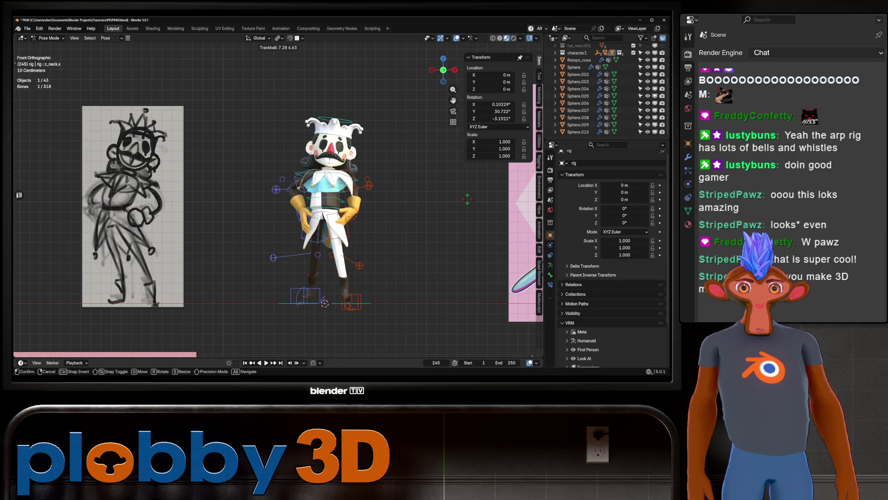
click(467, 199)
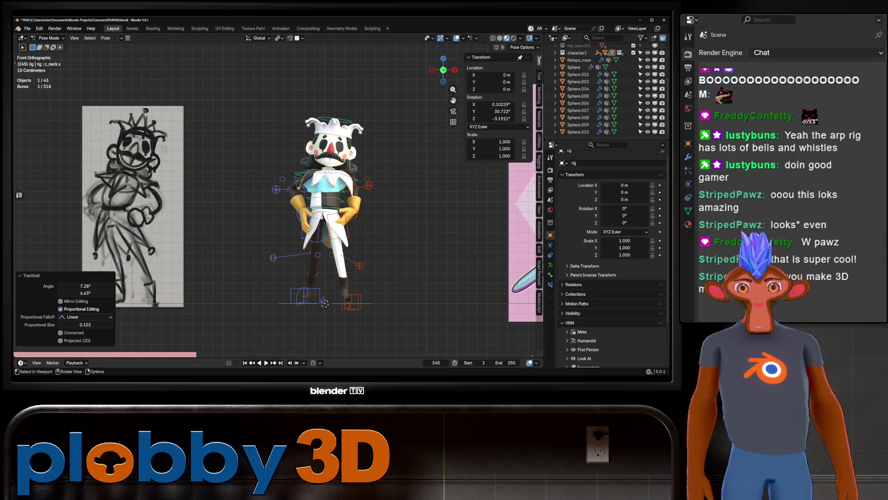
Step: Save the jester file as PK40.blend
mouse_move(278, 208)
middle_down()
mouse_move(352, 199)
mouse_move(243, 201)
middle_up()
scroll(278, 199, down, 3)
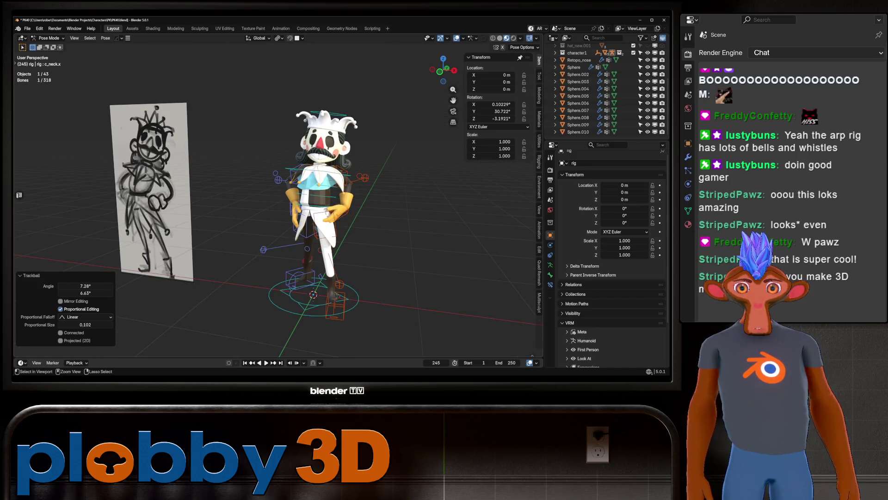
key(ctrl+s)
scroll(278, 199, down, 2)
mouse_move(277, 199)
middle_down()
mouse_move(92, 202)
mouse_move(270, 199)
mouse_move(245, 199)
mouse_move(259, 199)
middle_up()
scroll(277, 199, up, 2)
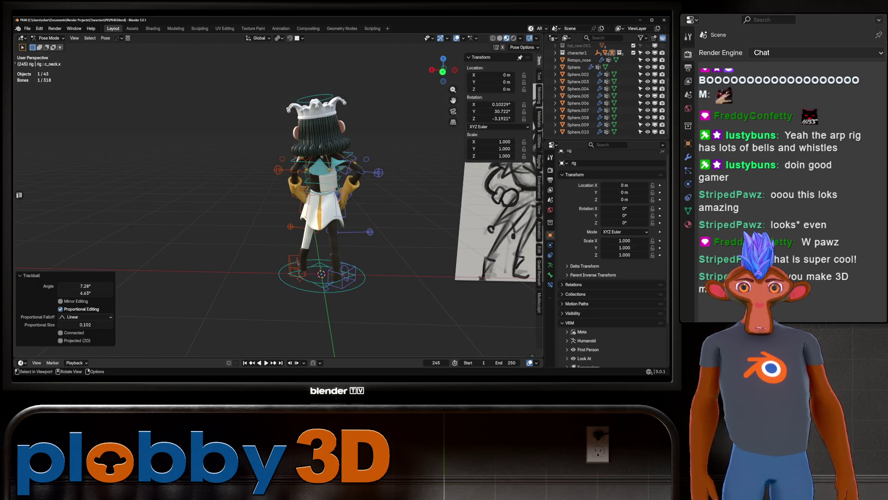
Step: Rotate the head control c_head.x by -7.91° to Z 7.3814°
click(319, 125)
middle_drag(318, 125, 259, 130)
key(r)
click(404, 135)
mouse_move(404, 135)
middle_down()
mouse_move(305, 137)
mouse_move(394, 136)
middle_up()
scroll(320, 208, down, 4)
middle_drag(319, 208, 333, 208)
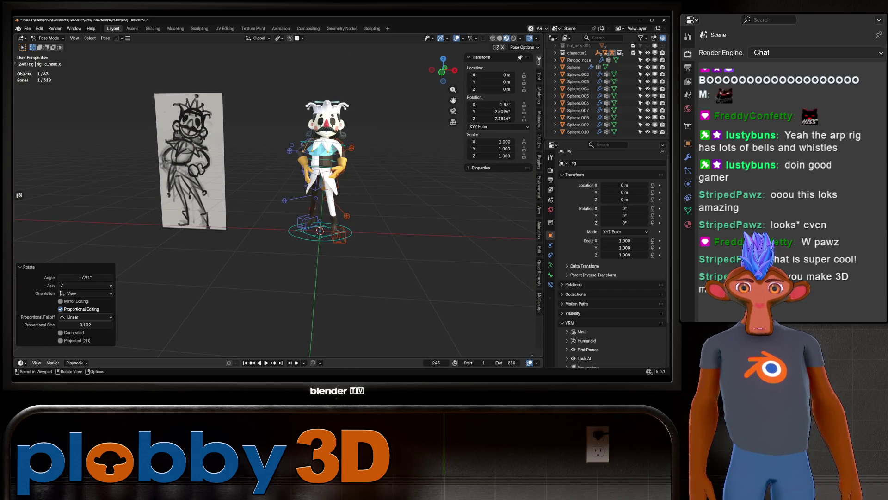
Step: Restore the head control c_head.x to X 0.638°, Y −5.0465°, Z 0.0528°
key(ctrl+z)
key(ctrl+z)
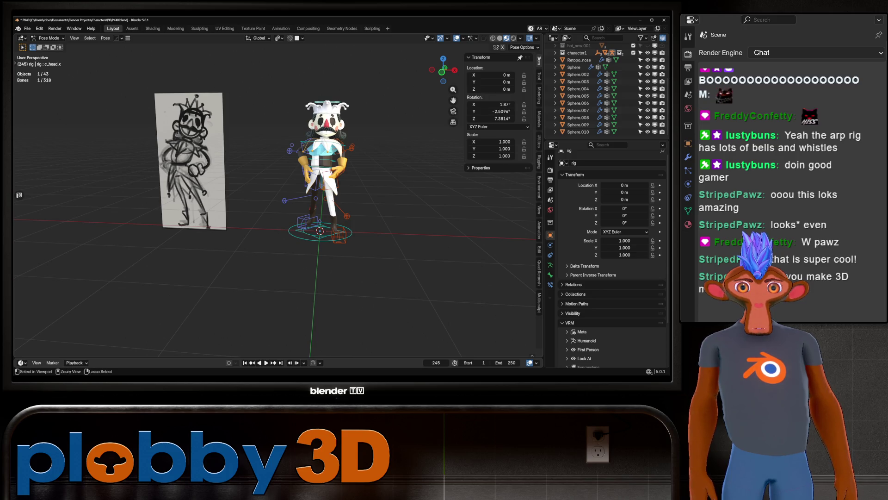
key(ctrl+z)
key(r)
key(r)
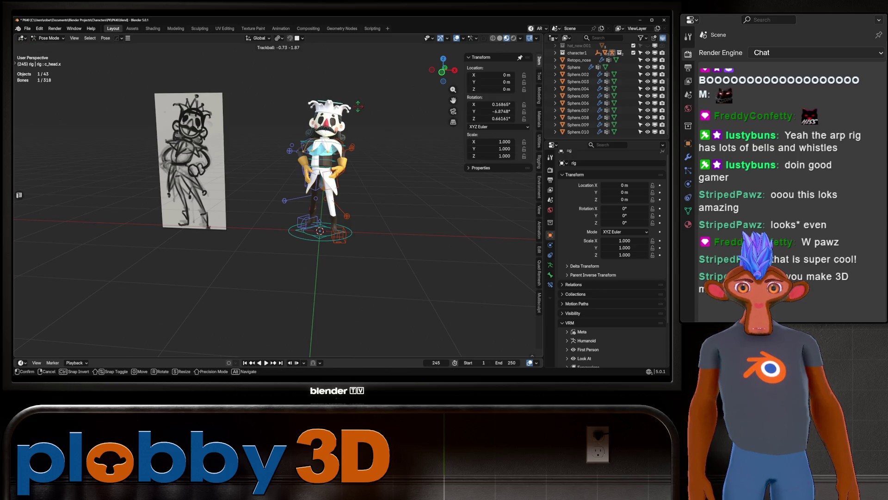
key(Escape)
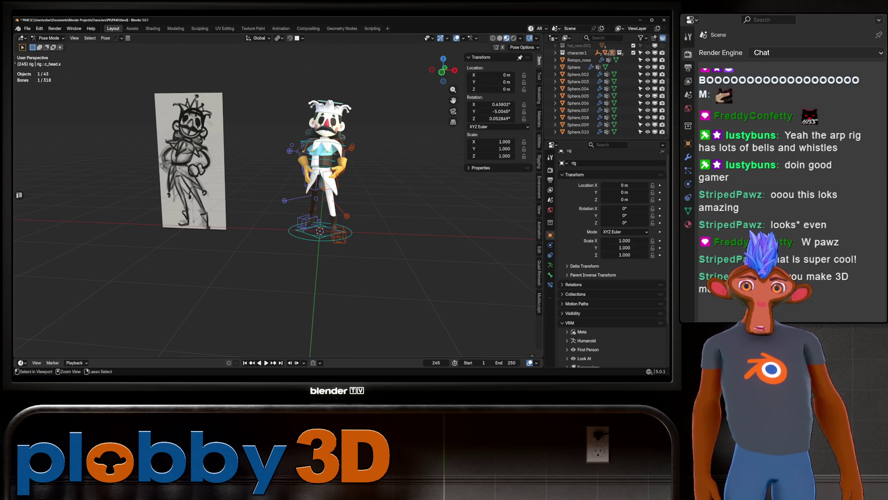
Step: Save PK40.blend and show the File > Open Recent list
key(ctrl+s)
click(27, 29)
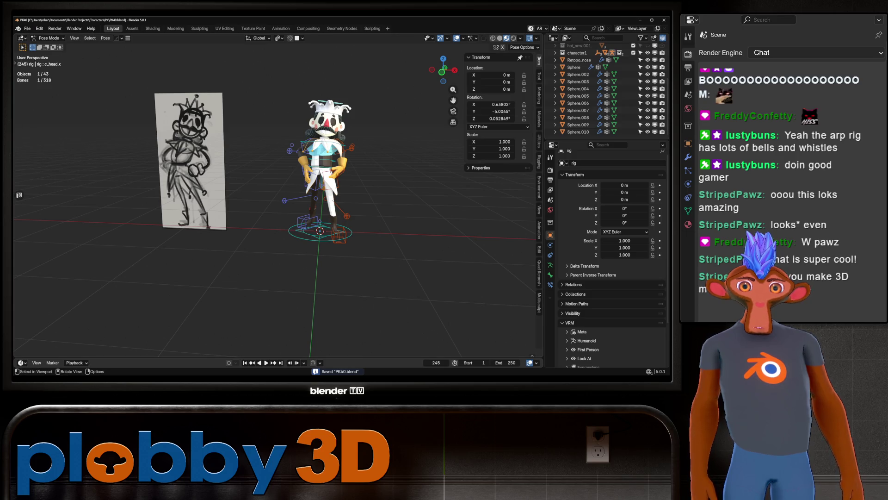
click(28, 28)
Step: Open dragon55.blend and preview the dragon in Rendered shading with World settings shown
mouse_move(47, 51)
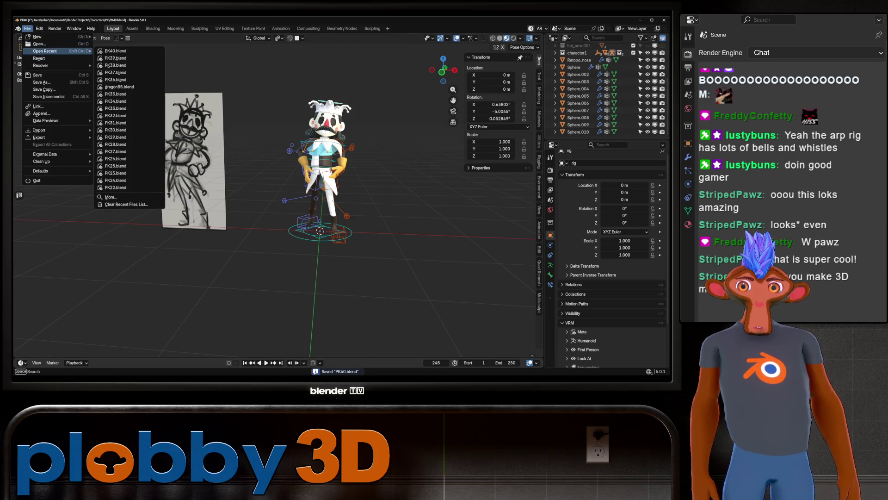
click(120, 87)
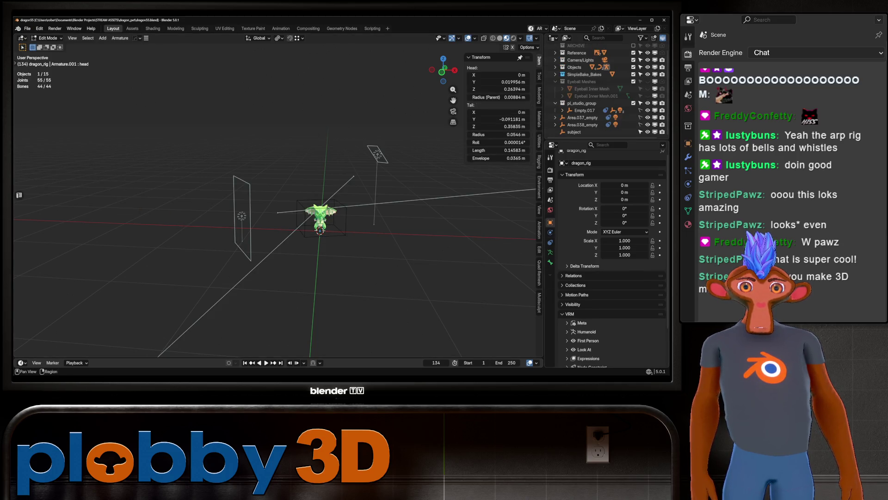
click(550, 209)
scroll(327, 178, up, 7)
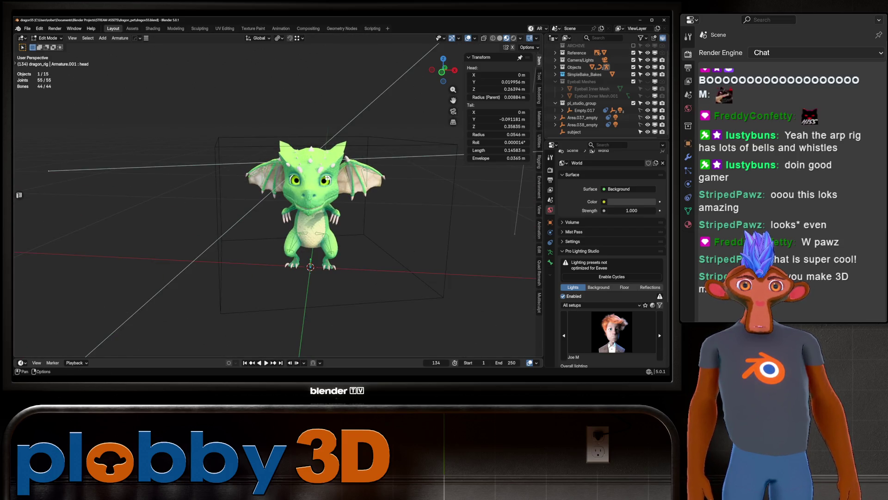
key(z)
mouse_move(328, 178)
middle_down()
mouse_move(375, 185)
mouse_move(259, 158)
mouse_move(293, 141)
mouse_move(351, 171)
mouse_move(365, 190)
middle_up()
Step: Test rotating the left wing bone wing_L.002 in Pose Mode, cancelling each rotation
click(294, 141)
click(337, 150)
key(r)
key(r)
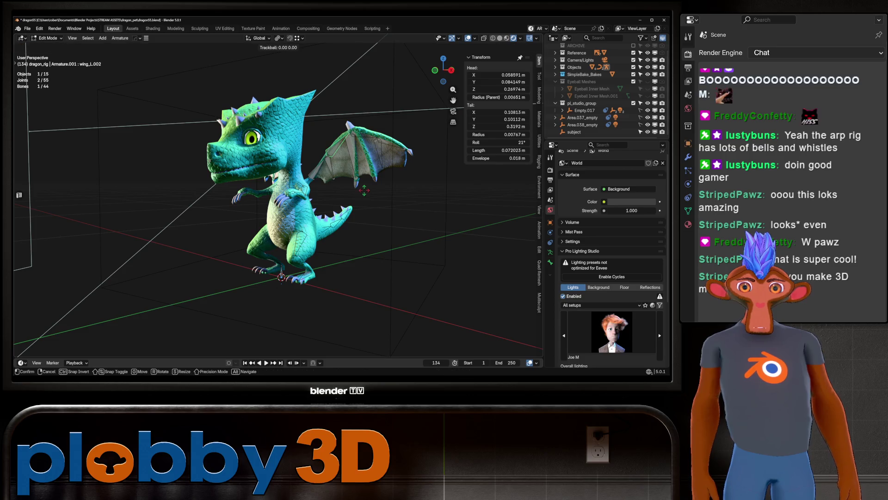
key(Escape)
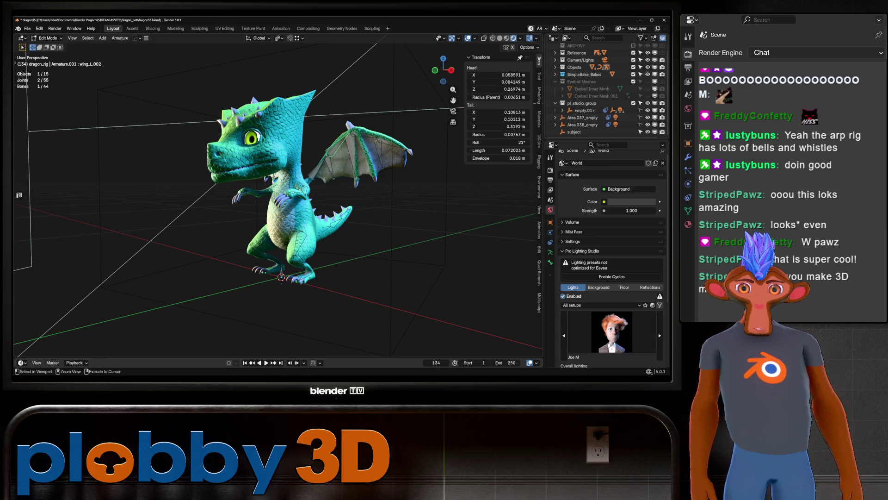
click(296, 227)
mouse_move(296, 227)
middle_down()
mouse_move(278, 217)
mouse_move(370, 204)
mouse_move(343, 204)
middle_up()
key(r)
key(r)
key(Escape)
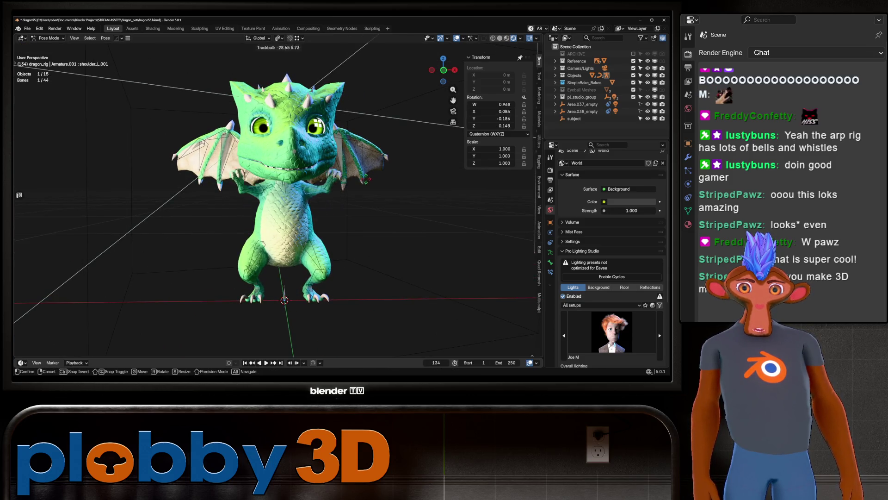
Step: Test rotating the left leg bone leg_L, cancel it, and show the armature data
click(315, 259)
key(r)
key(r)
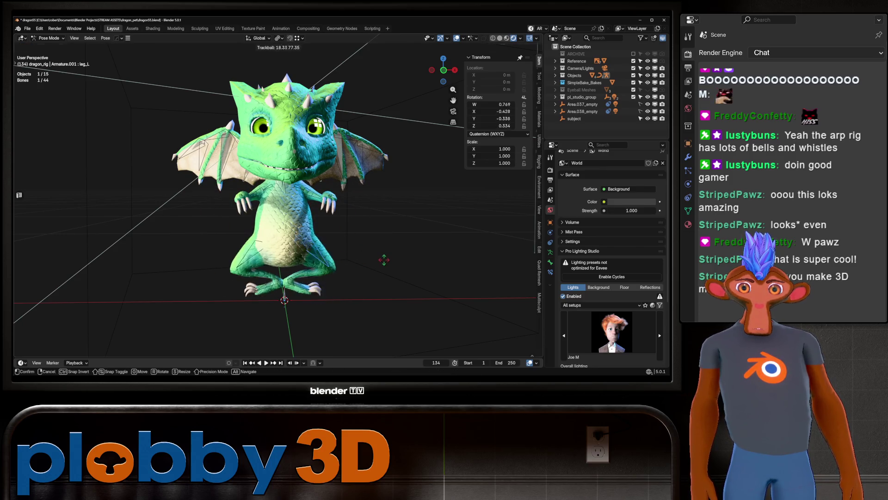
right_click(384, 260)
click(550, 252)
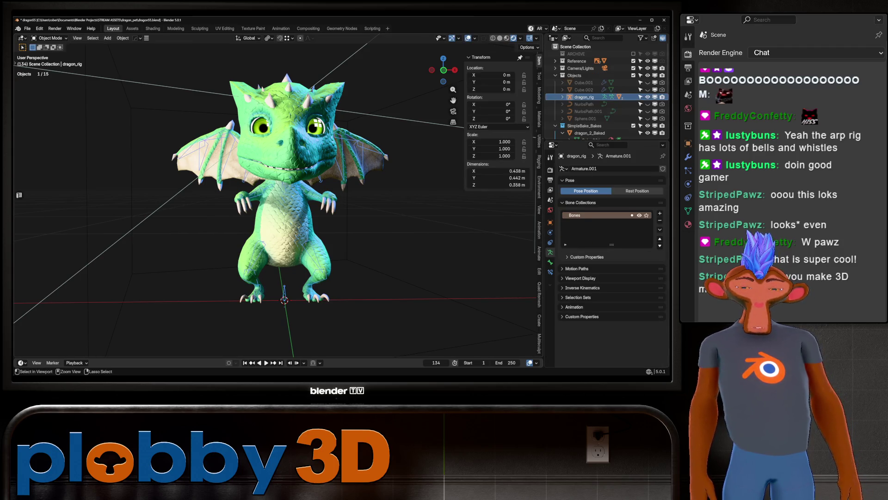
Step: On dragon_2_Baked, set the blink and u shape key values to 0
click(594, 123)
scroll(602, 262, up, 2)
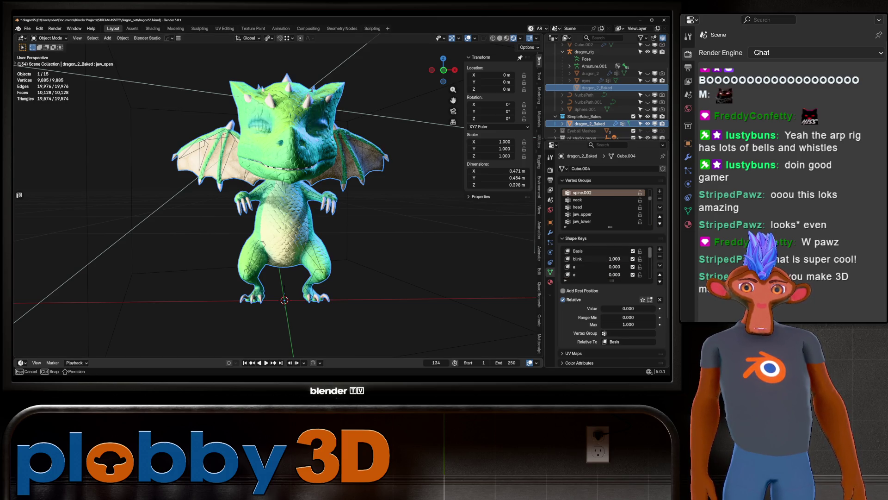
drag(616, 274, 616, 275)
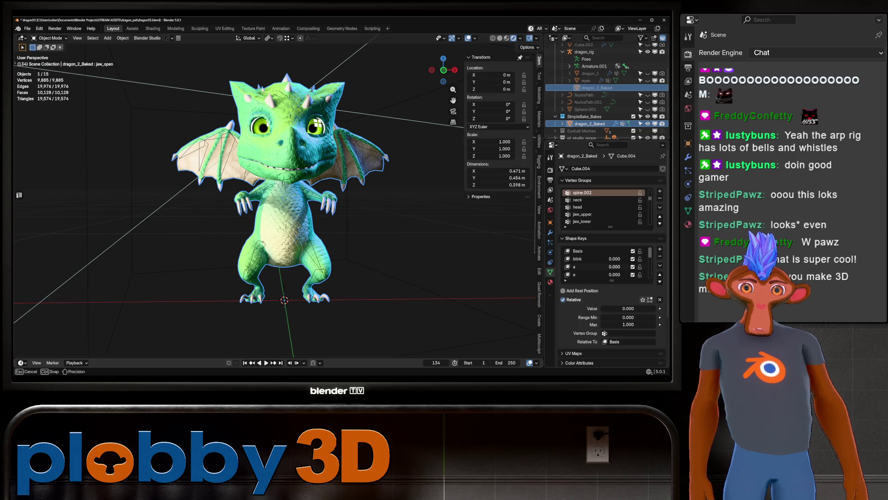
scroll(607, 263, down, 2)
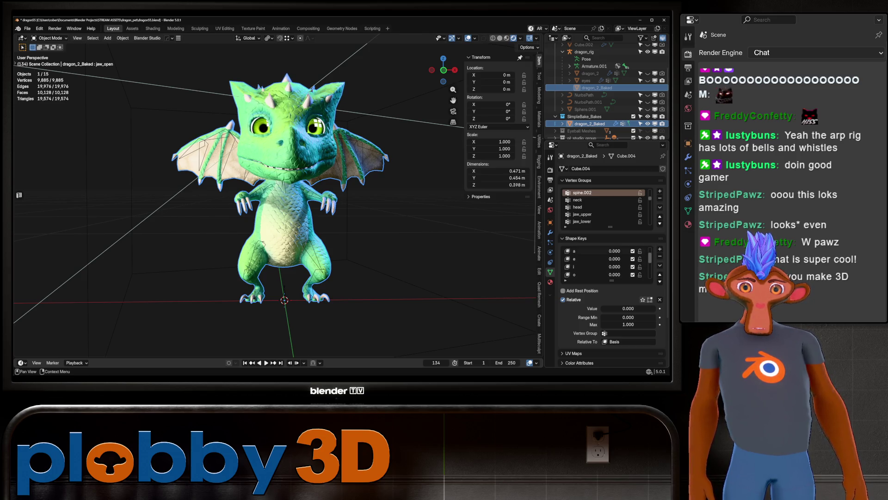
drag(615, 275, 648, 267)
click(593, 266)
drag(643, 309, 610, 308)
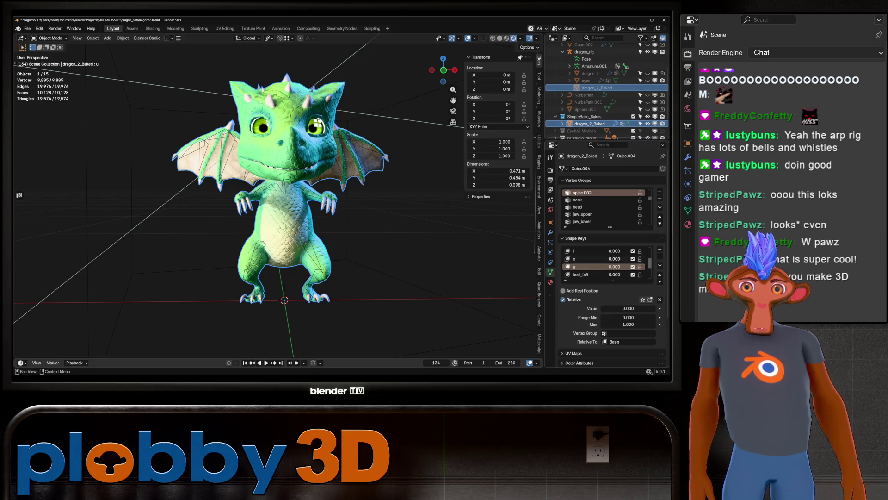
Step: Save the dragon scene as dragon55.blend
mouse_move(277, 208)
middle_down()
mouse_move(352, 204)
mouse_move(379, 185)
mouse_move(333, 199)
mouse_move(323, 185)
mouse_move(324, 199)
mouse_move(287, 189)
mouse_move(278, 175)
mouse_move(324, 166)
mouse_move(287, 180)
mouse_move(454, 185)
mouse_move(394, 185)
middle_up()
key(ctrl+s)
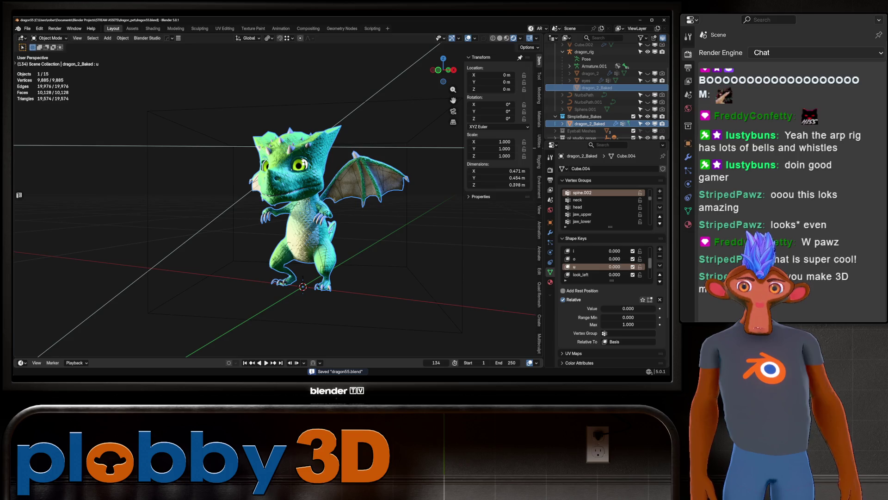
click(27, 28)
Step: Reopen PK40.blend from Open Recent and orbit around the posed jester and sketch
mouse_move(46, 51)
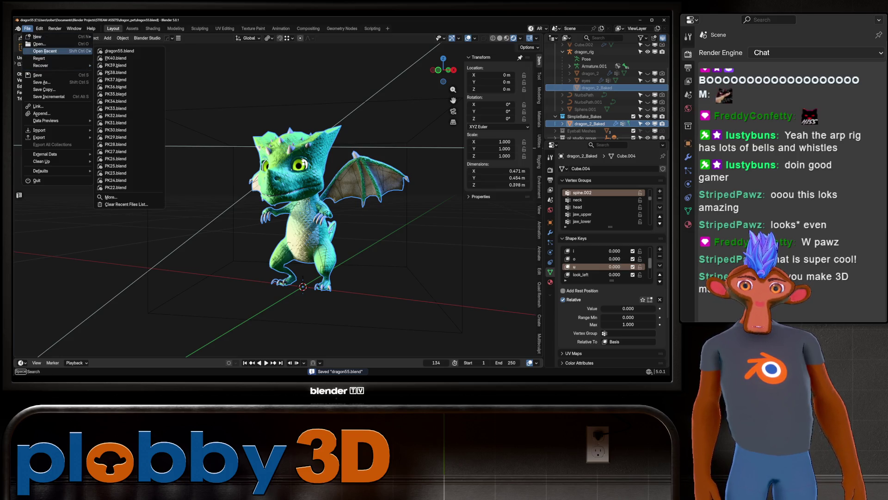
key(Escape)
click(27, 28)
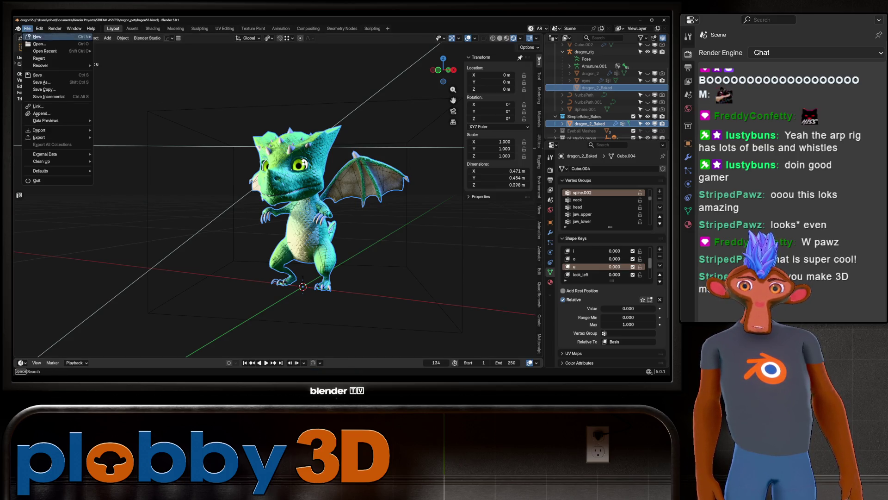
mouse_move(46, 51)
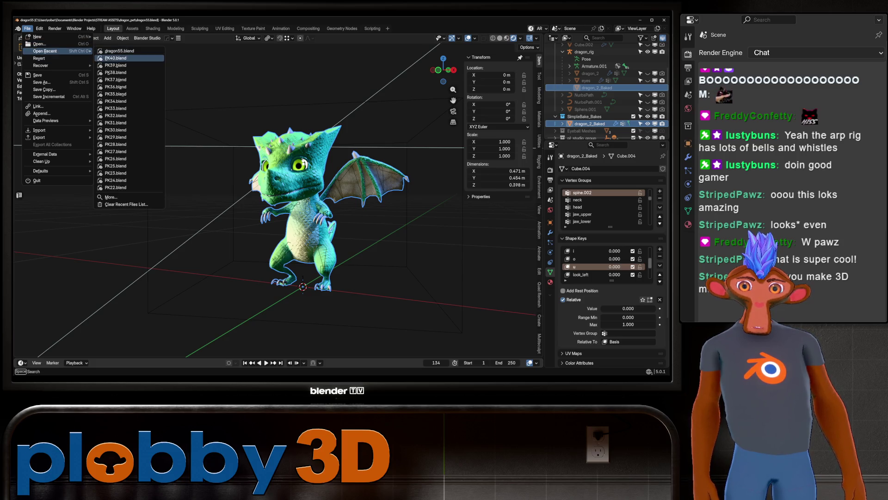
key(Return)
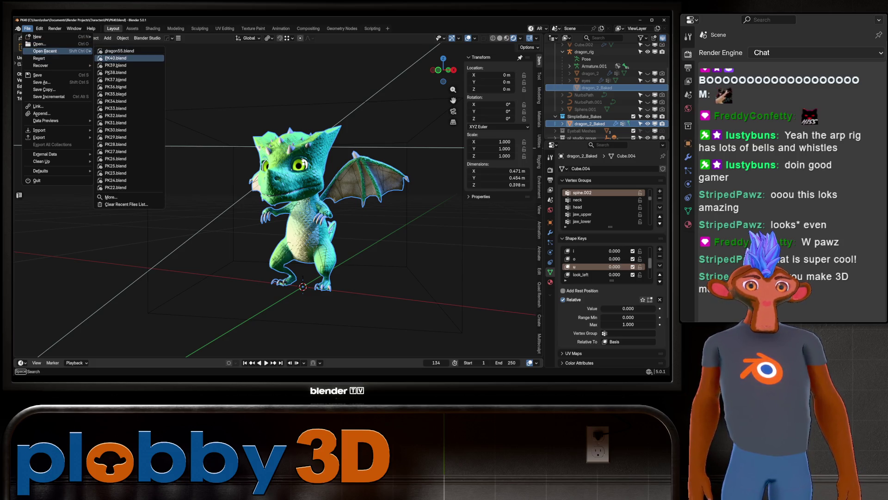
scroll(301, 208, down, 8)
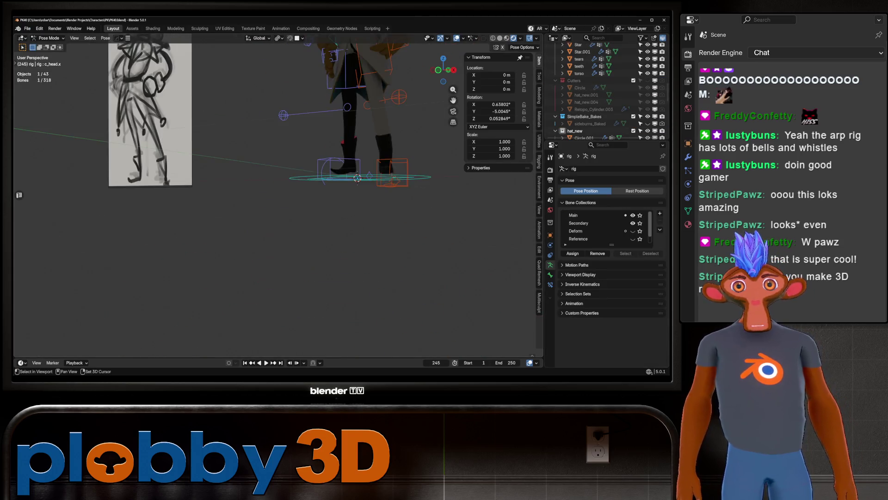
middle_drag(300, 208, 278, 213)
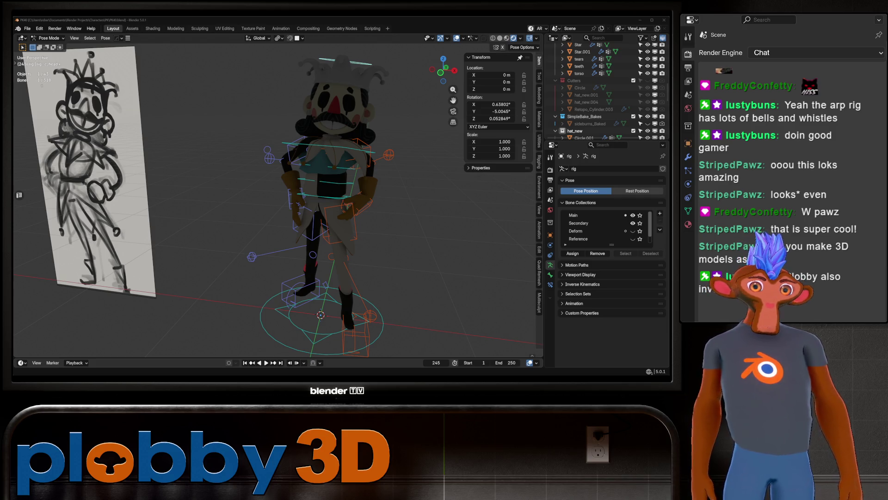
key(alt+Tab)
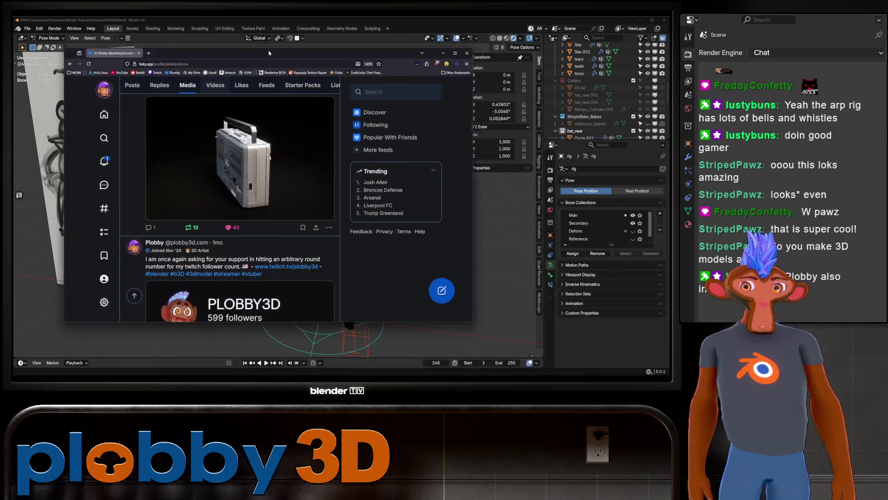
Step: Maximize the browser and play the Lame Boy model video from the Media tab full screen
click(454, 53)
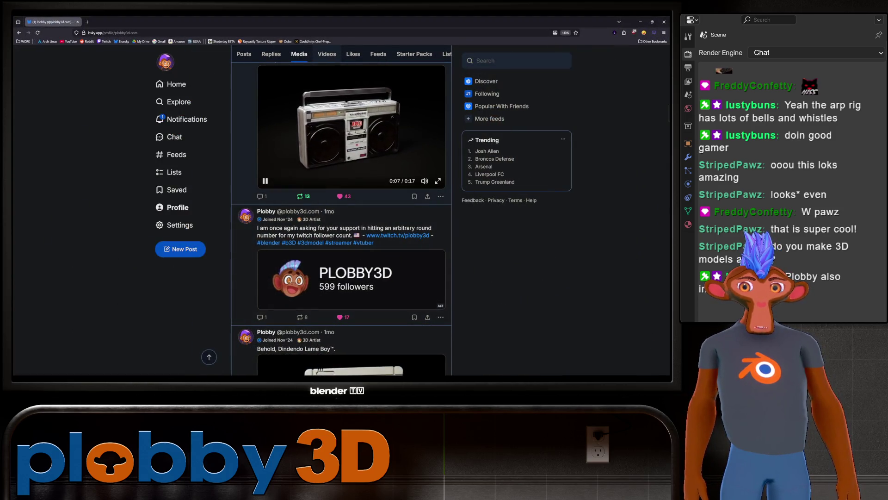
click(424, 191)
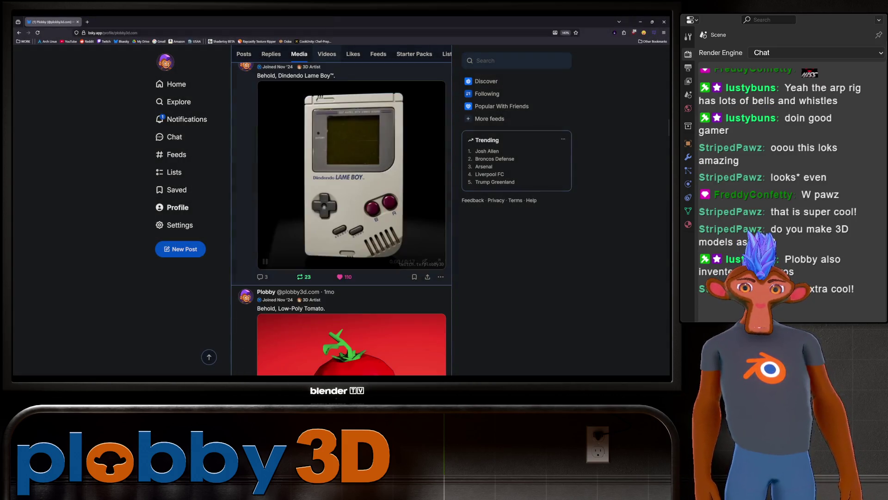
key(f)
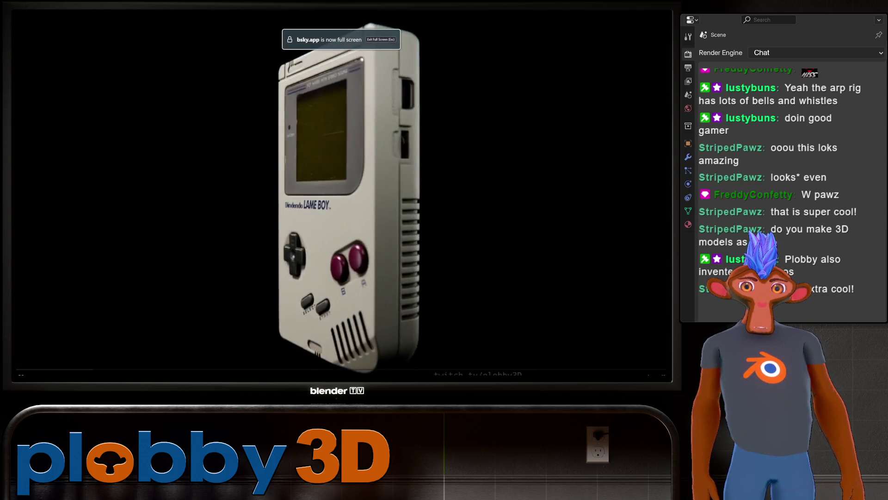
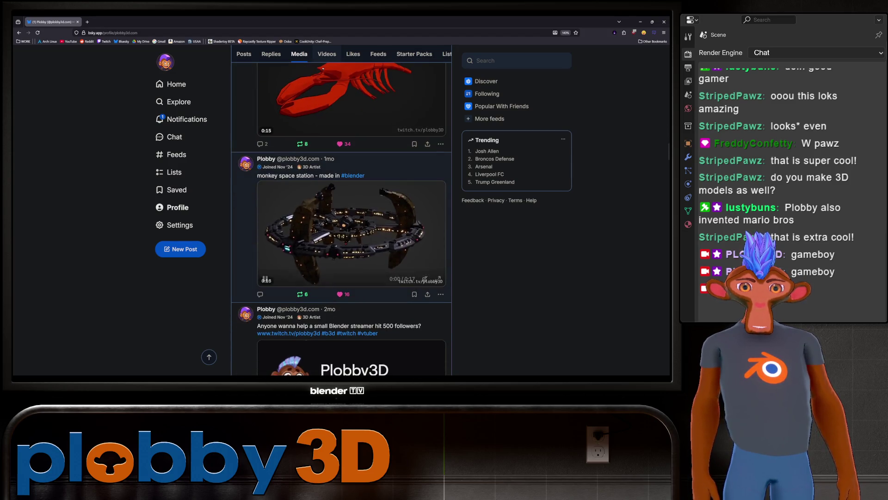
Step: Watch the space station video and the bloom sword video full screen, exiting each afterwards
click(438, 278)
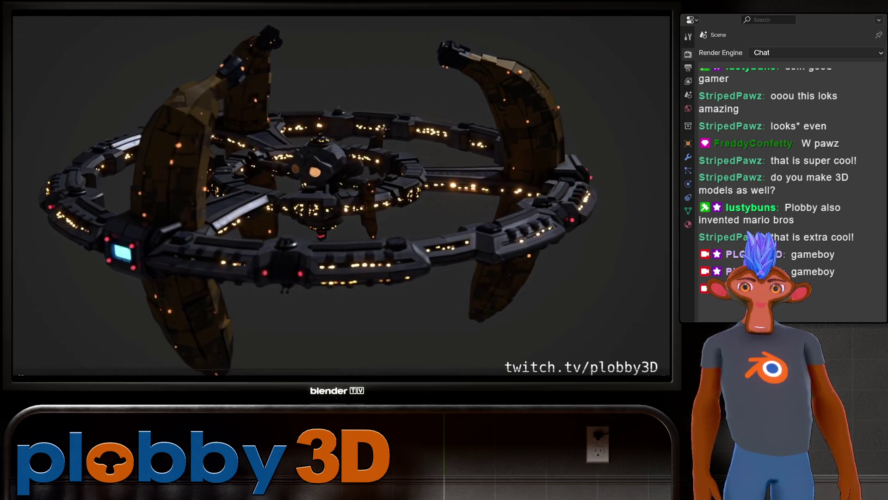
key(Escape)
scroll(341, 217, down, 15)
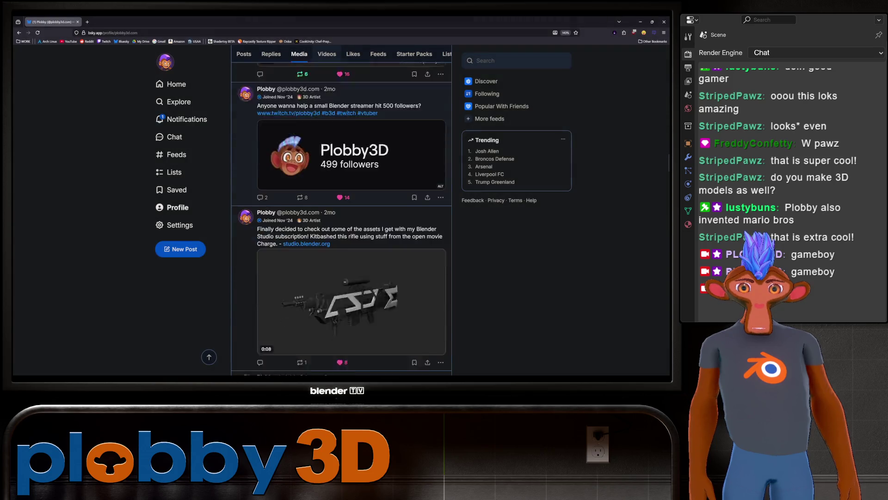
scroll(341, 218, down, 15)
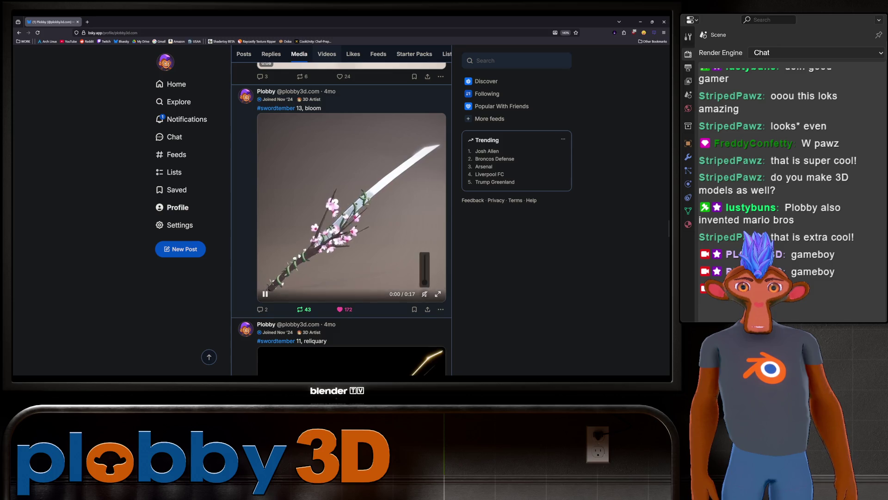
key(f)
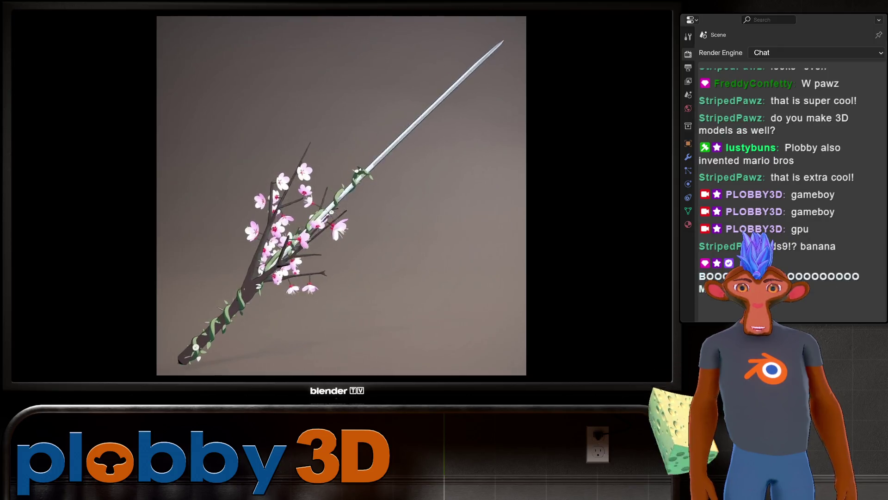
key(Escape)
Step: Scroll down to the #swordtember 11 reliquary sword post and watch its video full screen
scroll(341, 217, down, 5)
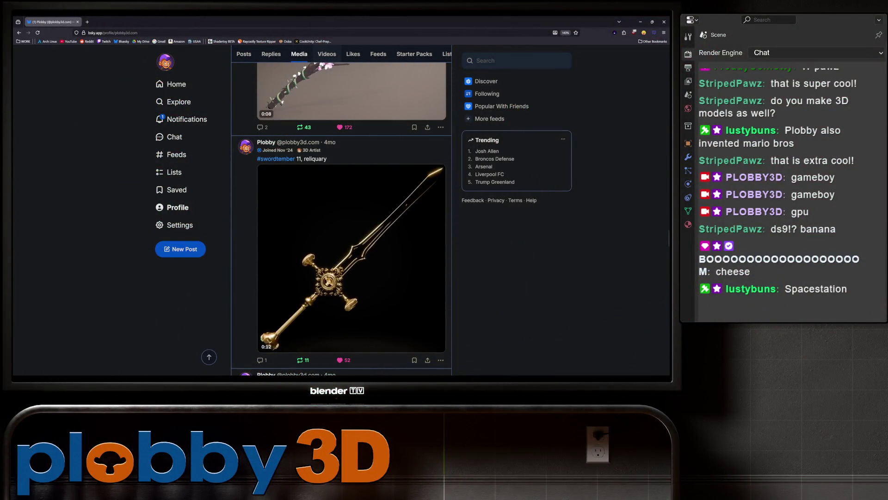
mouse_move(714, 430)
mouse_down()
mouse_move(608, 402)
mouse_move(681, 435)
mouse_up()
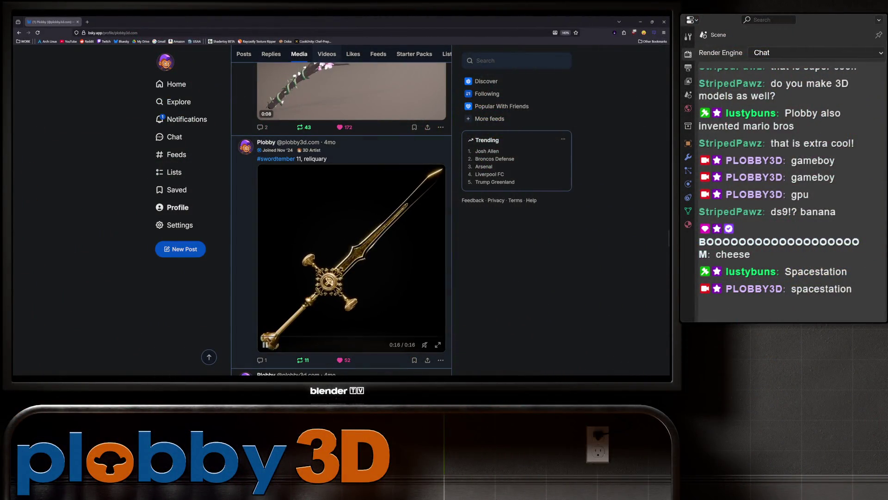
scroll(342, 218, down, 2)
scroll(342, 217, up, 4)
scroll(341, 217, down, 4)
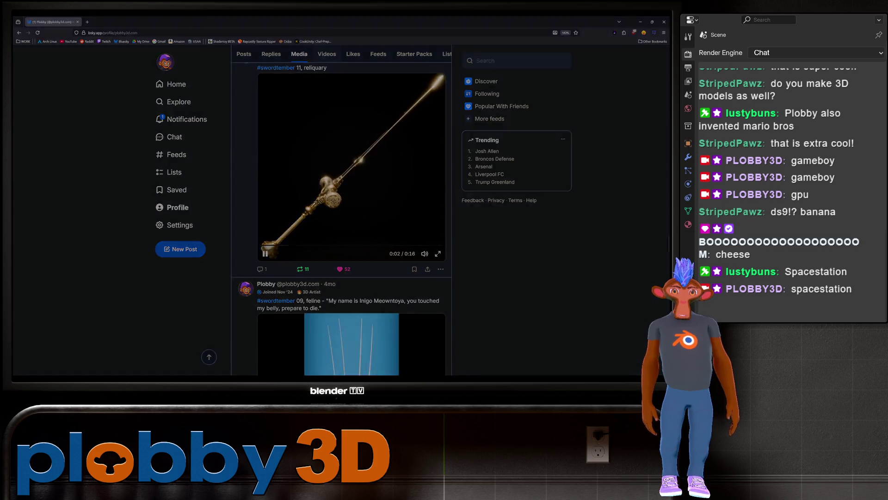
click(437, 253)
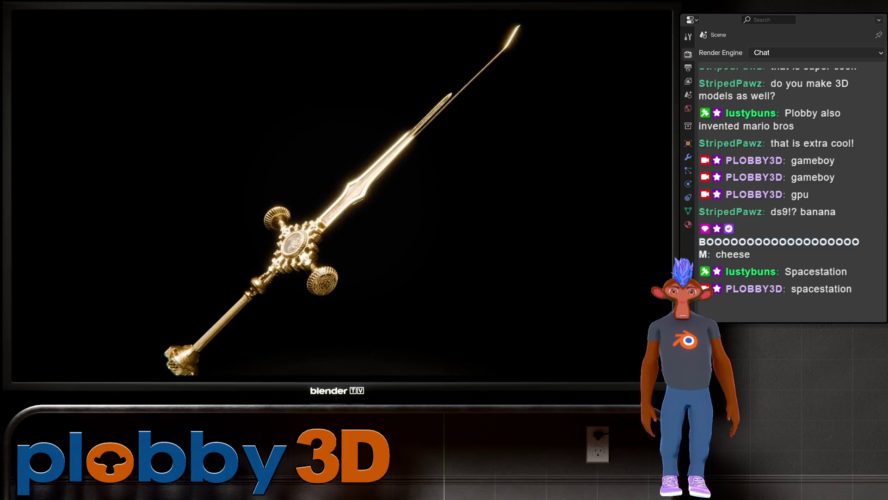
key(Escape)
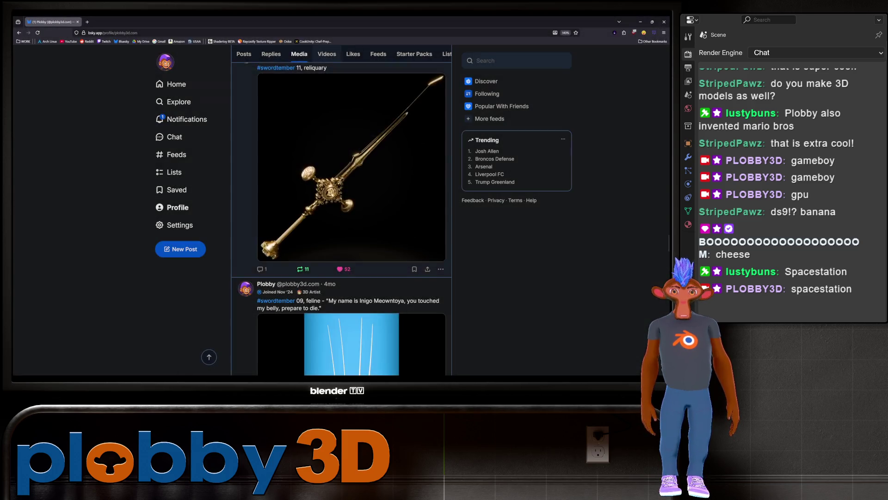
Step: Scroll down to the clock sword video and watch it full screen
scroll(341, 217, down, 5)
scroll(342, 218, down, 4)
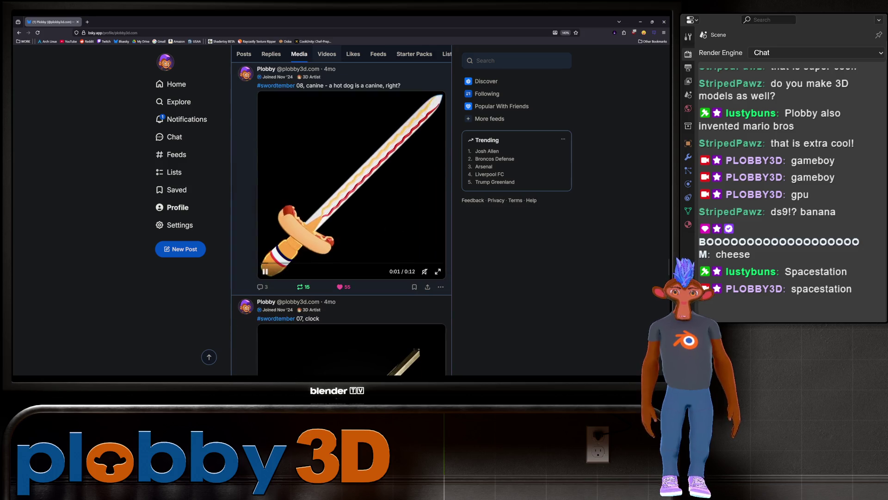
scroll(341, 218, down, 4)
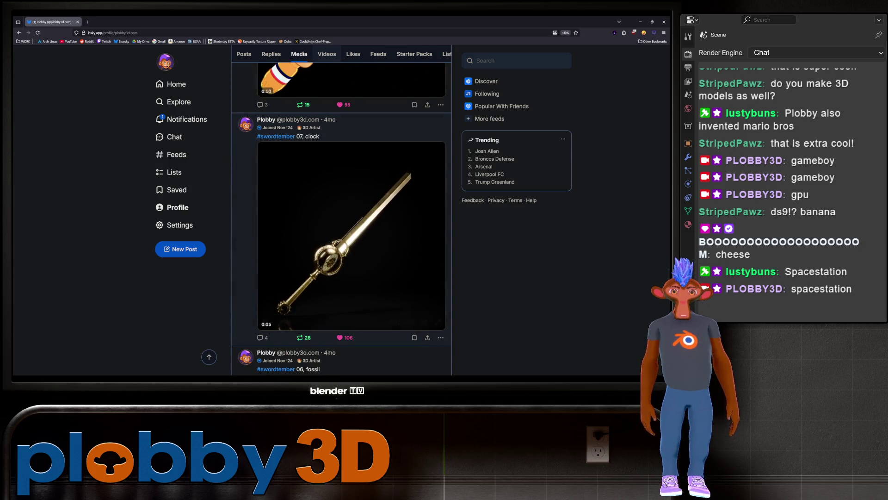
key(f)
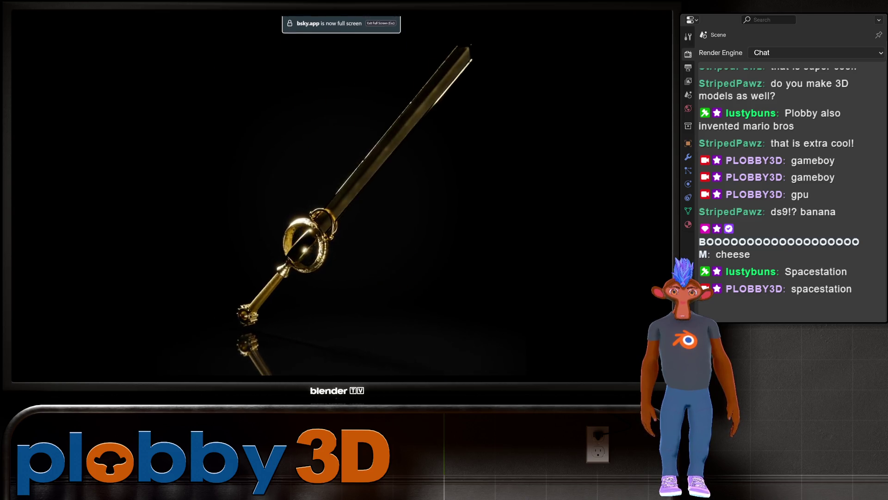
key(Escape)
Step: Scroll further down to the spaceship video and watch it full screen
scroll(339, 218, down, 3)
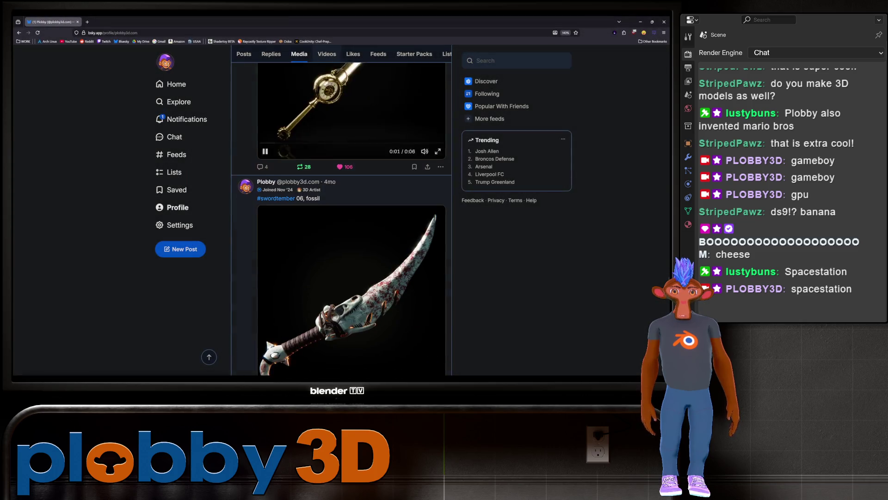
scroll(342, 217, down, 2)
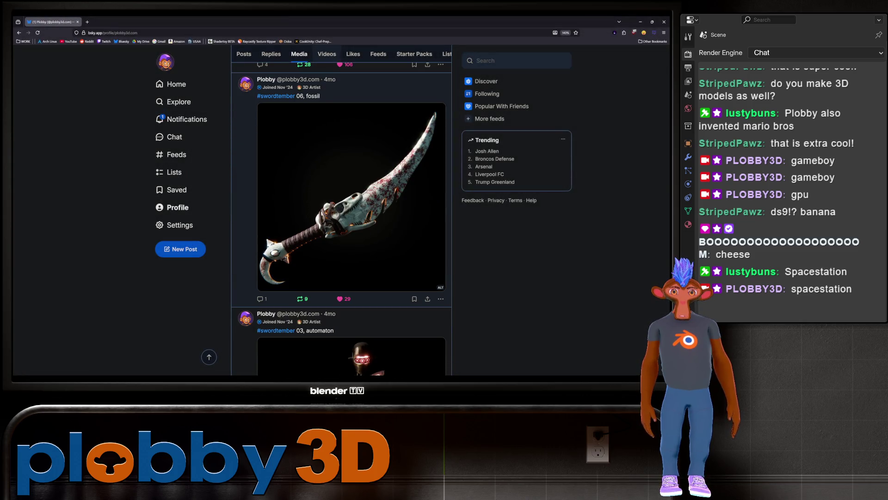
scroll(342, 217, down, 2)
scroll(341, 218, down, 3)
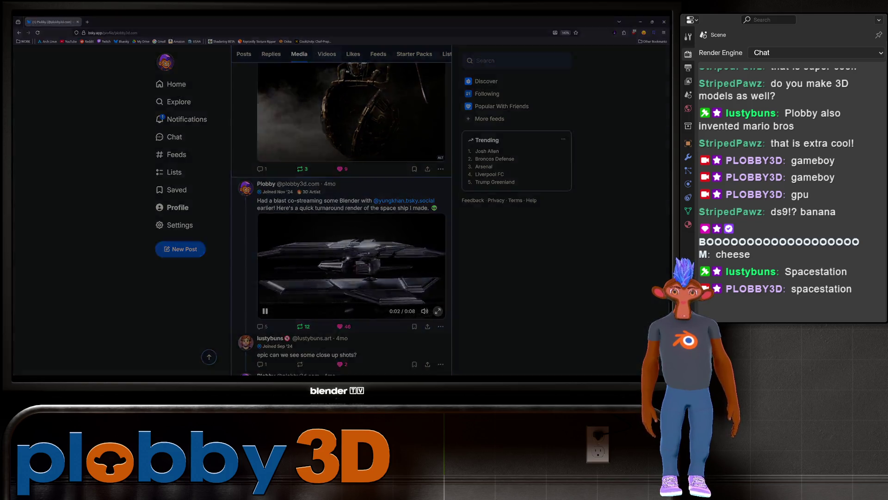
click(438, 311)
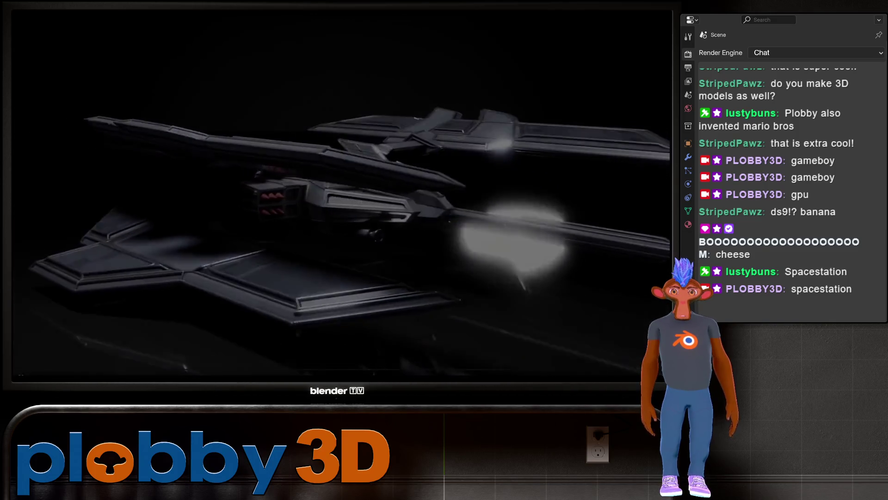
key(Escape)
Step: Scroll down to the reworked trident model post
scroll(341, 217, down, 5)
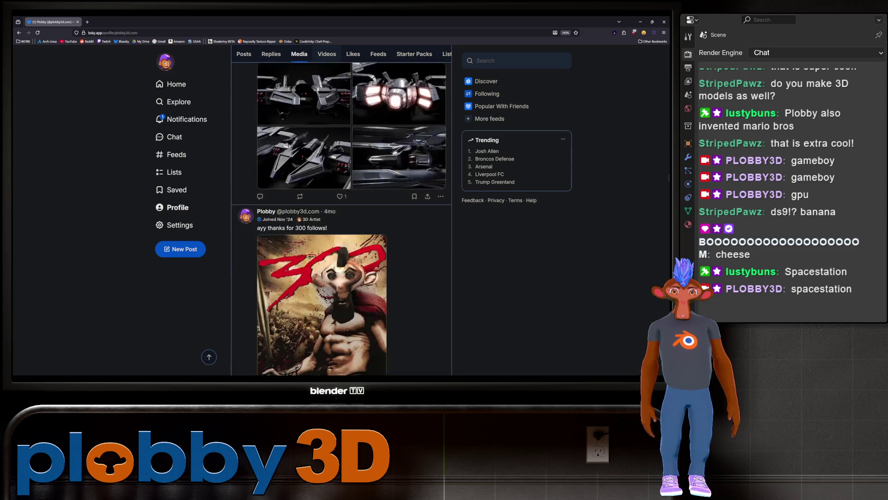
scroll(341, 218, down, 15)
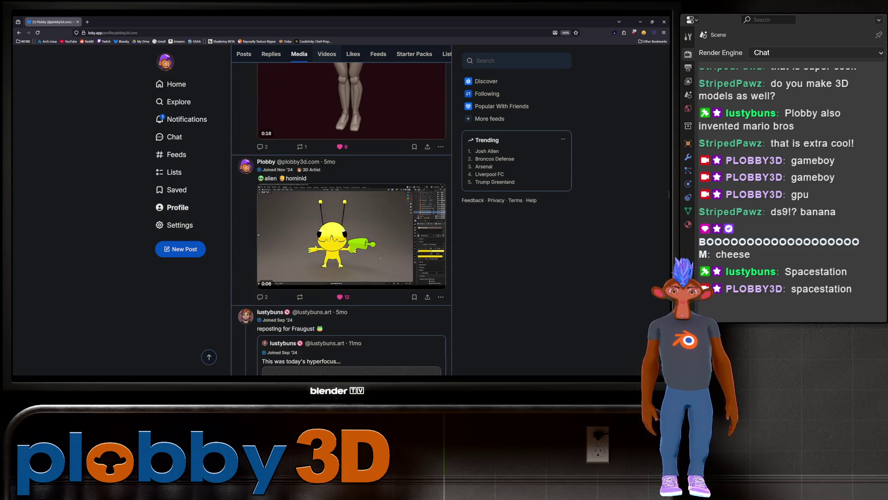
scroll(341, 218, down, 12)
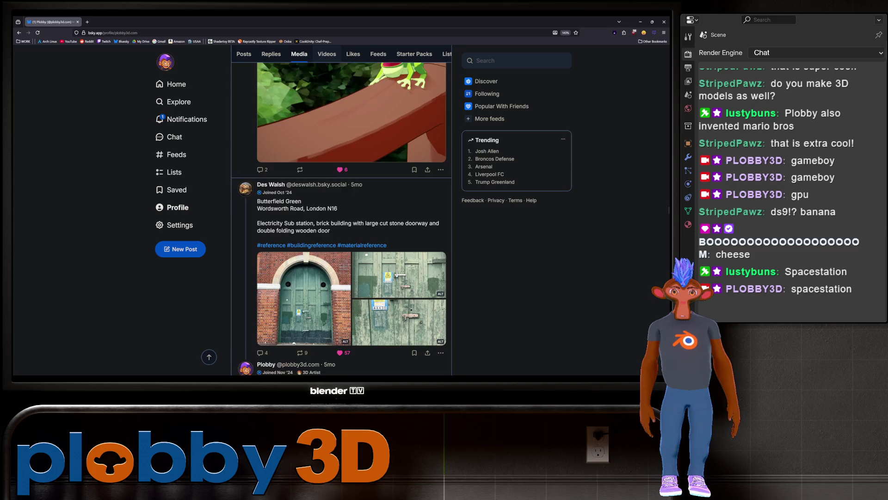
scroll(324, 305, down, 7)
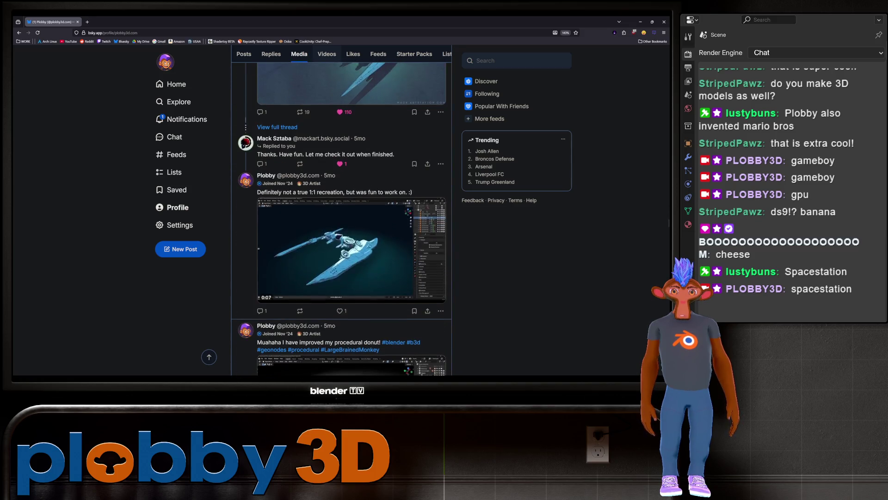
scroll(342, 217, down, 10)
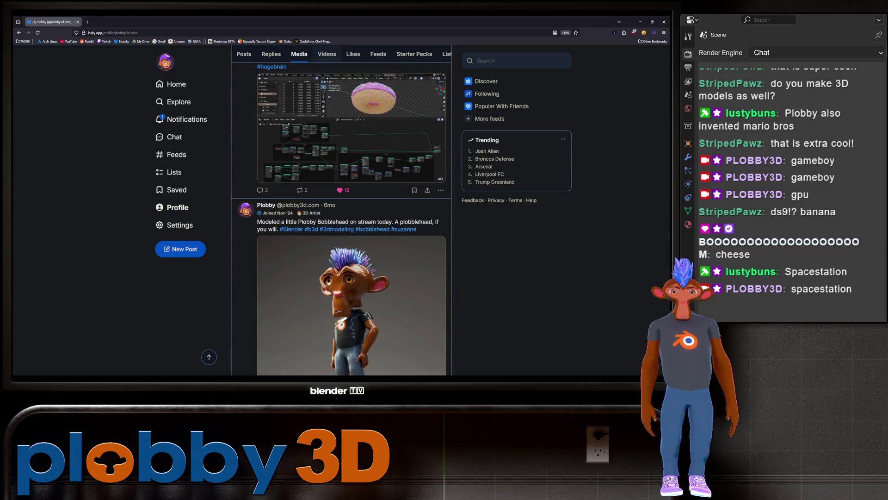
scroll(342, 217, down, 4)
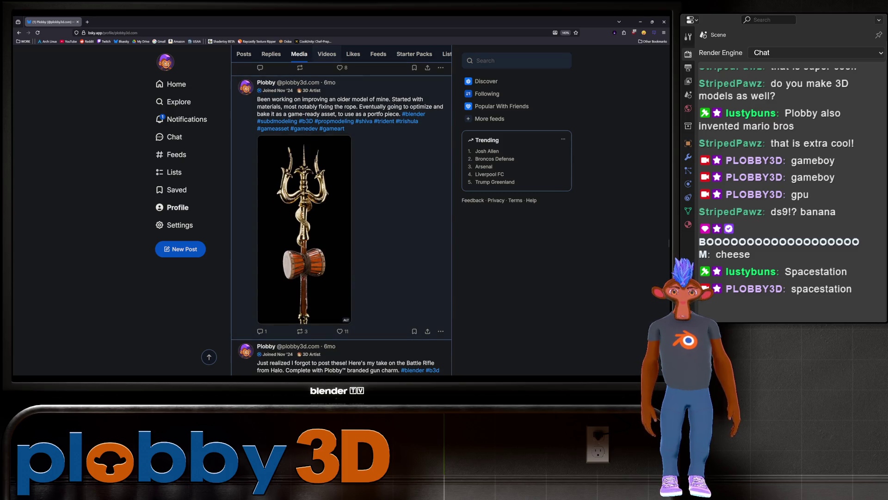
Step: View the trident image enlarged, then close it
click(341, 218)
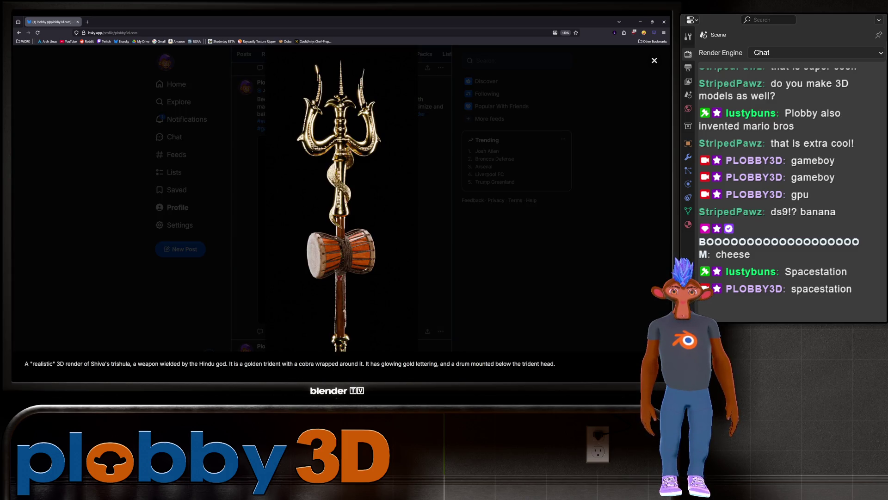
key(Escape)
scroll(342, 217, down, 5)
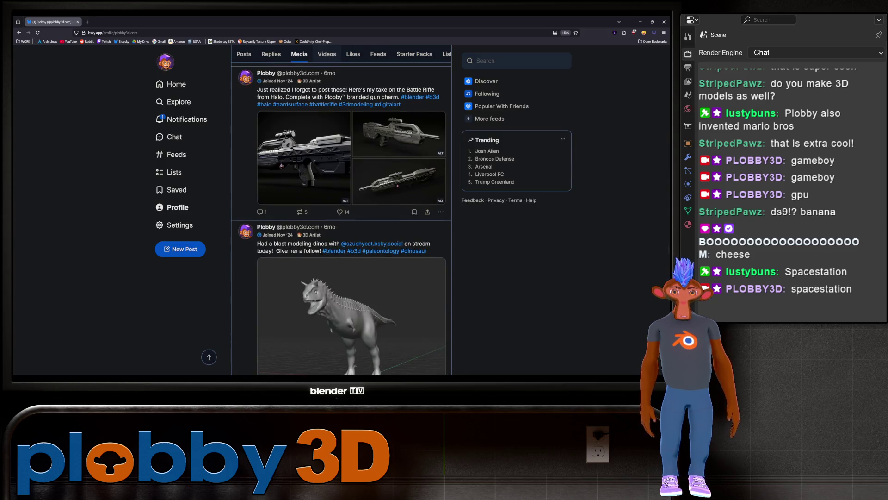
Step: Browse the enlarged Battle Rifle images through to the top view, then return to Blender
click(304, 158)
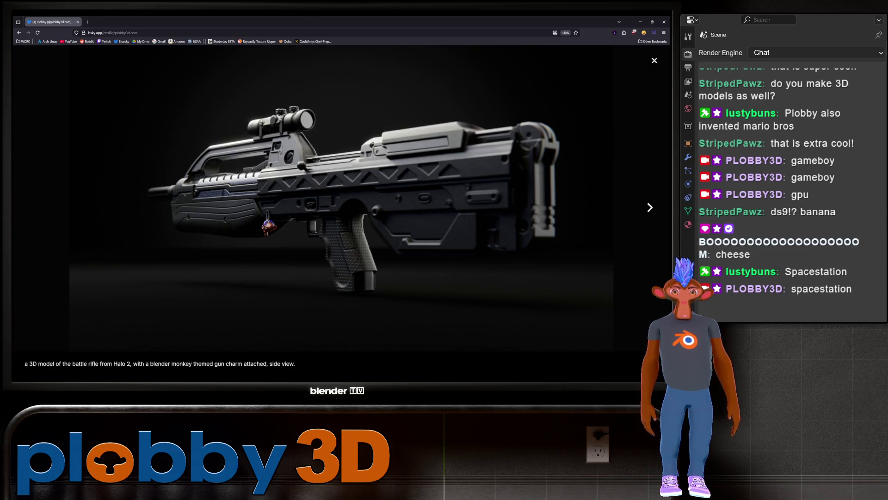
key(Right)
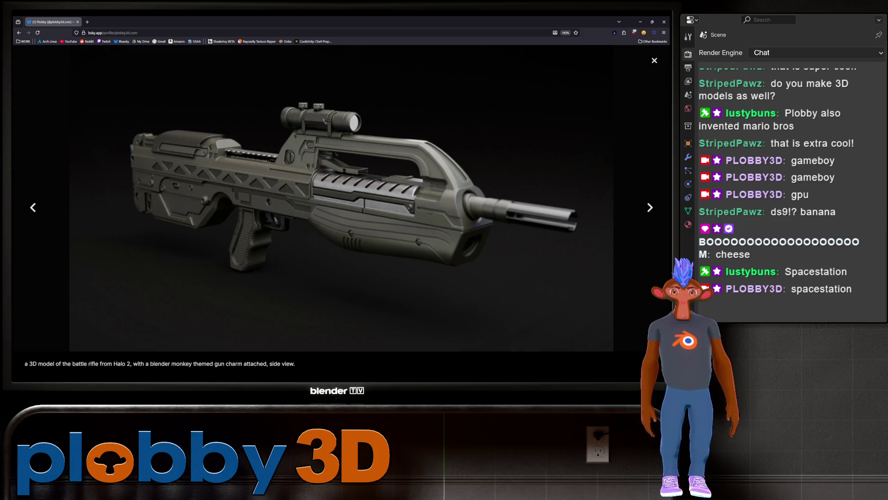
key(Right)
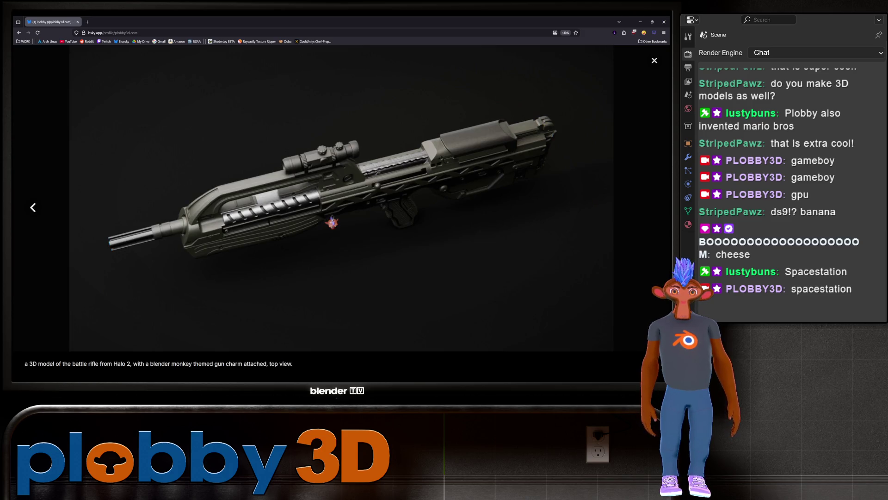
key(Escape)
scroll(341, 208, down, 5)
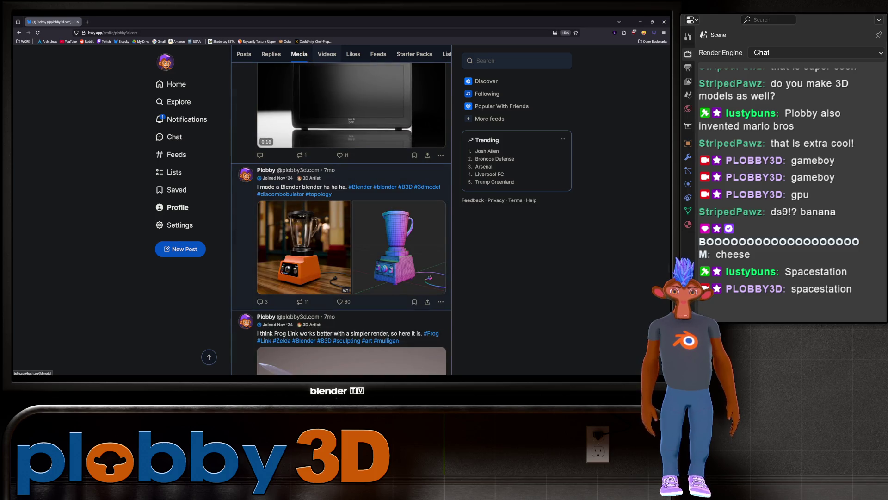
key(alt+Tab)
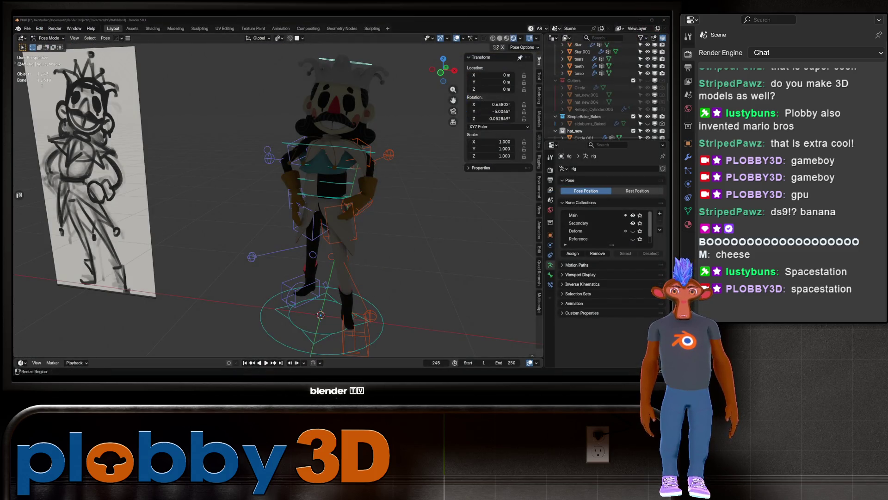
click(507, 37)
click(499, 38)
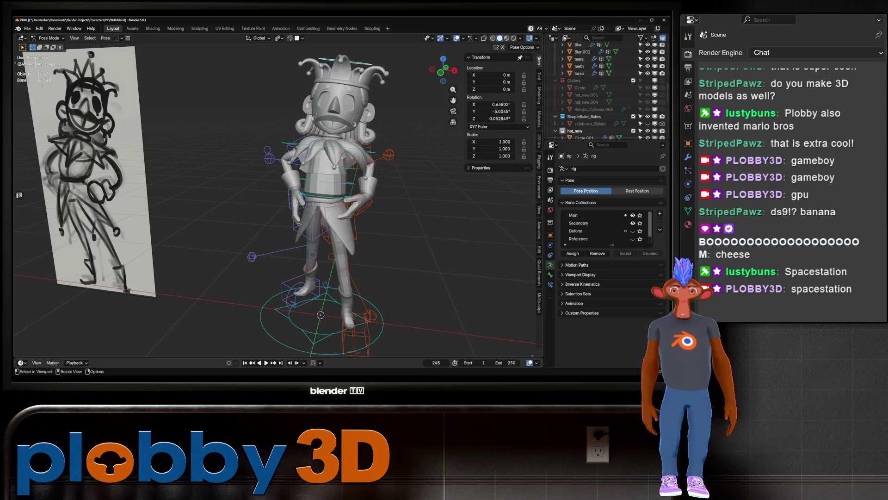
scroll(278, 203, down, 4)
middle_drag(259, 204, 416, 204)
key(KP_1)
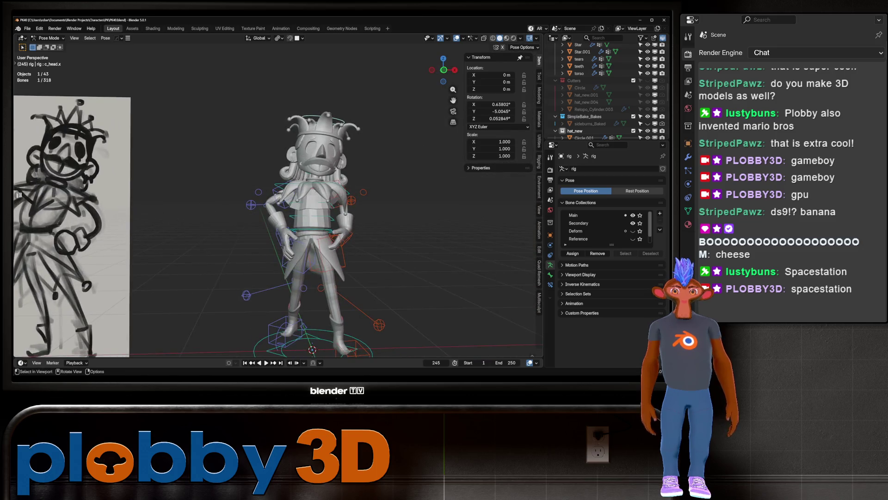
key(KP_1)
scroll(19, 195, down, 2)
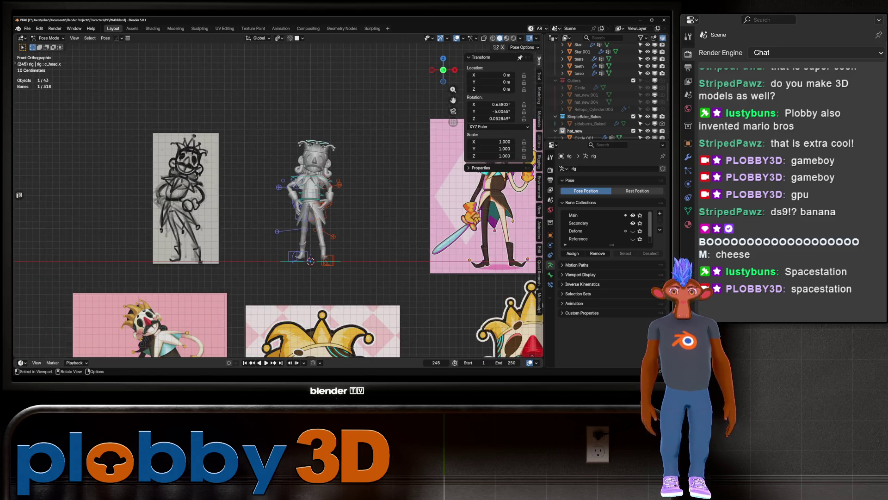
scroll(19, 195, up, 3)
middle_drag(19, 195, 84, 183)
middle_drag(19, 195, 19, 194)
key(KP_5)
key(KP_3)
key(r)
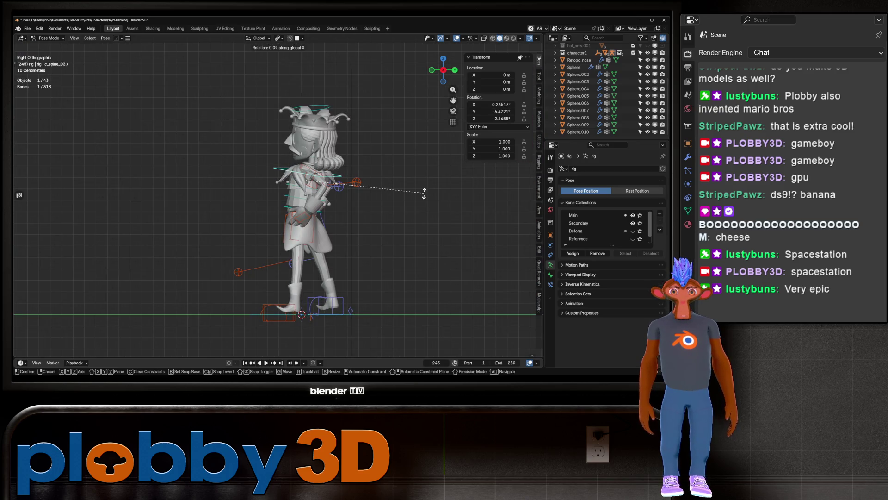
key(Escape)
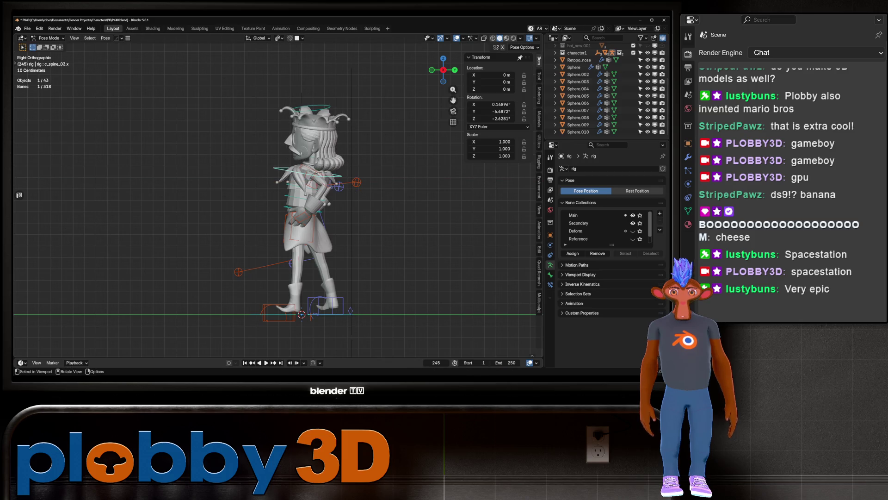
key(KP_1)
key(x)
key(x)
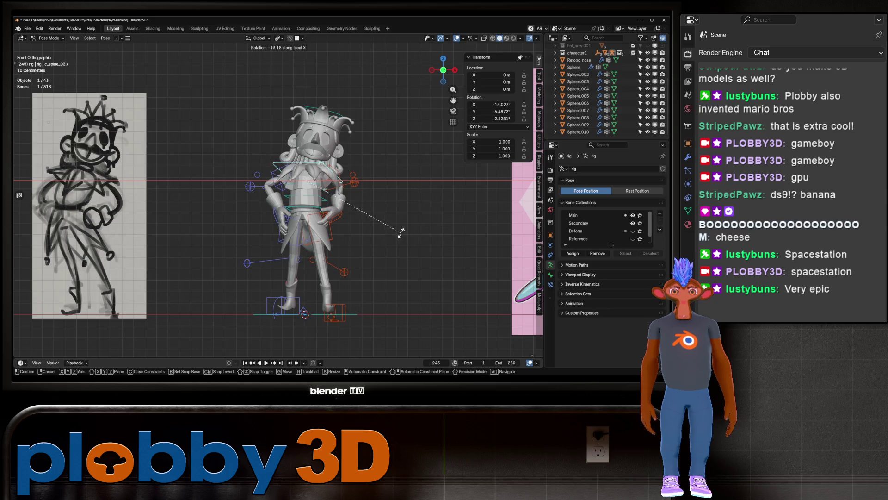
key(x)
key(x)
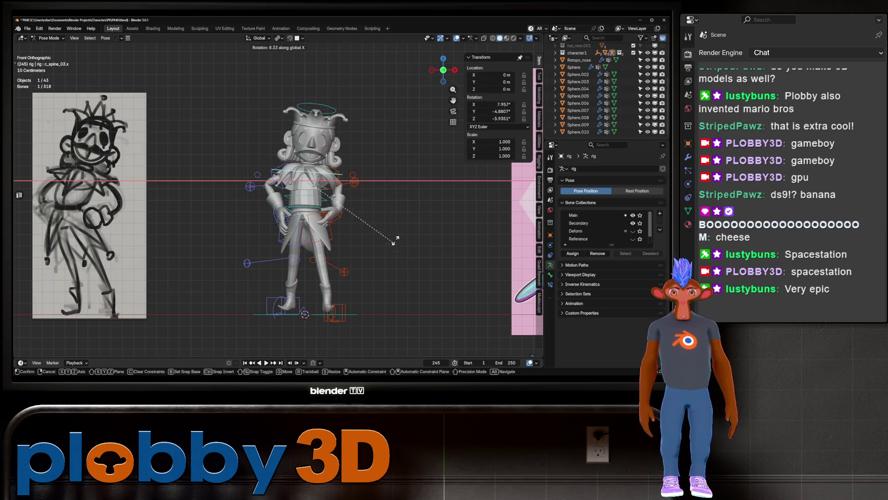
click(405, 202)
mouse_move(405, 202)
middle_down()
mouse_move(324, 211)
mouse_move(407, 213)
mouse_move(343, 213)
mouse_move(366, 185)
mouse_move(379, 185)
mouse_move(393, 204)
middle_up()
click(365, 169)
key(r)
key(x)
key(x)
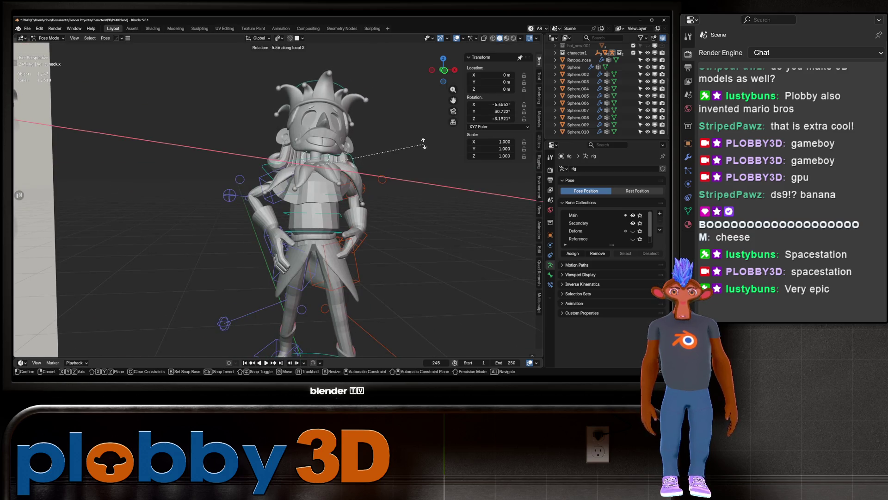
Step: Cancel the neck rotation and tilt the c_spine_03.x bone -2.55° around its local X axis
key(Escape)
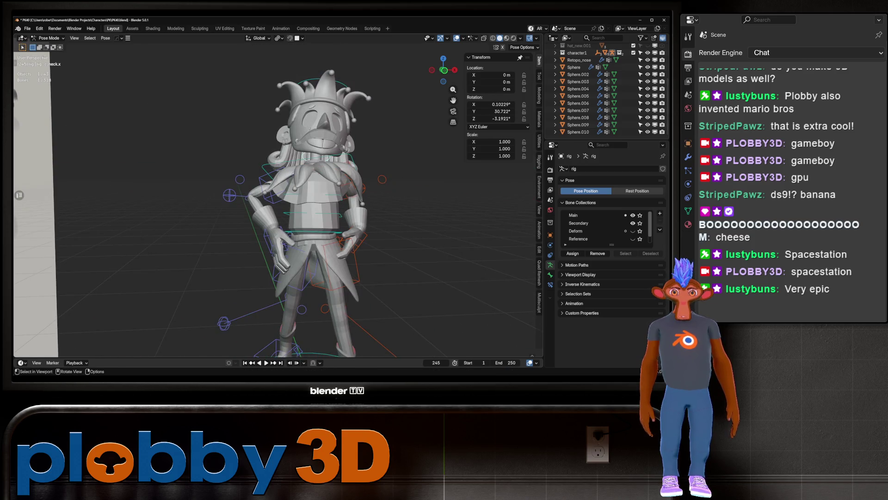
key(KP_1)
middle_drag(324, 195, 393, 172)
click(264, 145)
middle_drag(324, 153, 341, 141)
key(r)
key(x)
key(x)
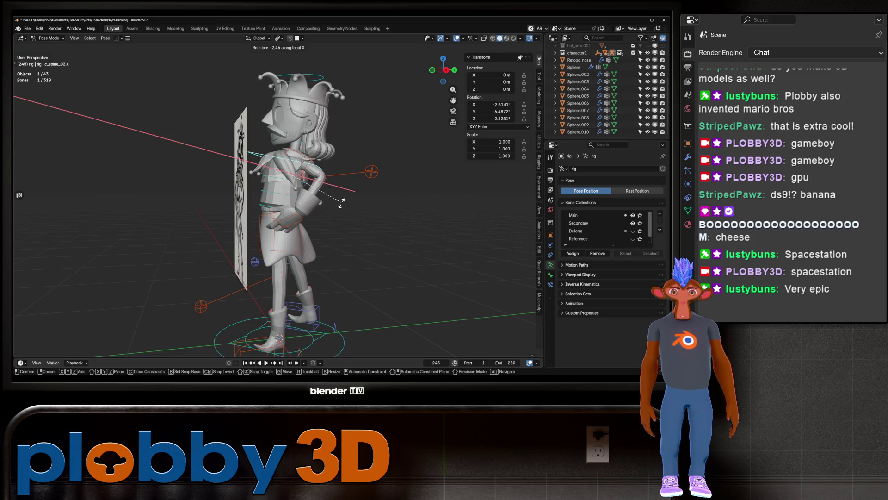
click(342, 202)
Step: Select the head bone, view from the front, and switch to Material Preview shading
middle_drag(343, 202, 296, 199)
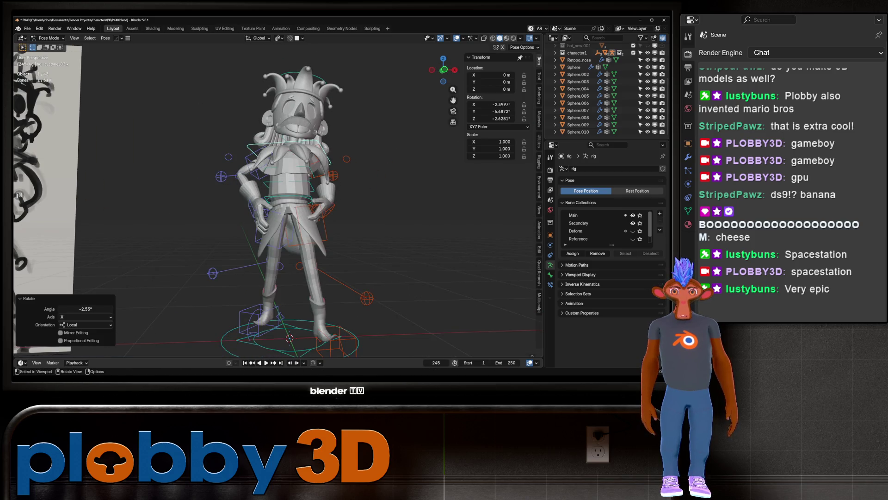
click(296, 73)
key(KP_1)
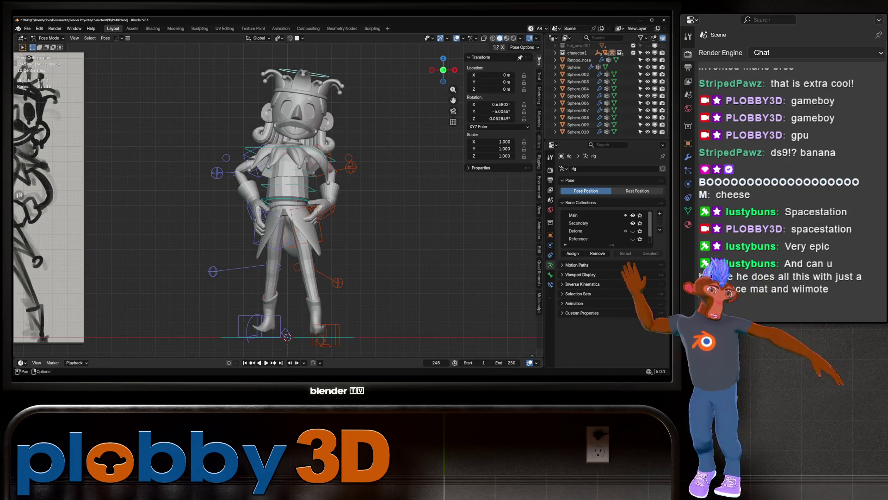
click(507, 38)
mouse_move(278, 185)
shift+middle_down()
mouse_move(277, 206)
mouse_move(324, 192)
shift+middle_up()
Step: Rotate the jester's head freely with trackball rotation and confirm it
key(r)
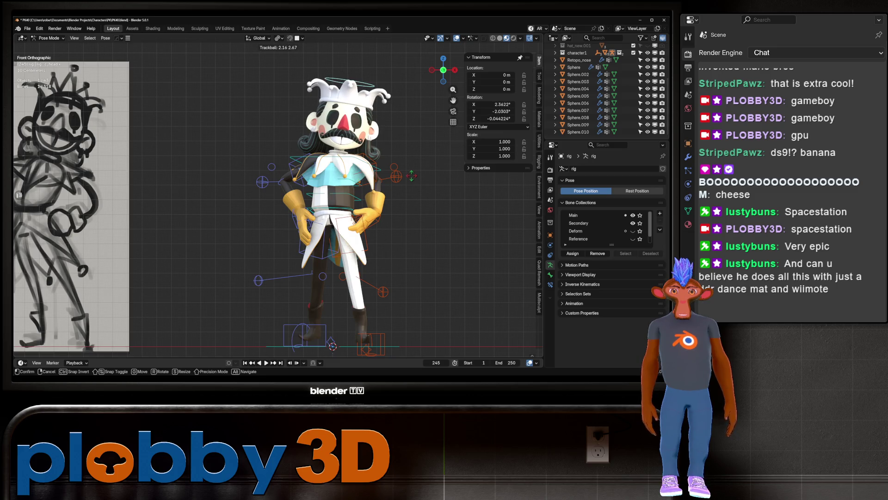
key(Return)
mouse_move(324, 192)
middle_down()
mouse_move(250, 217)
mouse_move(148, 223)
mouse_move(176, 221)
middle_up()
shift+middle_drag(356, 208, 324, 196)
scroll(278, 199, up, 5)
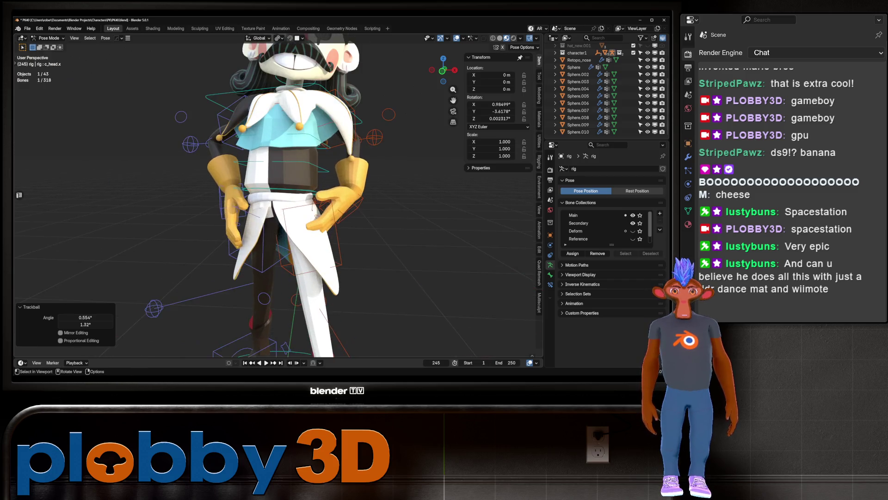
Step: Select the left hand IK control and compare the rig's Rest Position T-pose with its posed stance
click(348, 209)
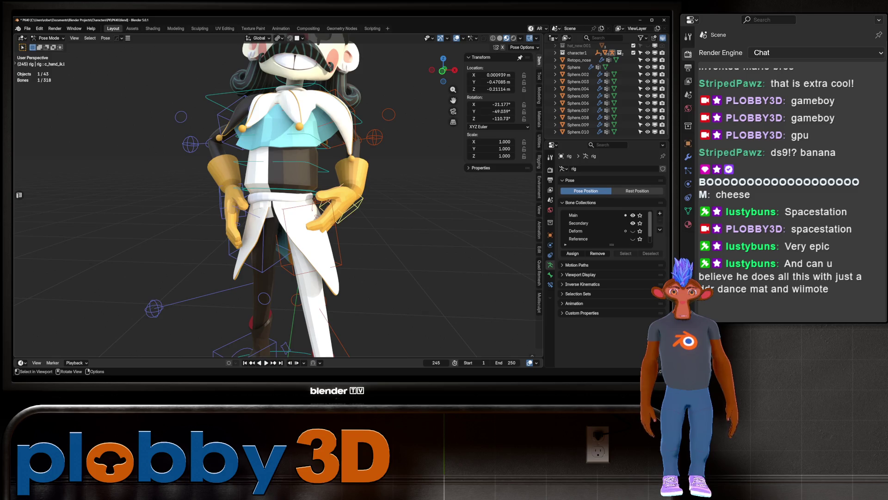
scroll(278, 199, down, 5)
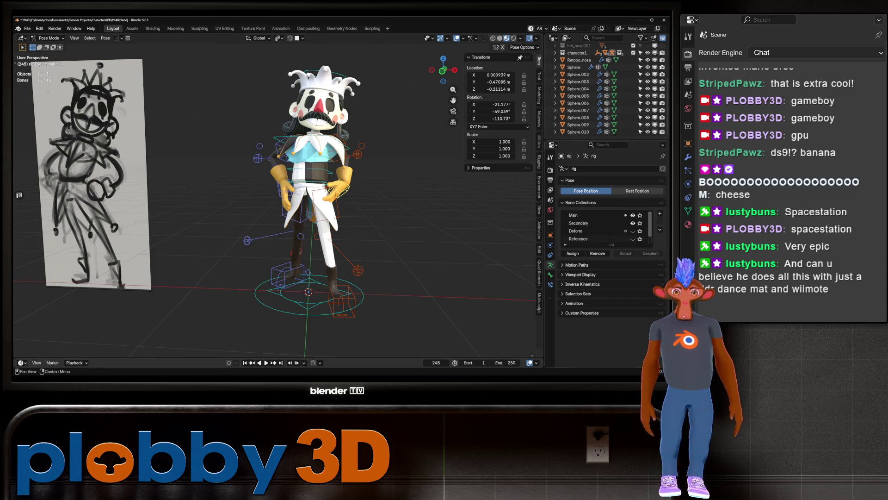
click(638, 191)
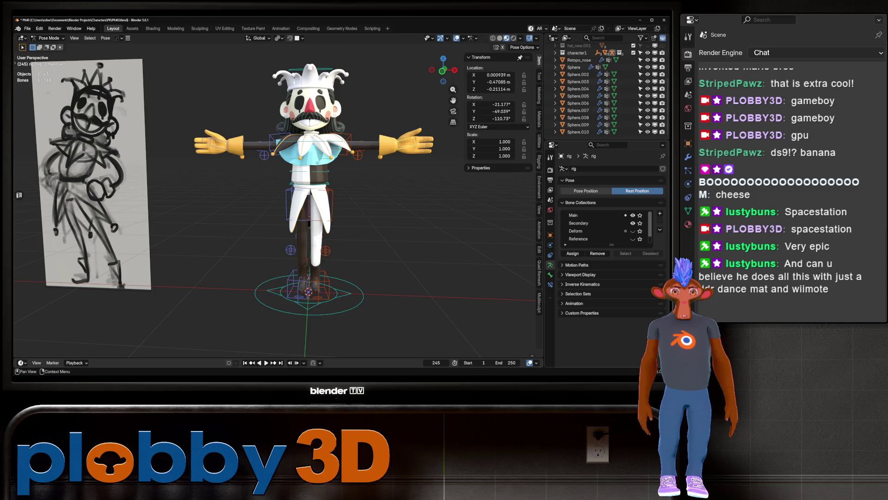
click(586, 191)
key(alt+a)
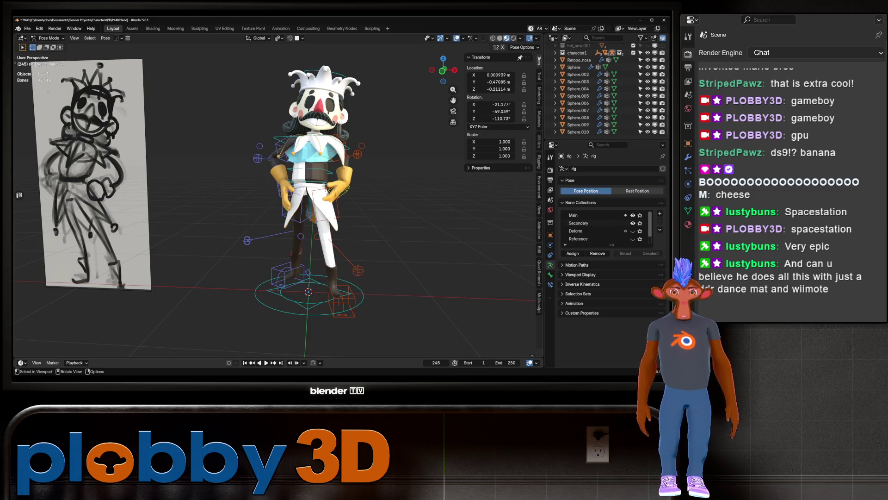
click(638, 191)
scroll(278, 209, up, 3)
middle_drag(278, 208, 324, 199)
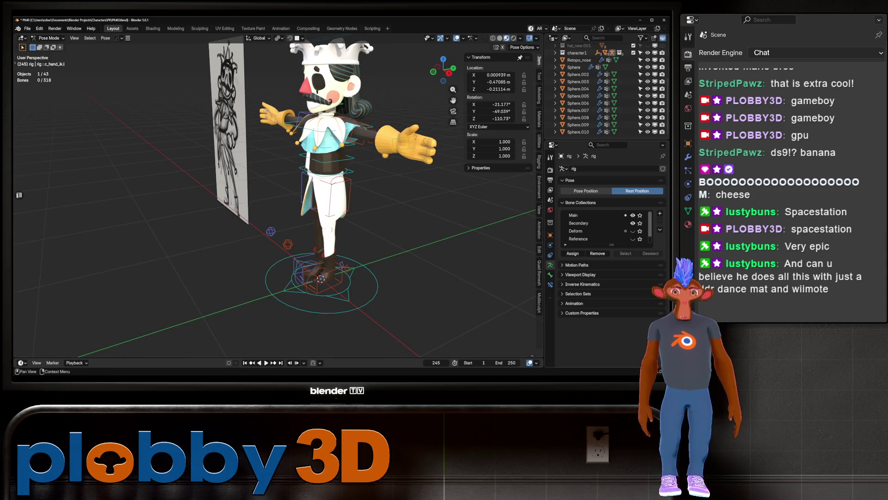
click(585, 190)
Step: Toggle between Rest Position and Pose Position again from a three-quarter side view
scroll(277, 185, up, 5)
scroll(278, 194, down, 5)
scroll(278, 194, up, 2)
scroll(278, 195, up, 2)
scroll(278, 194, down, 4)
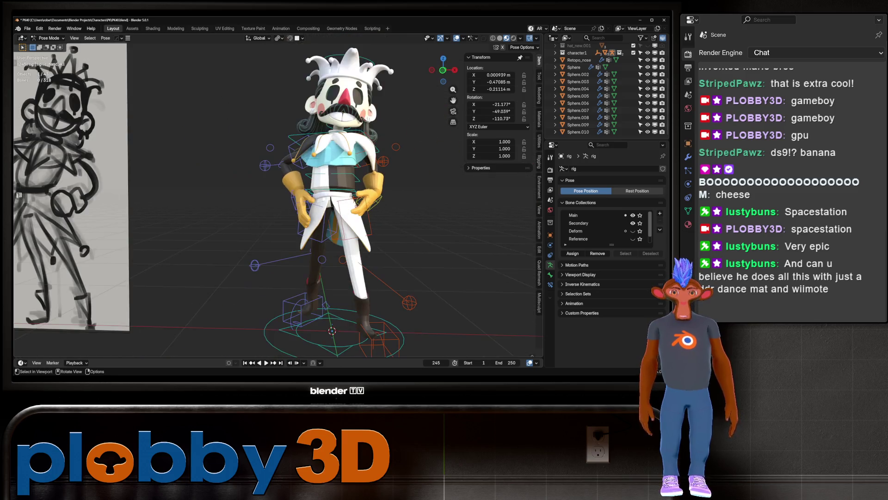
scroll(278, 195, up, 4)
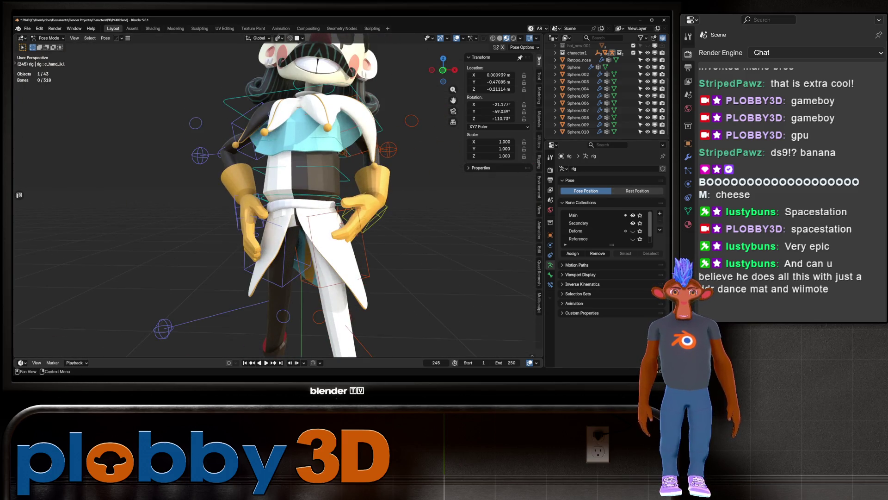
click(637, 190)
scroll(278, 195, down, 4)
click(586, 191)
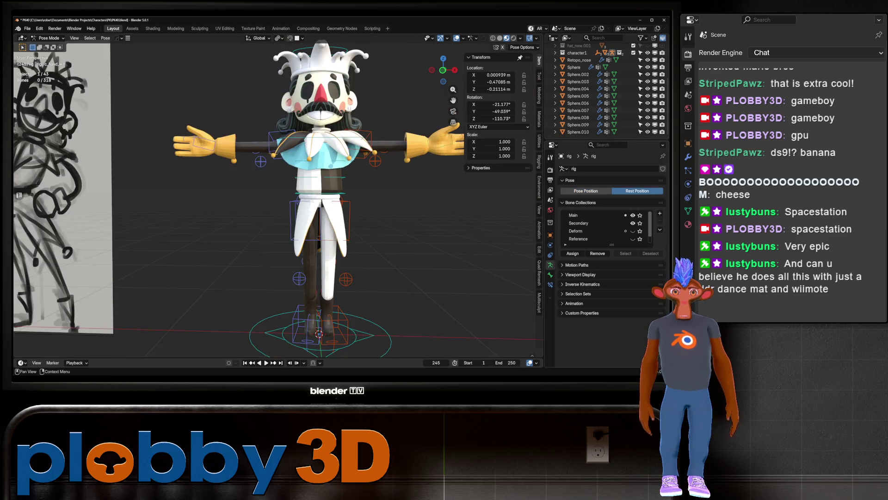
mouse_move(277, 194)
middle_down()
mouse_move(370, 197)
mouse_move(301, 195)
middle_up()
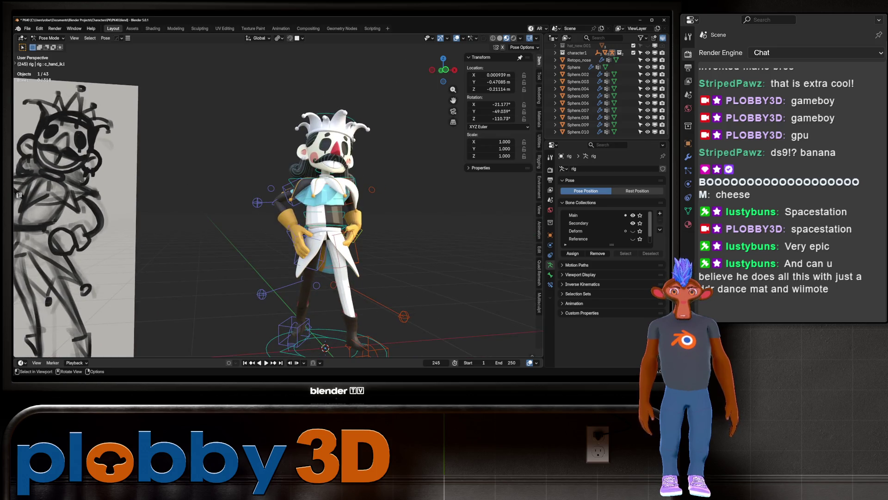
scroll(331, 237, up, 3)
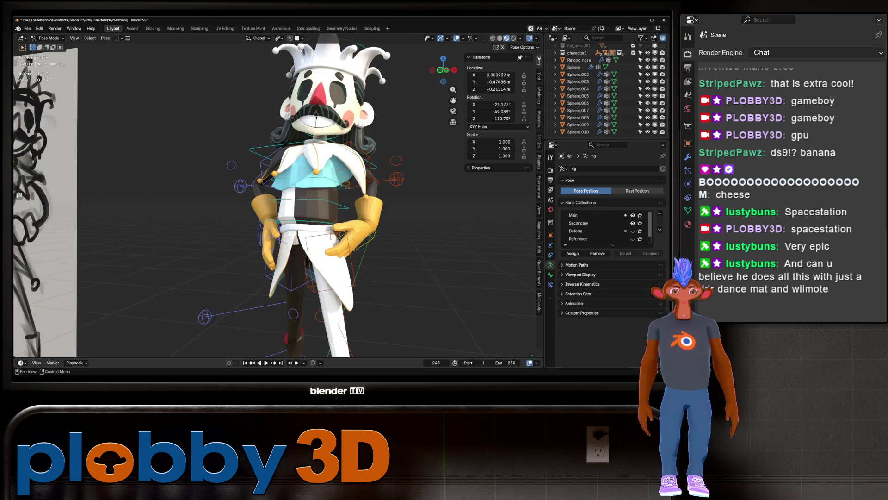
Step: Check the rest pose once more, restore the pose, enlarge the timeline, and go to frame 3
click(638, 191)
scroll(324, 209, down, 4)
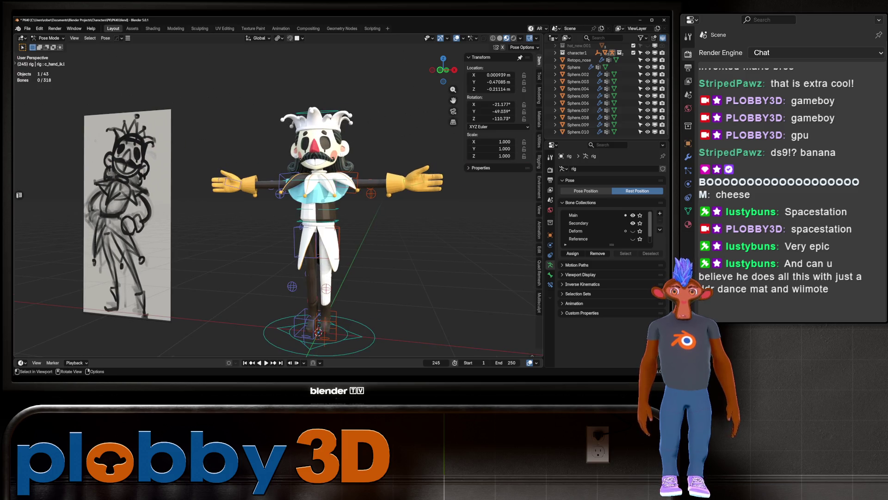
shift+middle_drag(324, 208, 319, 205)
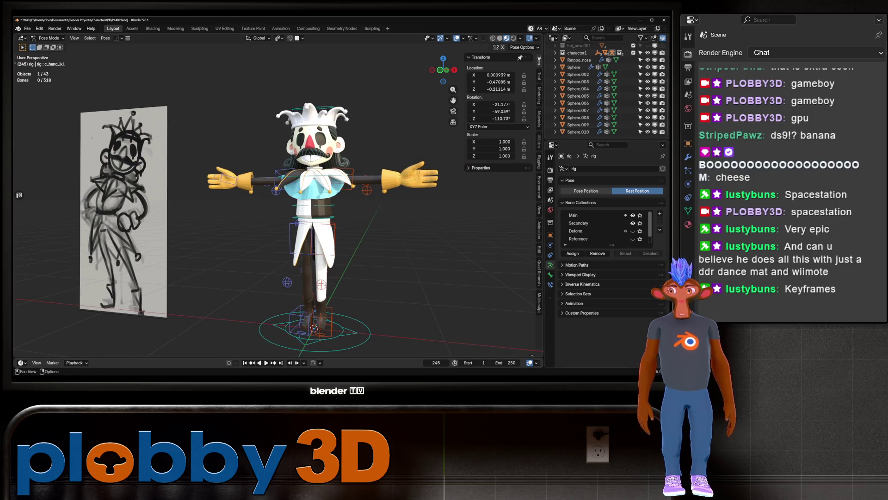
click(585, 191)
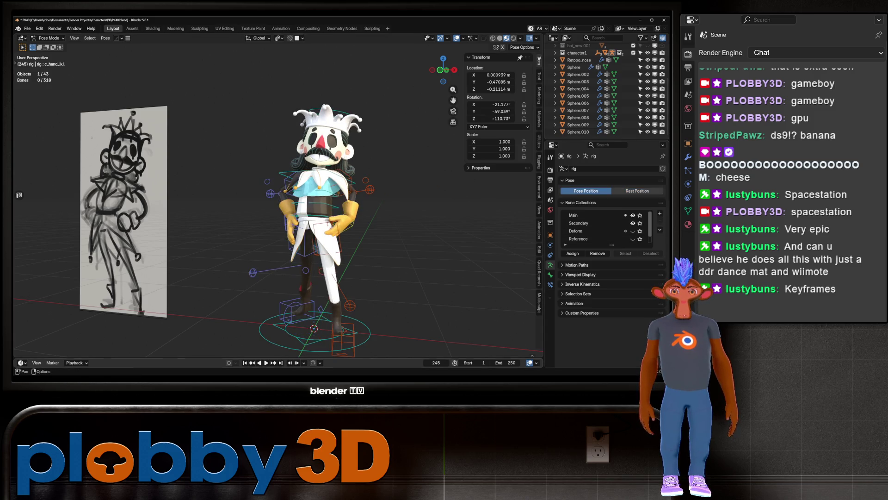
drag(277, 357, 278, 302)
drag(513, 315, 37, 316)
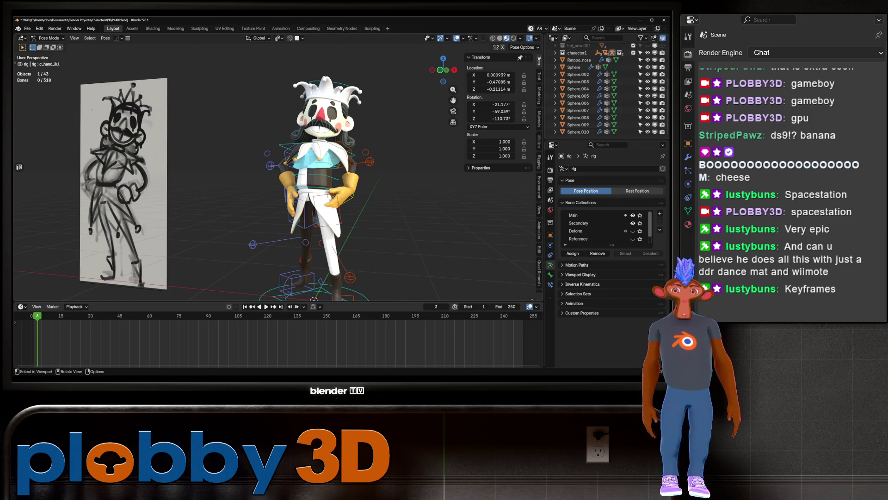
Step: Keyframe all of the rig's bones at frame 1, then move to the Animation workspace
drag(37, 315, 34, 316)
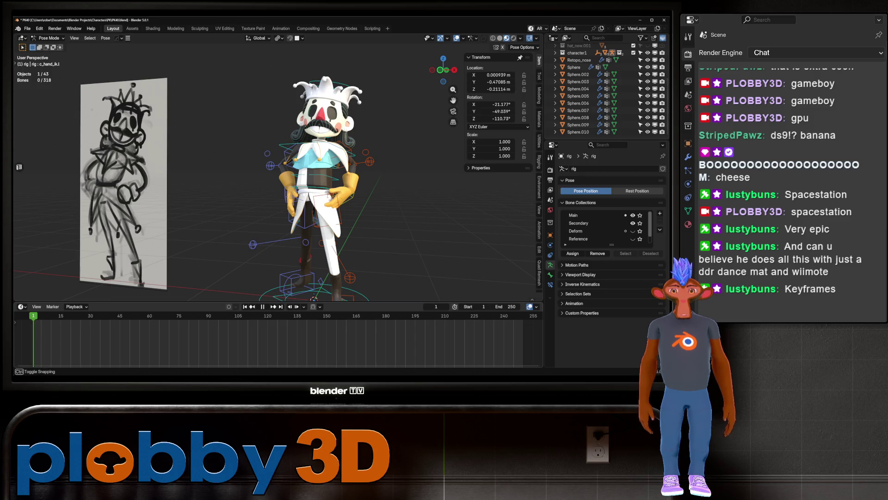
key(a)
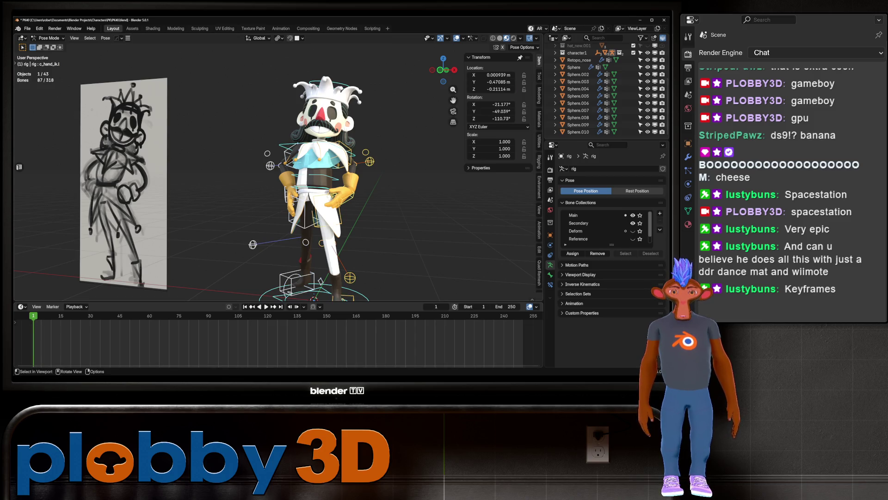
key(i)
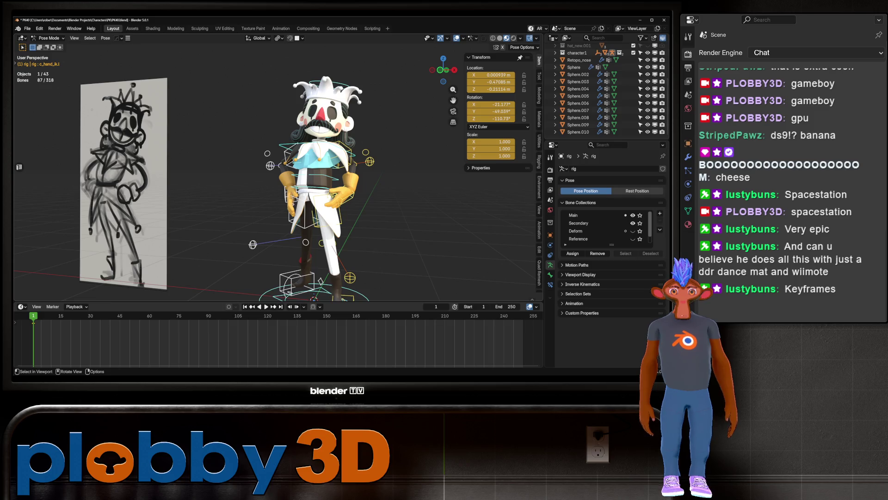
key(ctrl+z)
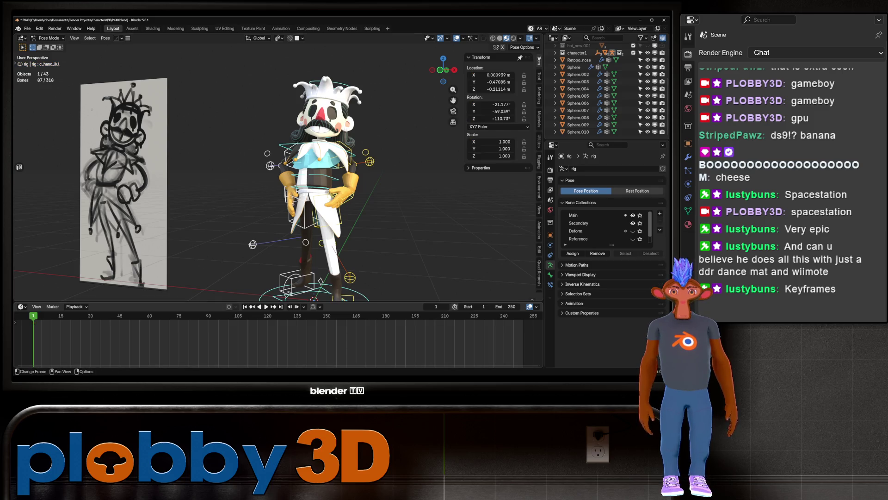
key(i)
key(Return)
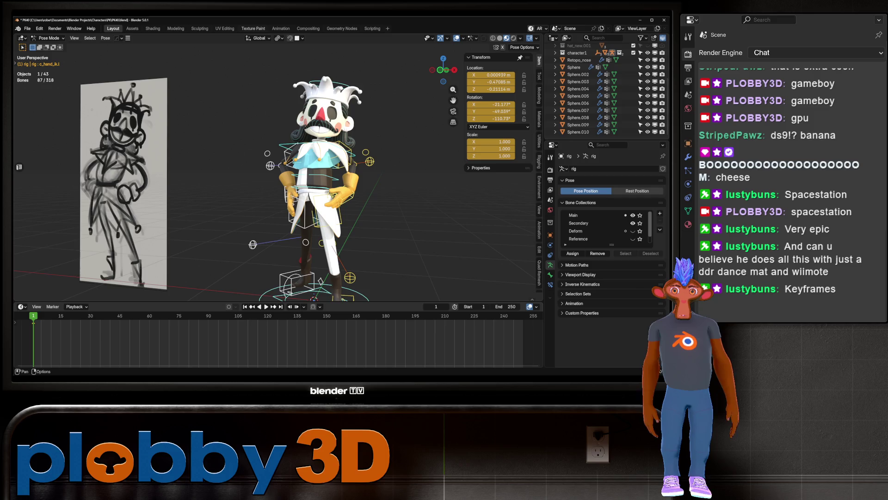
click(281, 28)
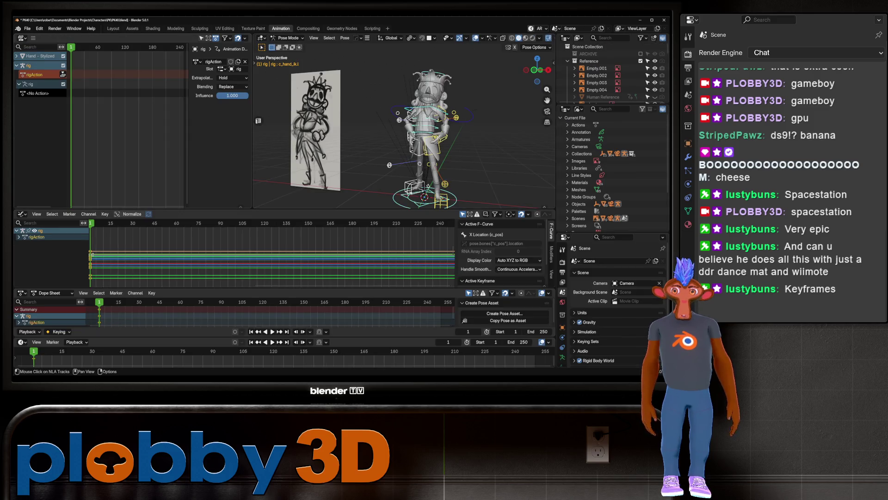
Step: Rename the rigAction action to 'pose' and push it down into an NLA strip
double_click(213, 62)
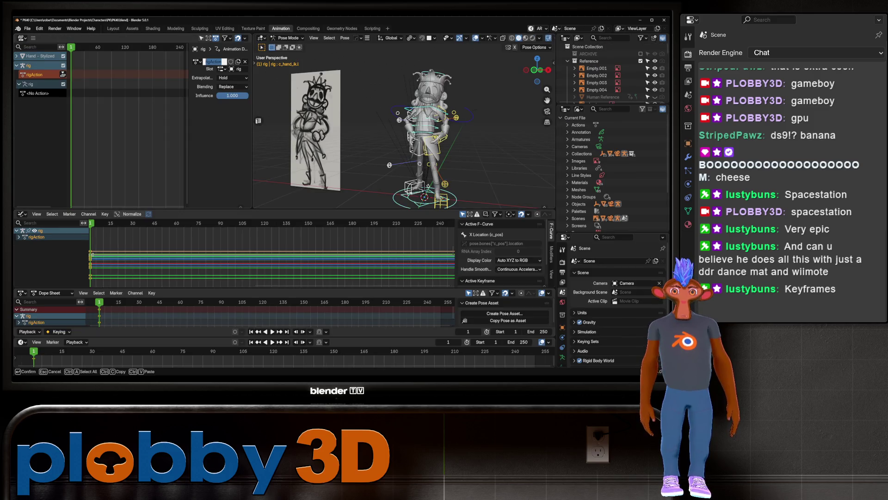
text(pose)
key(Return)
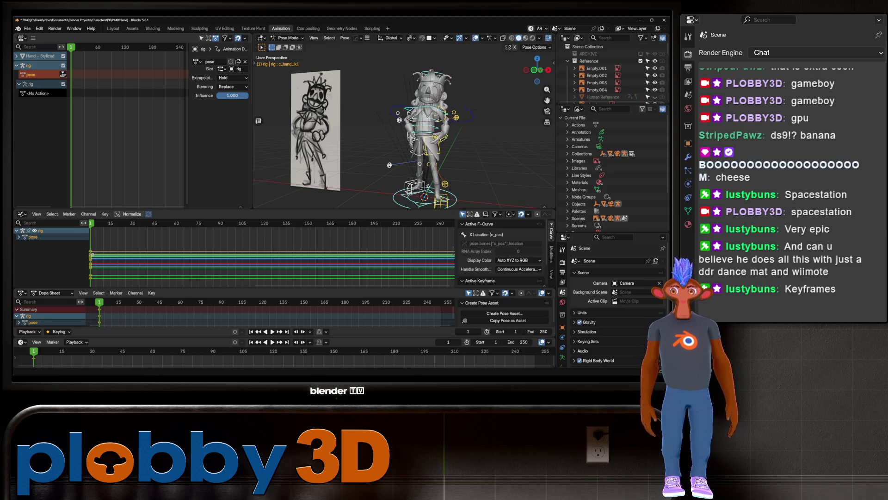
click(62, 74)
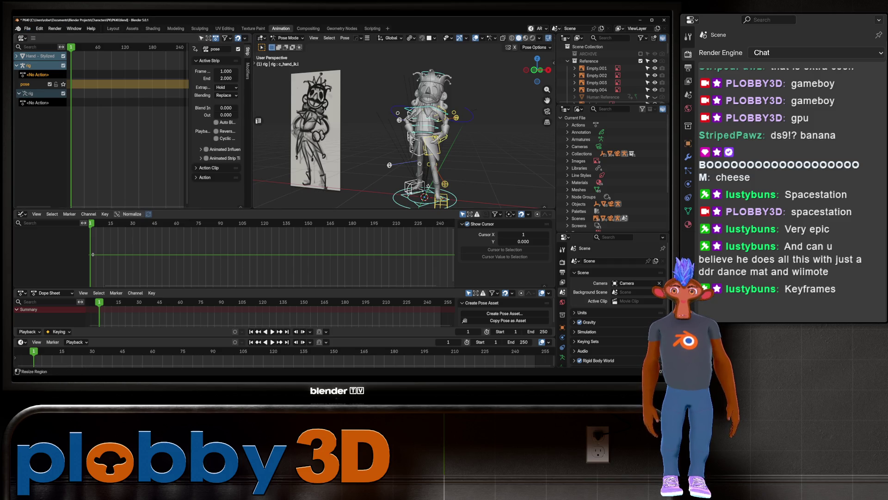
Step: Create a new empty Action for the rig and bring up the pose context menu
click(29, 65)
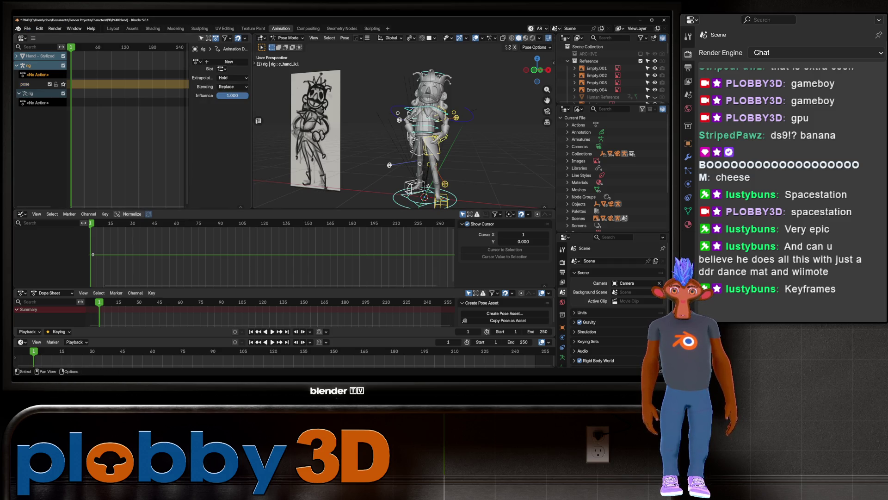
click(228, 62)
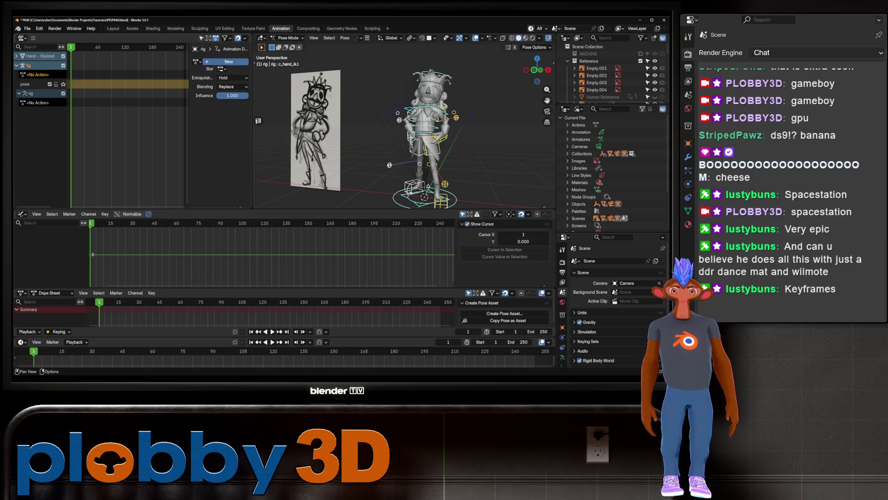
click(37, 103)
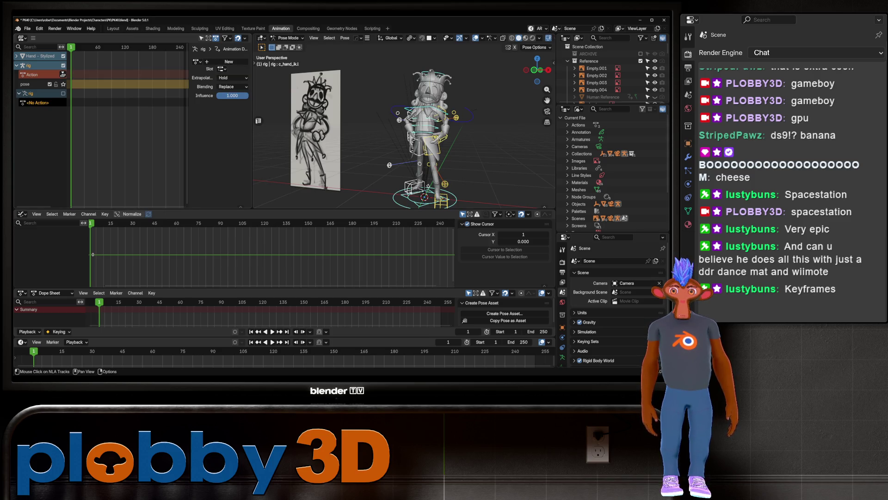
click(31, 74)
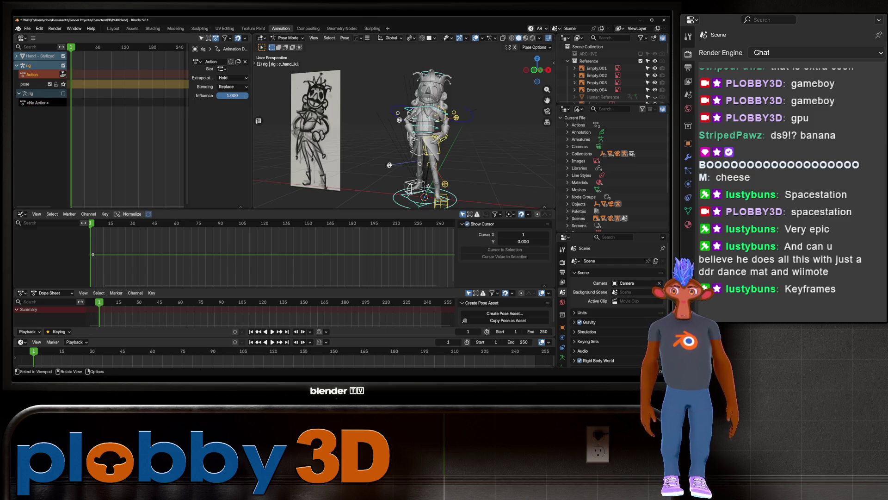
right_click(428, 199)
key(Escape)
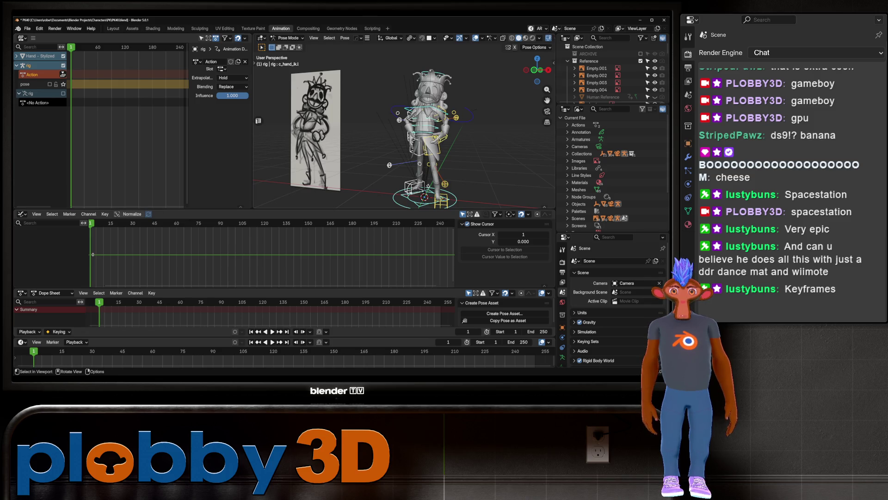
right_click(439, 138)
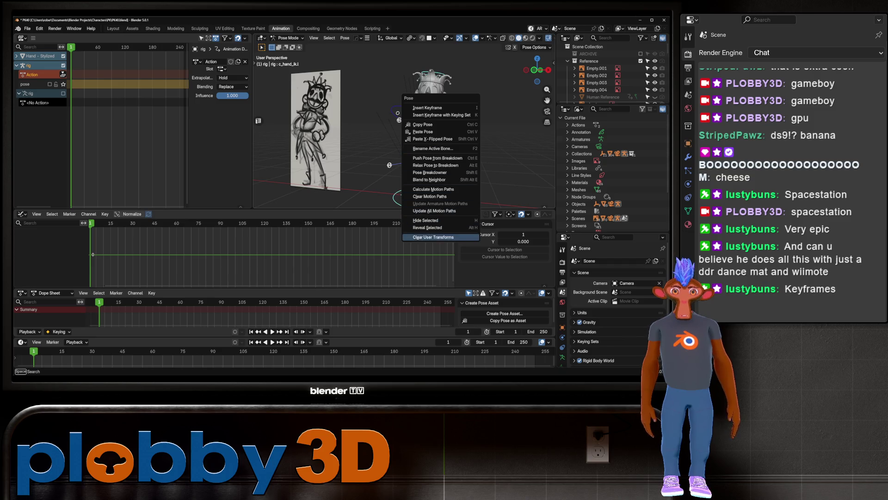
Step: Apply Clear User Transforms to the hand and thigh IK controls, then return to the Layout workspace
click(439, 238)
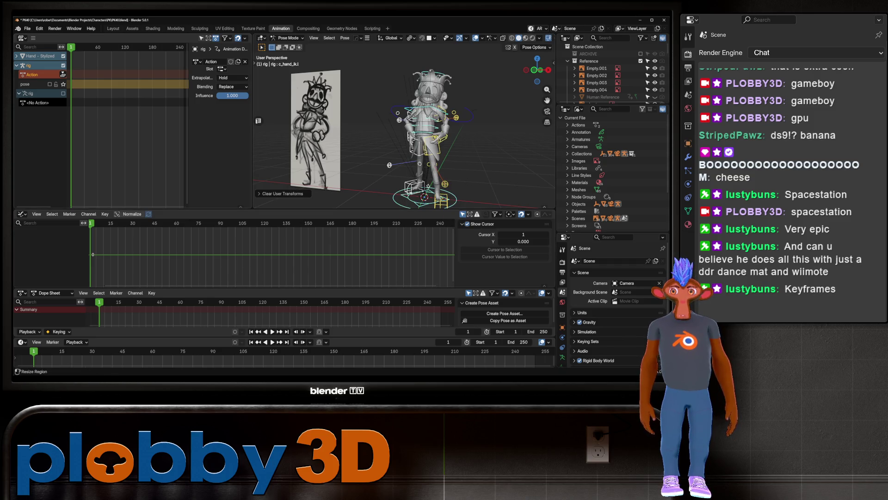
mouse_move(416, 138)
shift+middle_down()
mouse_move(375, 138)
mouse_move(439, 134)
shift+middle_up()
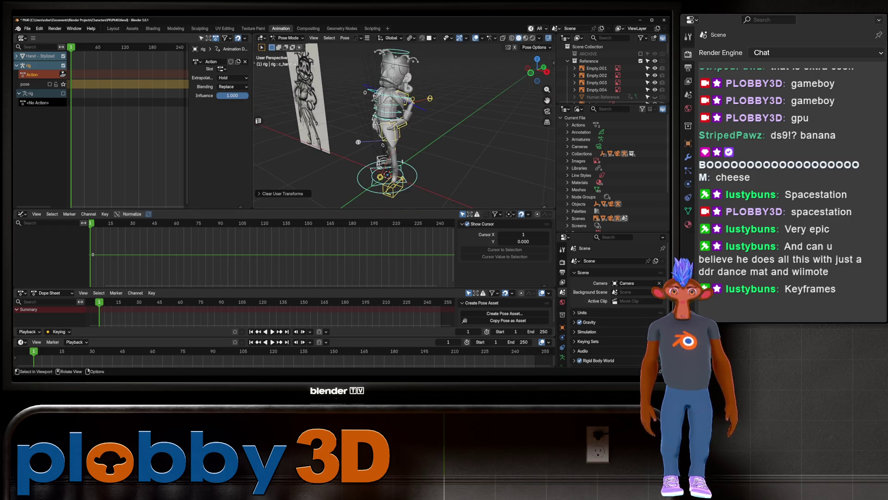
click(387, 165)
right_click(394, 172)
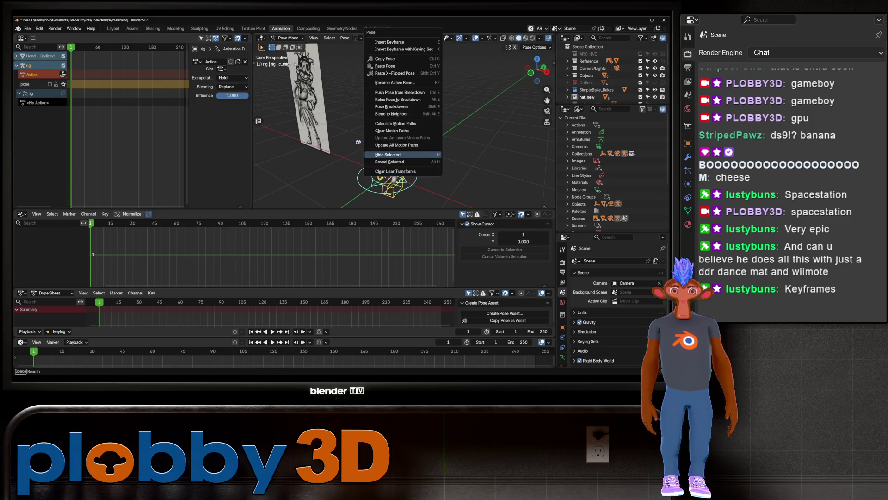
click(395, 171)
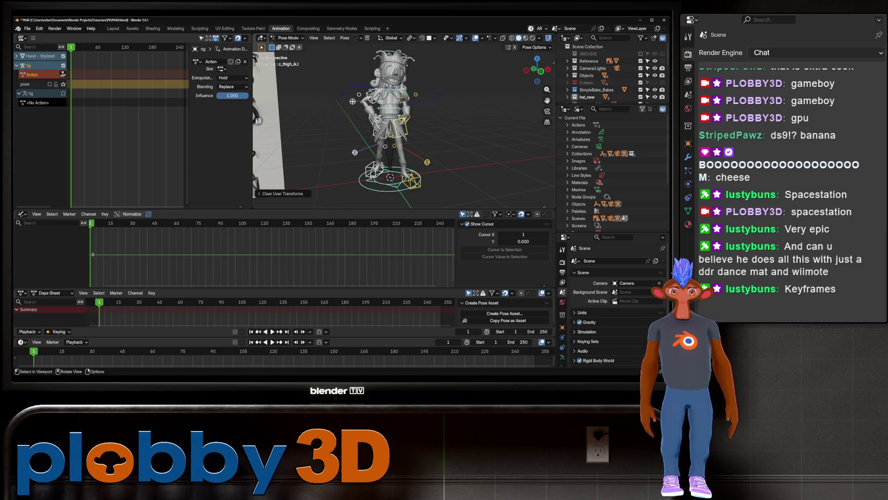
mouse_move(394, 171)
middle_down()
mouse_move(375, 170)
mouse_move(398, 171)
middle_up()
right_click(398, 171)
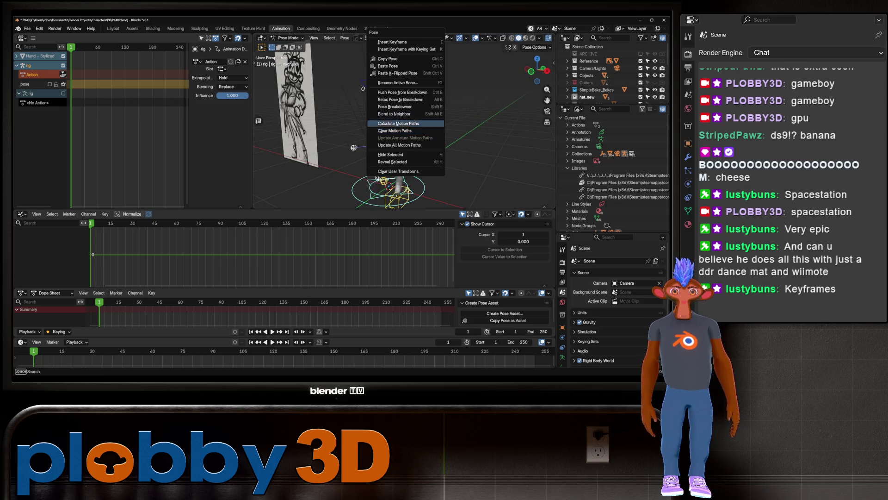
click(403, 171)
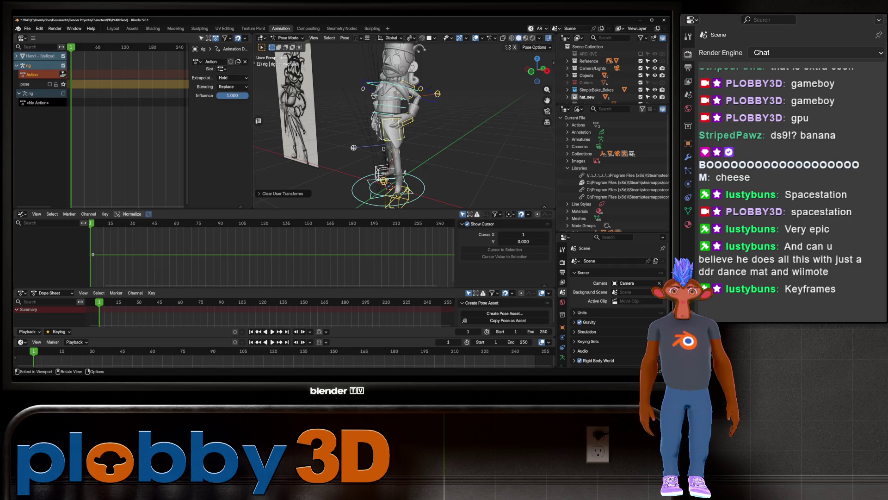
click(113, 28)
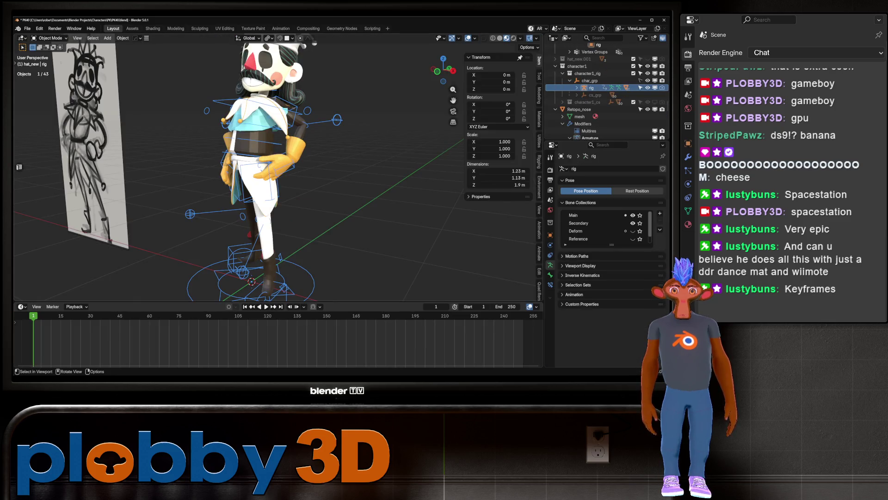
Step: Frame the rig, enter Pose Mode, and apply Clear User Transforms twice
key(KP_Decimal)
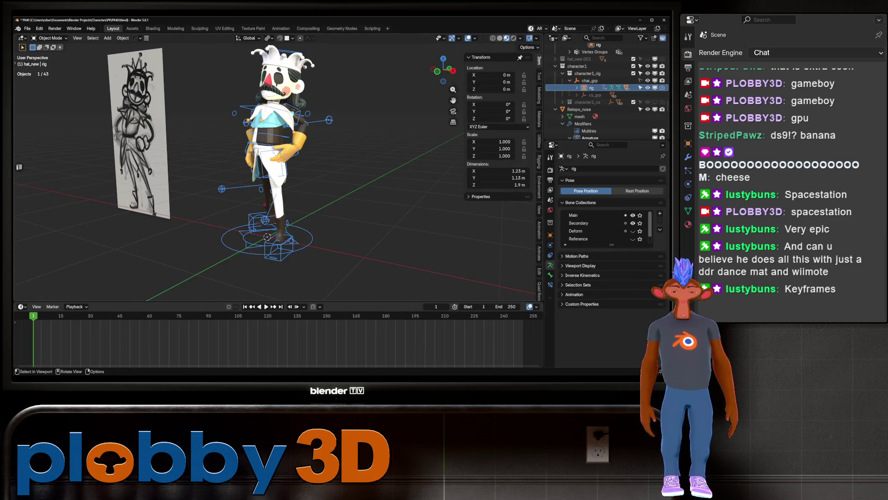
key(ctrl+Tab)
right_click(278, 162)
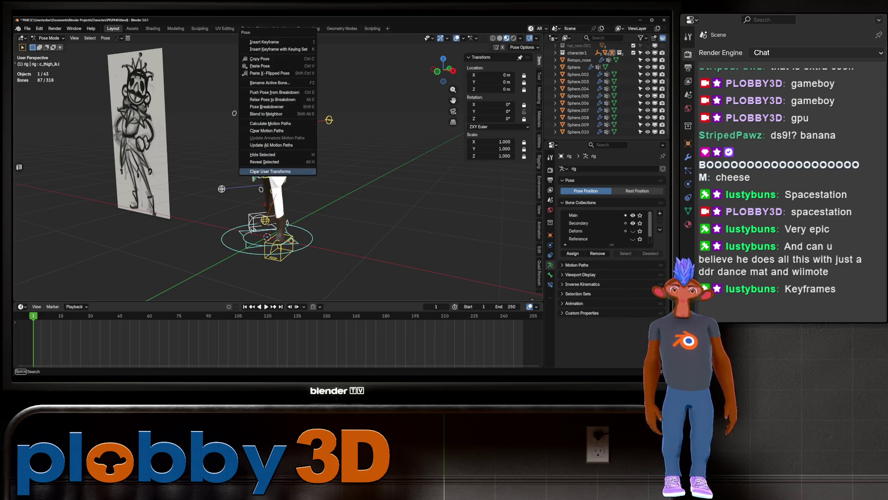
click(278, 171)
key(KP_Decimal)
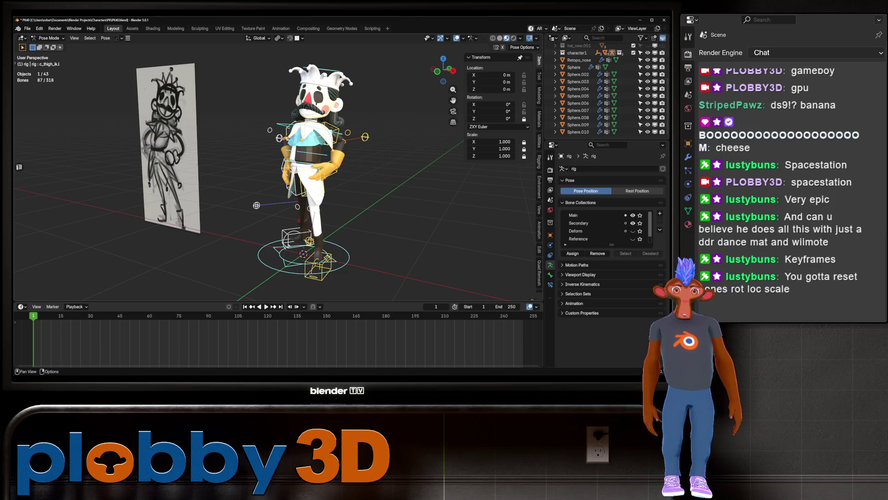
right_click(356, 171)
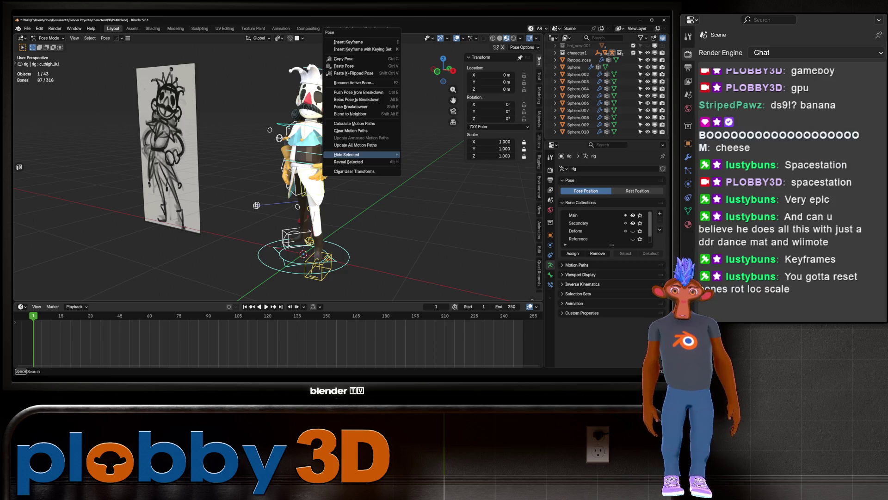
click(356, 171)
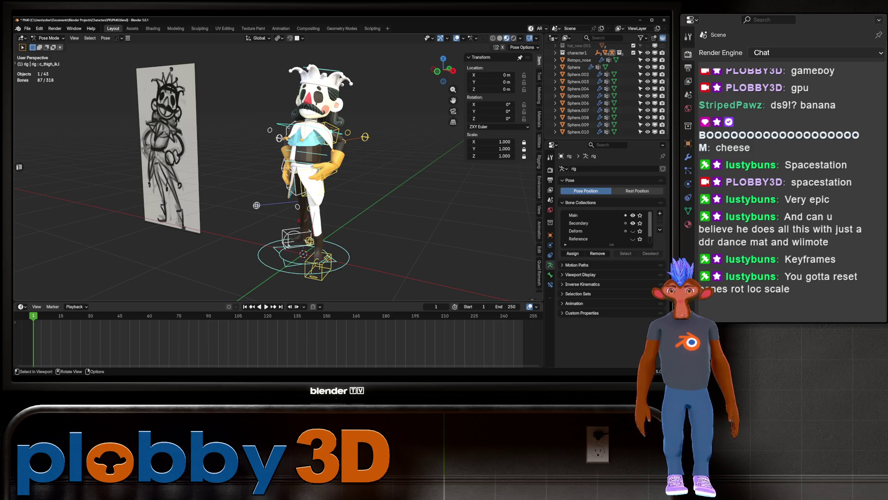
Step: Check the rest pose in Edit Mode, return to Pose Mode, and clear the thigh control's user transforms
right_click(326, 189)
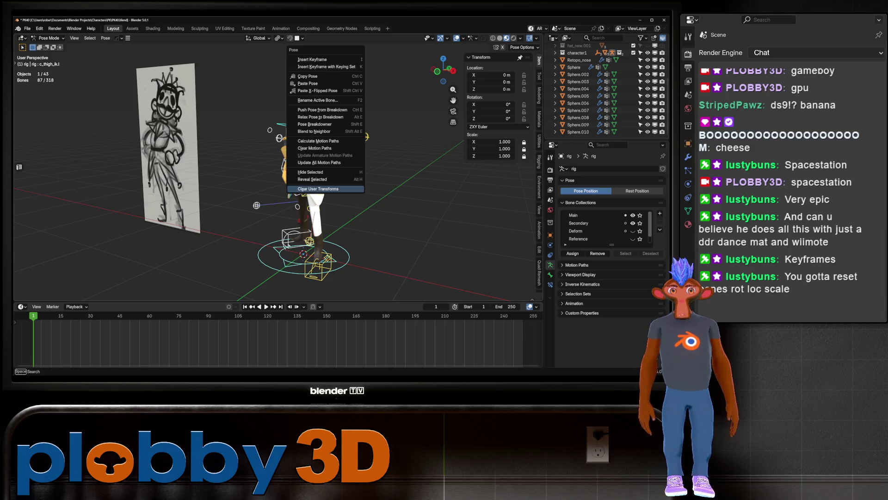
click(327, 188)
key(Tab)
key(Tab)
key(Tab)
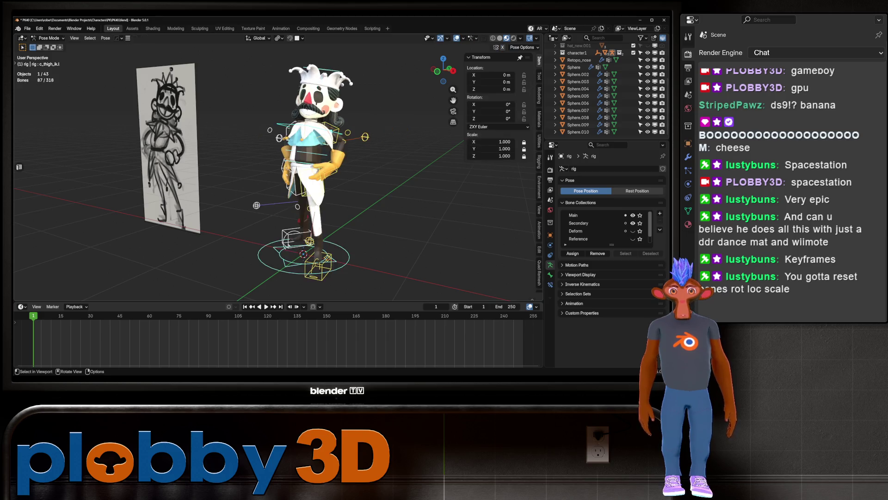
key(Tab)
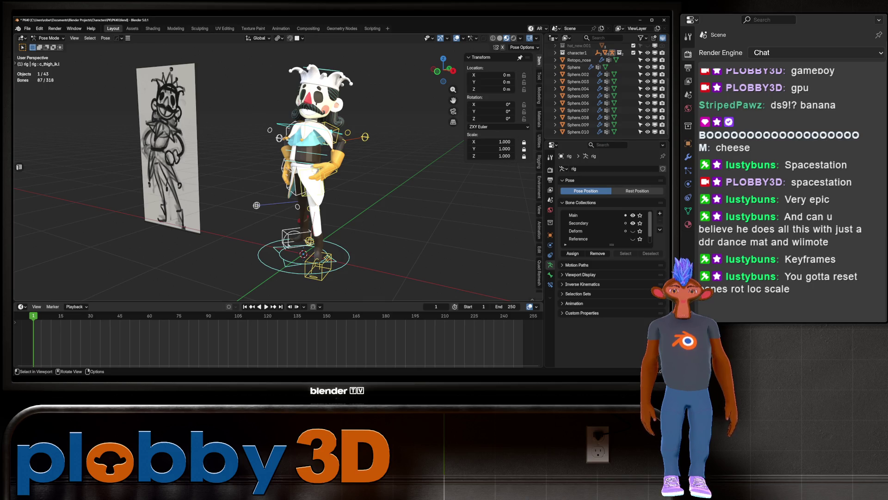
right_click(324, 188)
key(Escape)
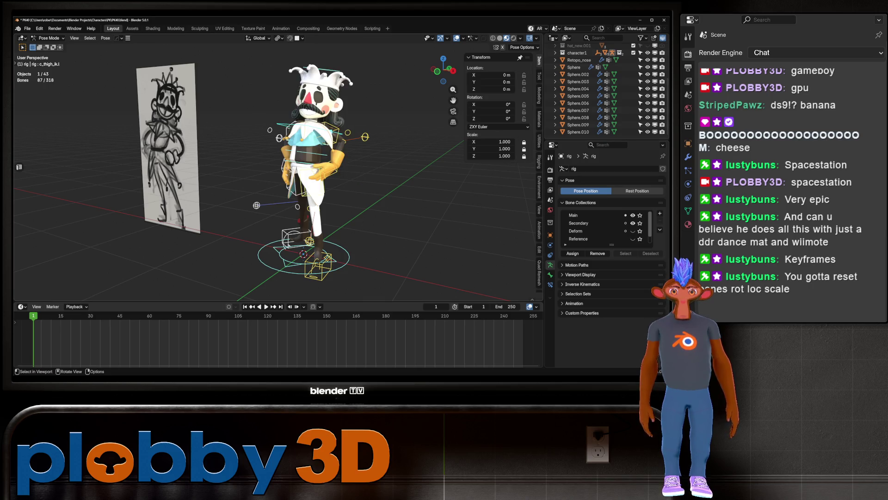
right_click(296, 189)
click(288, 188)
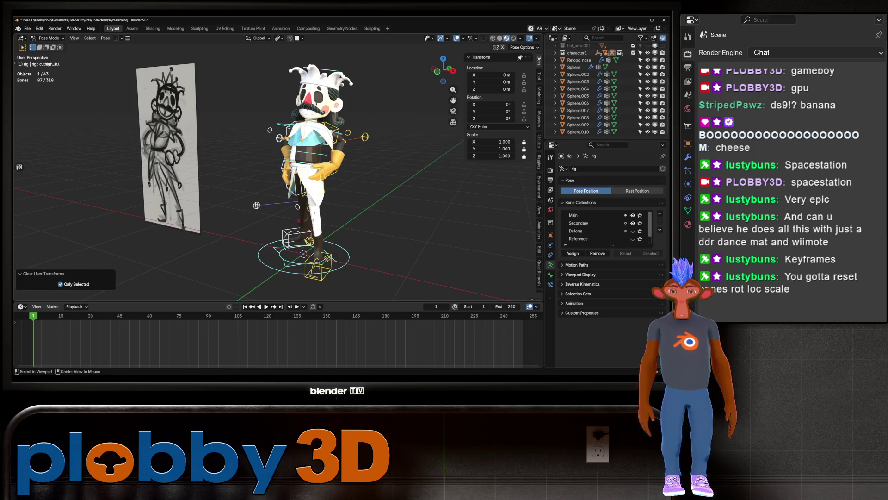
Step: Reset the selected bones' rotation, location and scale with Alt+R, Alt+G and Alt+S
key(alt+r)
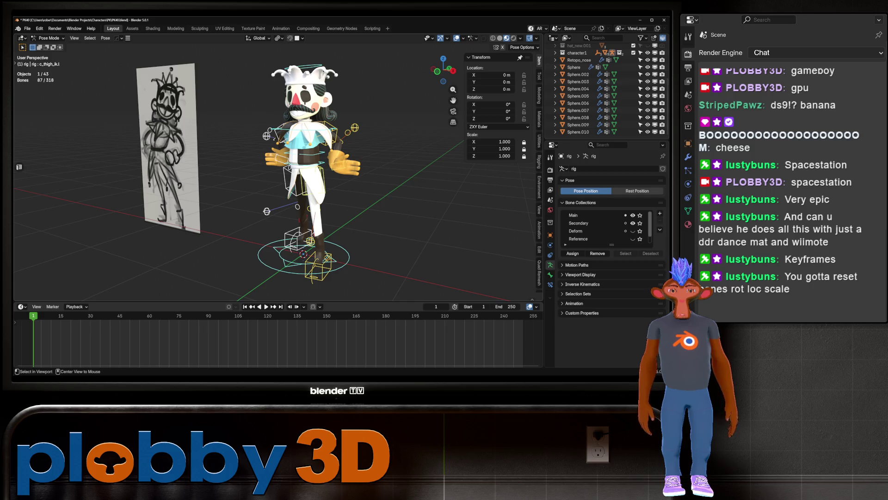
mouse_move(324, 185)
middle_down()
mouse_move(218, 178)
mouse_move(259, 181)
middle_up()
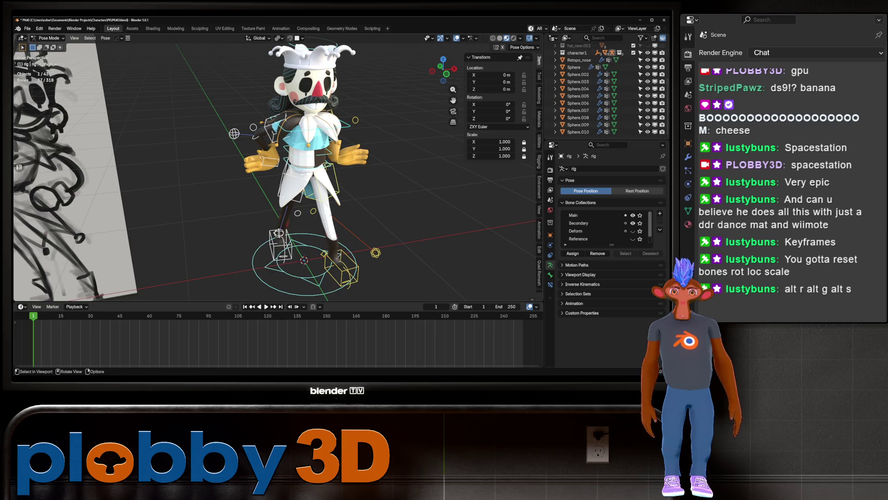
key(alt+r)
right_click(331, 161)
key(Escape)
middle_drag(330, 161, 301, 162)
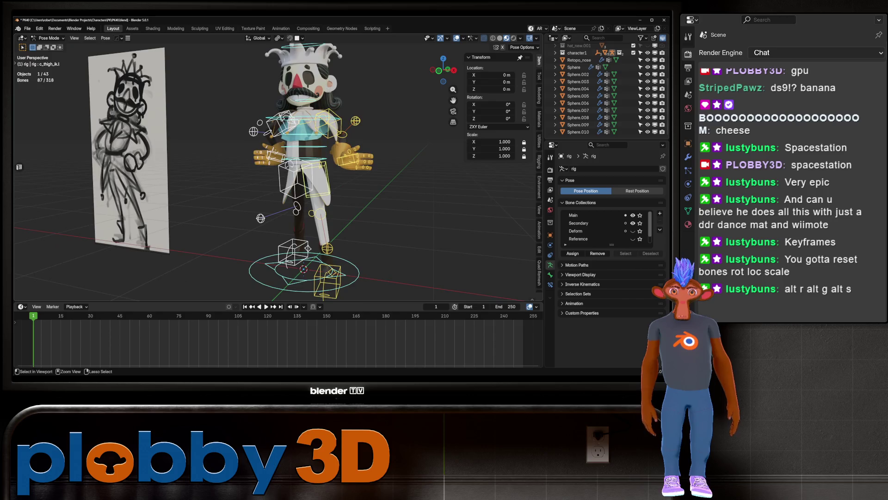
key(alt+g)
key(alt+s)
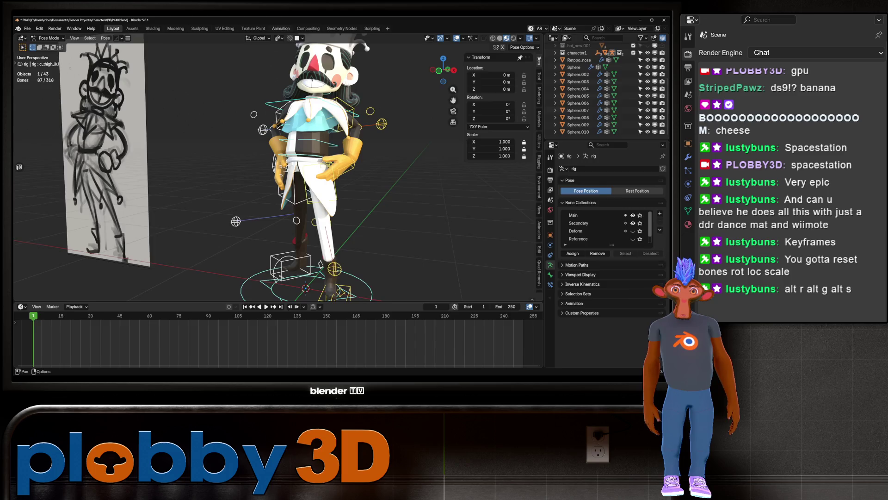
Step: In the Animation workspace, turn off the pose track's influence and step back to frame 0
click(281, 28)
click(49, 84)
key(Left)
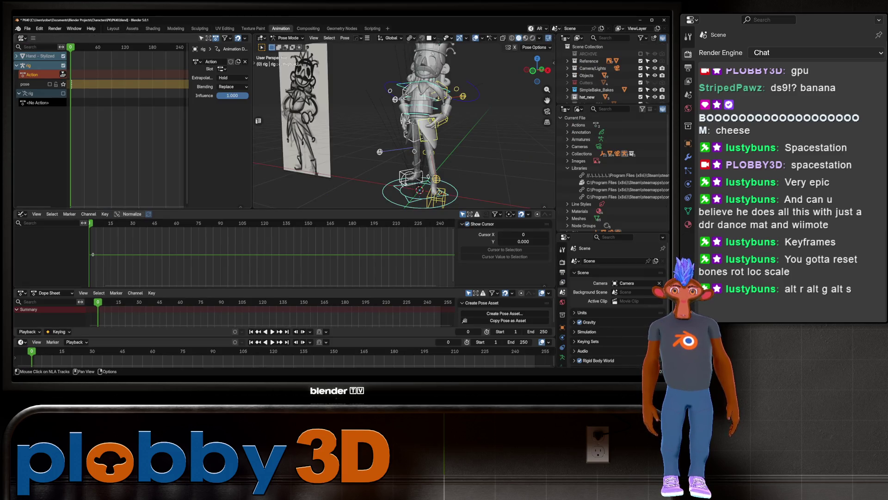
Step: Unlink the rig's pose action, clear its user transforms, and re-enable the pose track
click(246, 62)
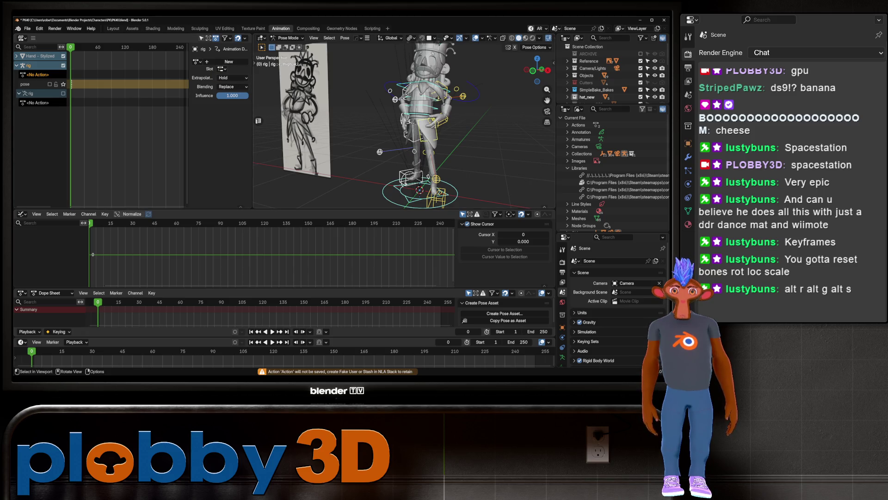
right_click(437, 124)
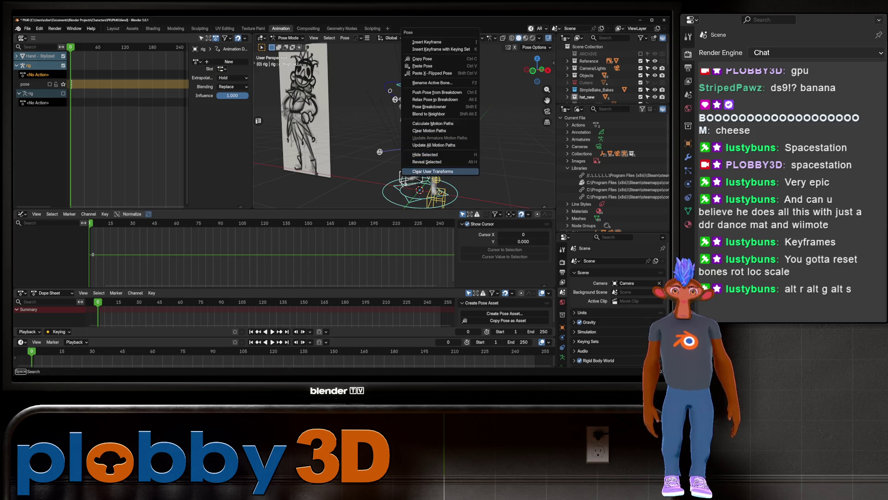
click(433, 172)
middle_drag(433, 171, 384, 172)
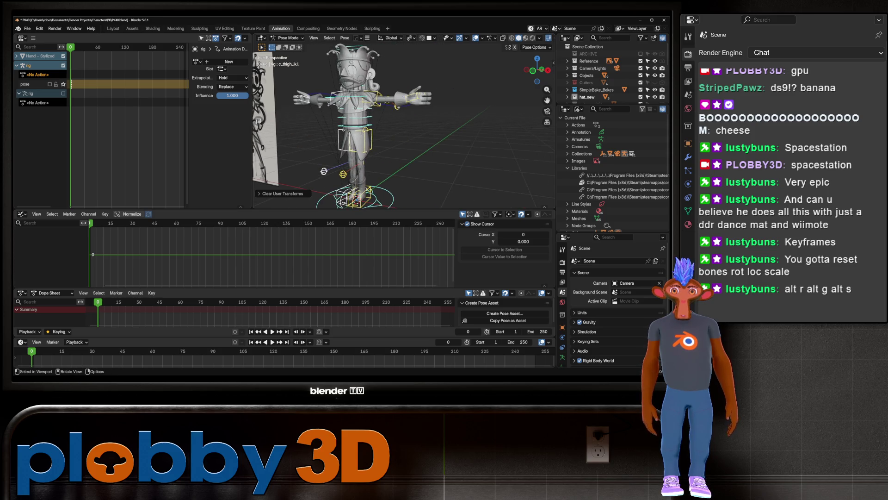
click(129, 84)
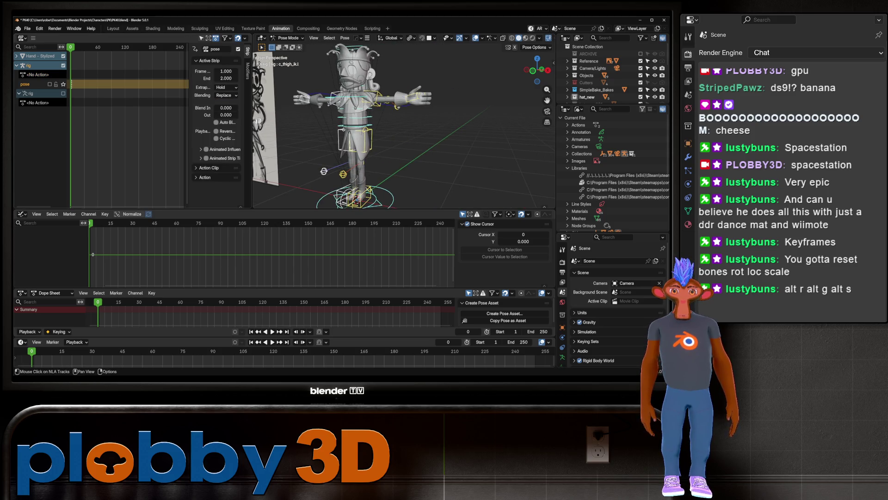
click(49, 84)
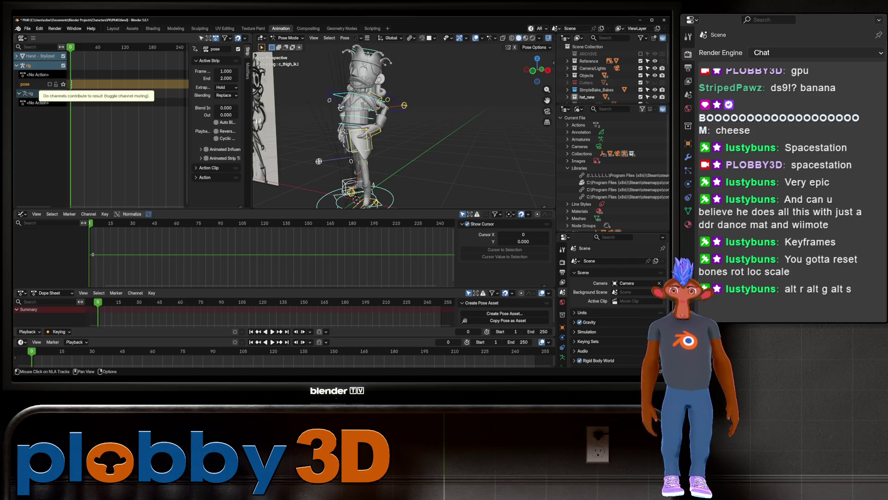
Step: Clear the pose again to a plain T-pose and return to the Layout workspace
click(27, 65)
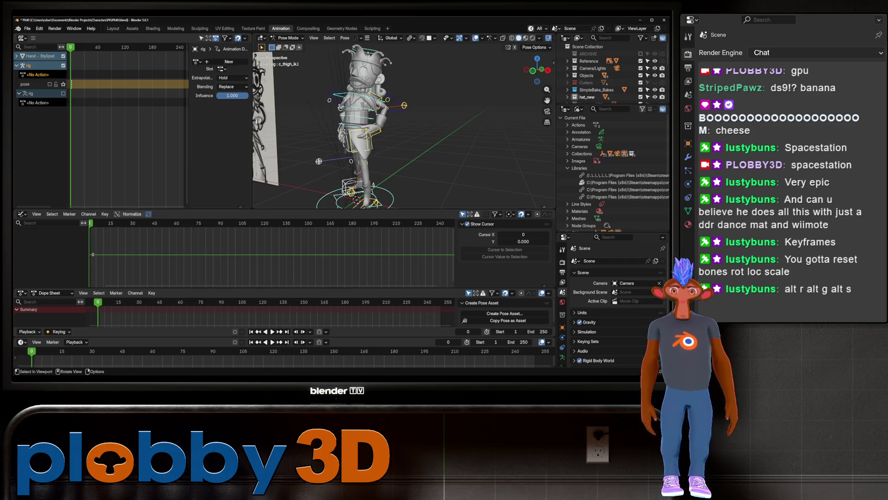
right_click(404, 131)
click(405, 171)
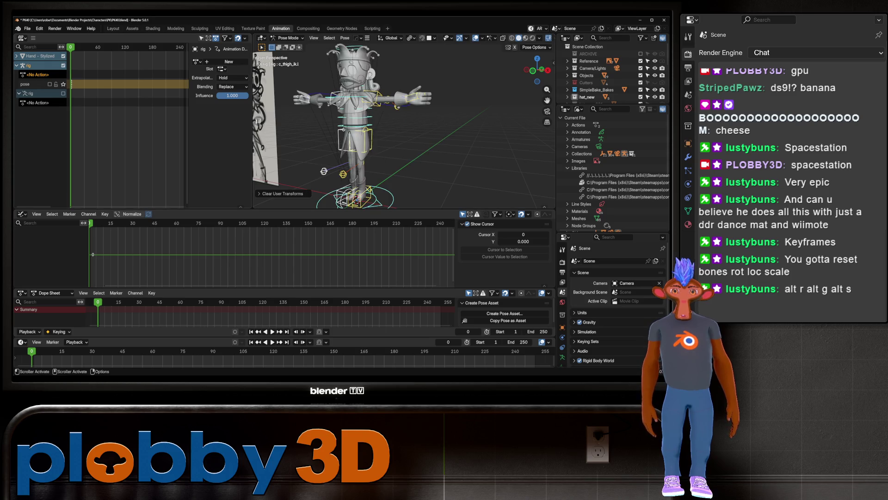
click(113, 29)
mouse_move(277, 185)
middle_down()
mouse_move(241, 187)
mouse_move(314, 181)
mouse_move(296, 185)
middle_up()
scroll(278, 185, up, 4)
Step: Select the Hand - Stylized mesh and set its origin to geometry
scroll(278, 185, down, 2)
scroll(314, 185, up, 2)
scroll(296, 186, up, 3)
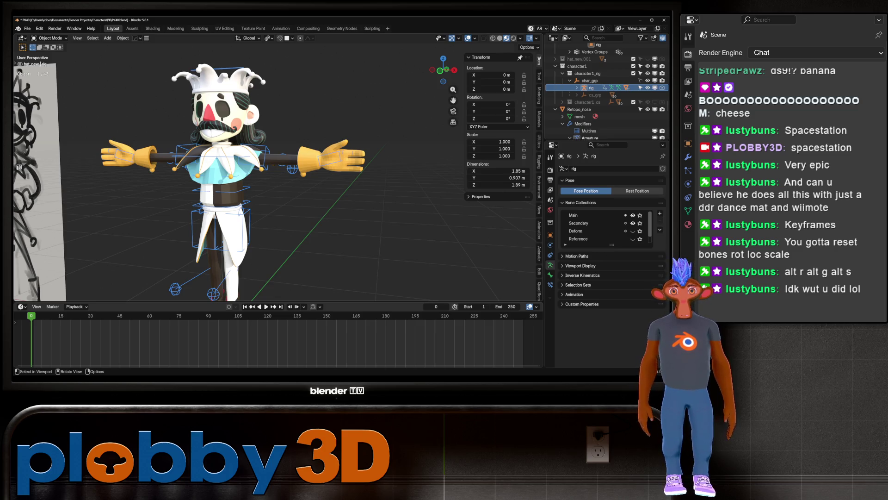
scroll(333, 158, up, 5)
click(321, 162)
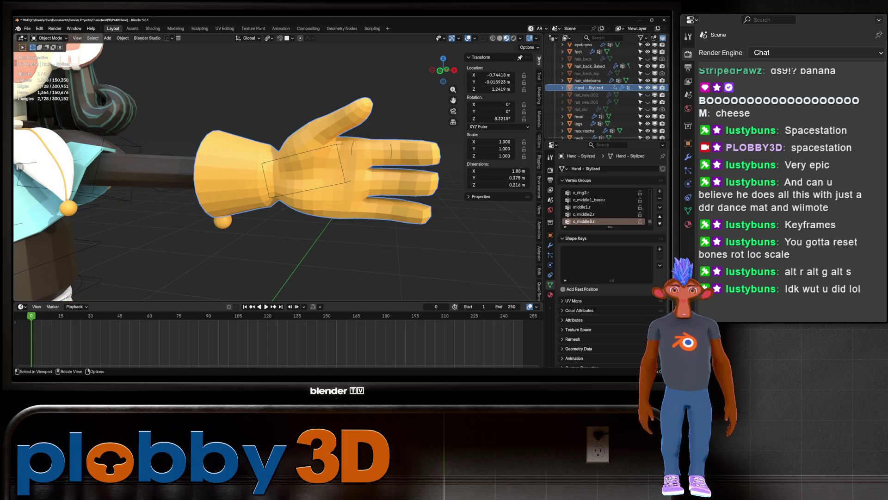
scroll(321, 162, down, 2)
mouse_move(277, 185)
ctrl+middle_down()
mouse_move(277, 240)
mouse_move(229, 241)
ctrl+middle_up()
right_click(302, 170)
click(303, 185)
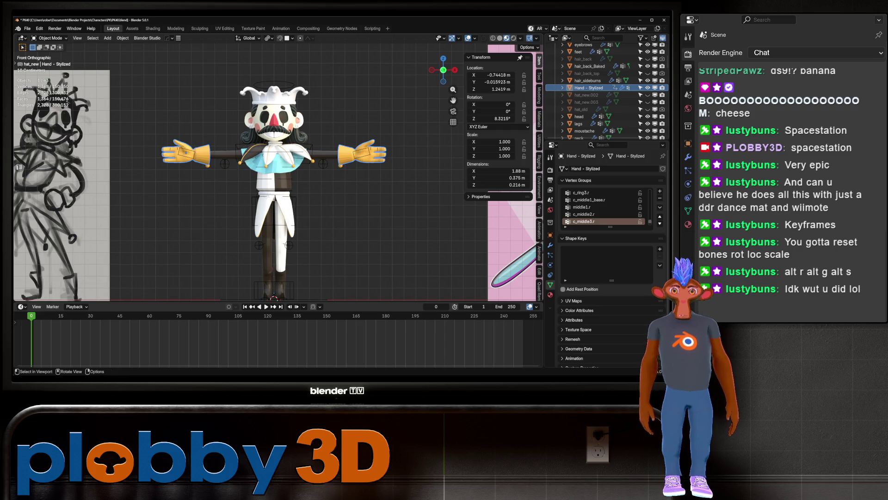
Step: Select the rig then the hand, enter Weight Paint mode, and frame the hand
key(z)
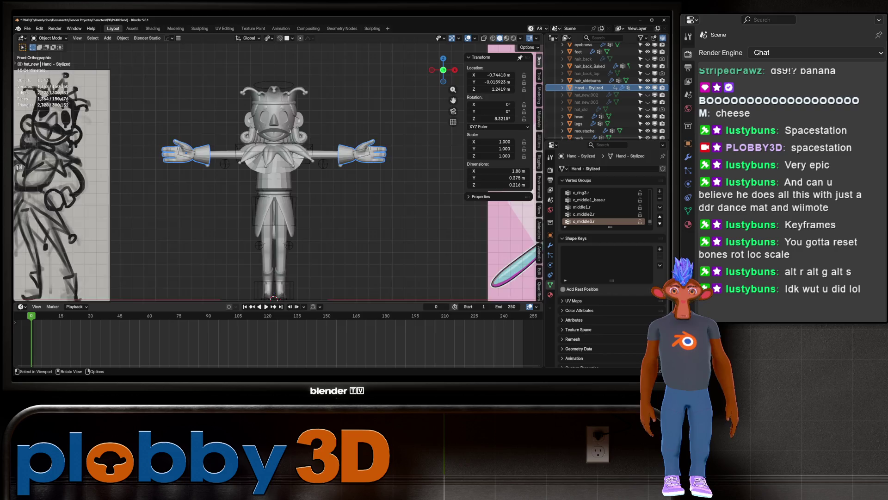
scroll(274, 172, up, 3)
click(591, 88)
shift+middle_drag(277, 171, 380, 171)
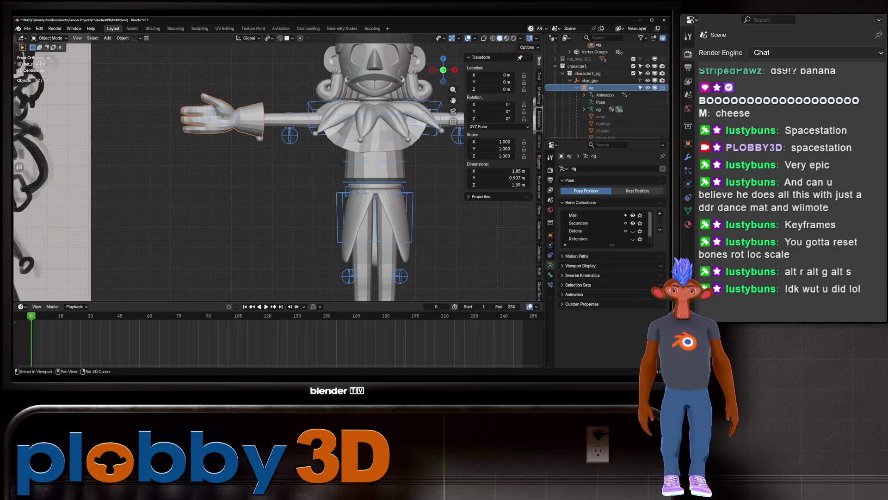
click(223, 116)
key(ctrl+Tab)
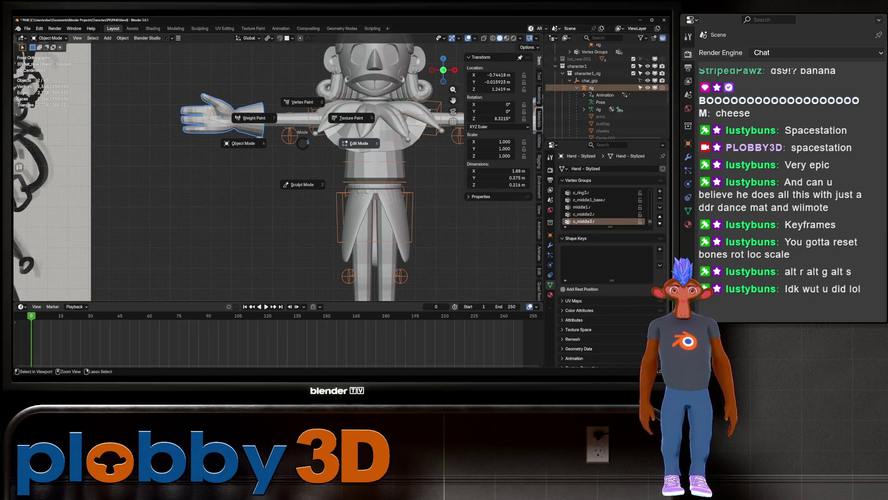
click(254, 117)
key(KP_Decimal)
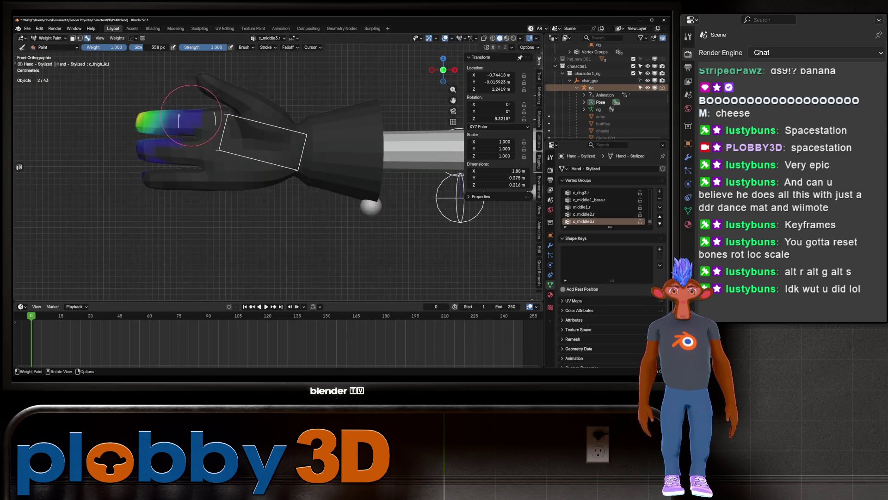
Step: Display c_middle3.r weights, orbit around the fingers, then switch to the c_ring3.r group
alt+click(175, 125)
scroll(152, 149, up, 3)
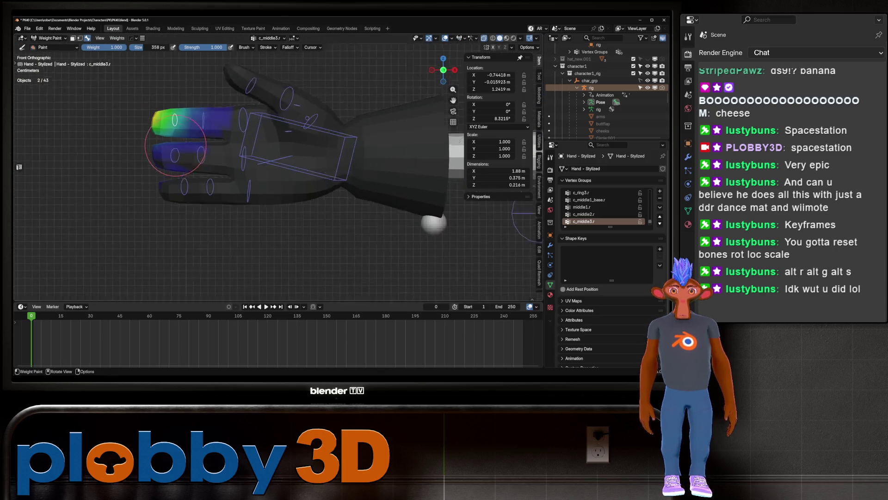
scroll(183, 146, up, 3)
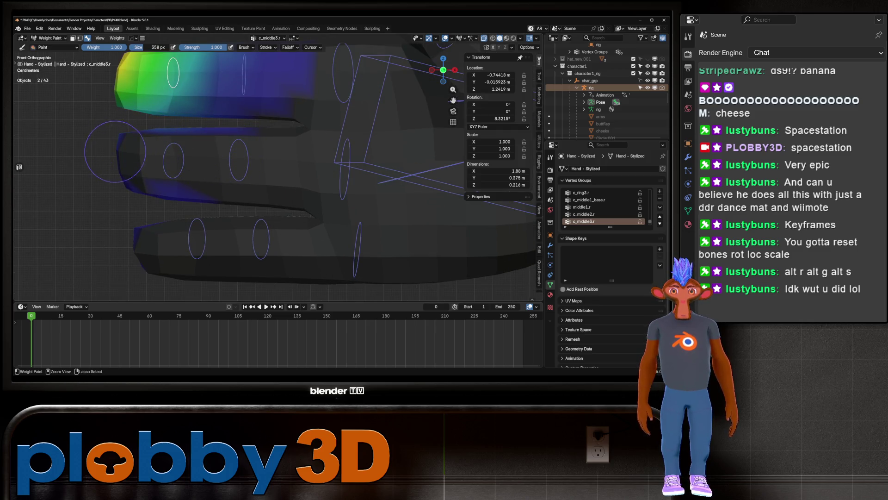
middle_drag(122, 185, 236, 168)
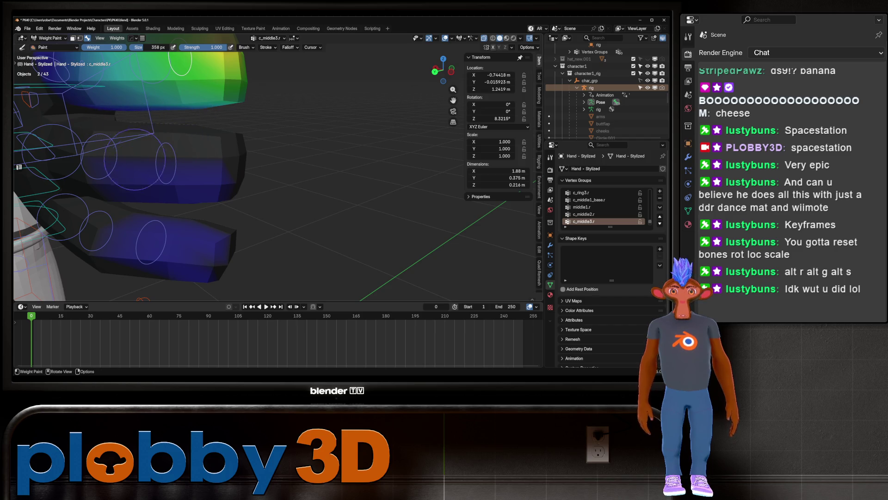
middle_drag(204, 187, 259, 180)
middle_drag(295, 90, 326, 101)
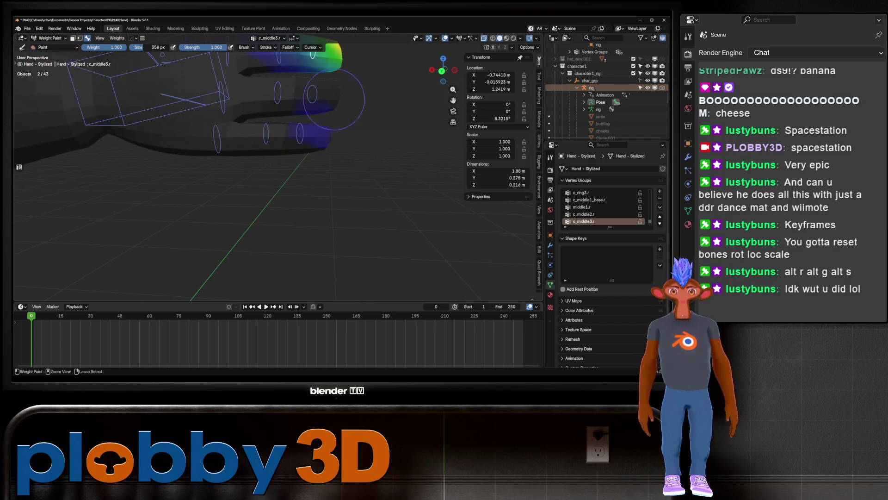
mouse_move(343, 138)
middle_down()
mouse_move(328, 190)
mouse_move(278, 125)
middle_up()
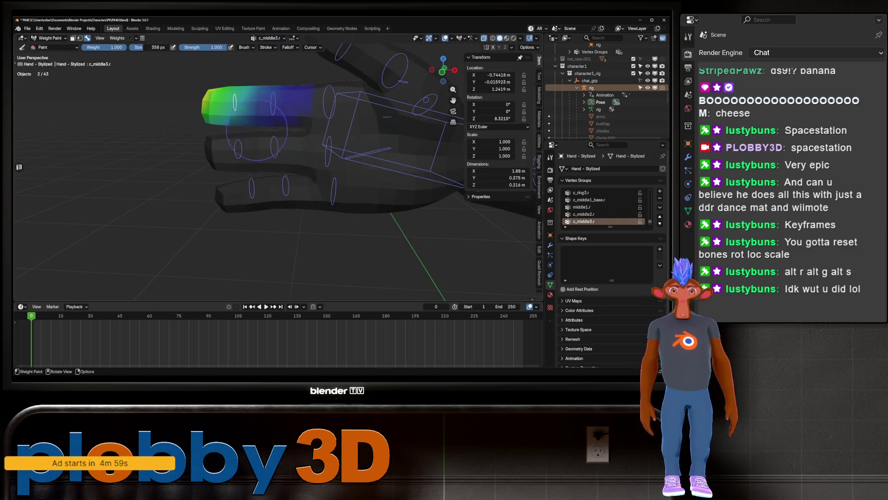
ctrl+click(273, 121)
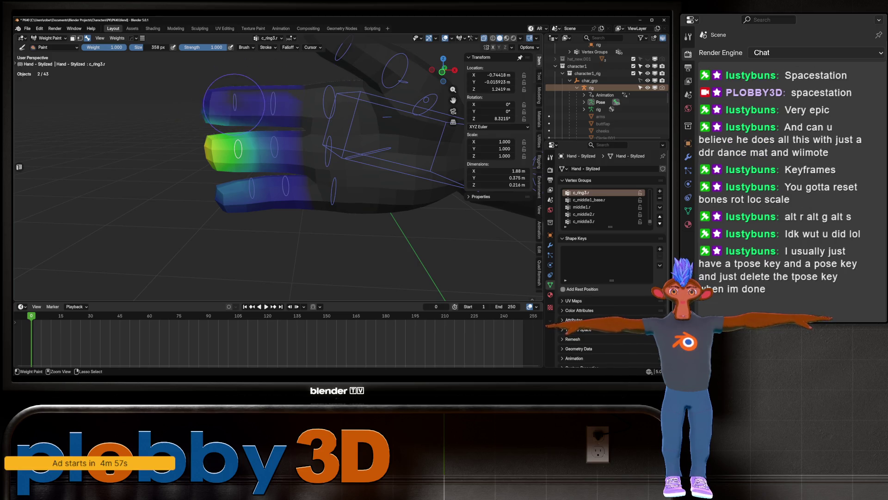
Step: Remove c_ring3.r weight from the upper finger's tip, orbiting around the hand to check it
mouse_move(215, 118)
middle_down()
mouse_move(218, 202)
mouse_move(229, 183)
middle_up()
scroll(229, 182, up, 5)
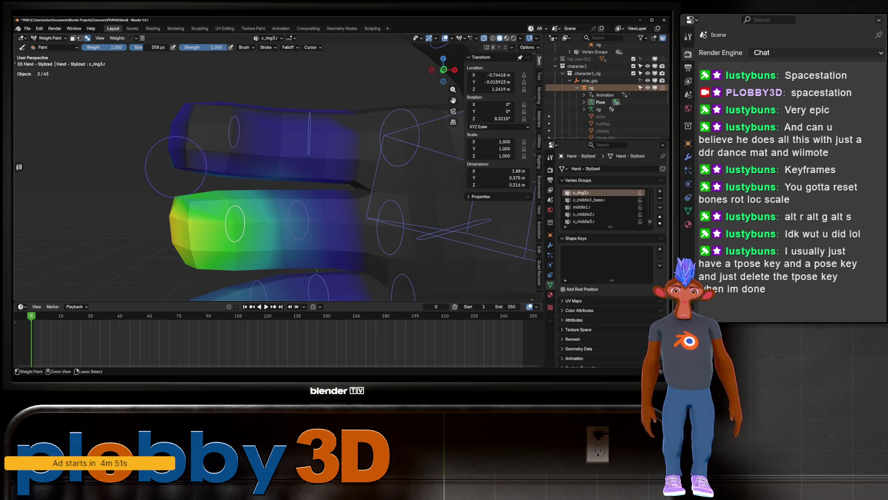
middle_drag(209, 222, 283, 161)
ctrl+drag(284, 160, 270, 165)
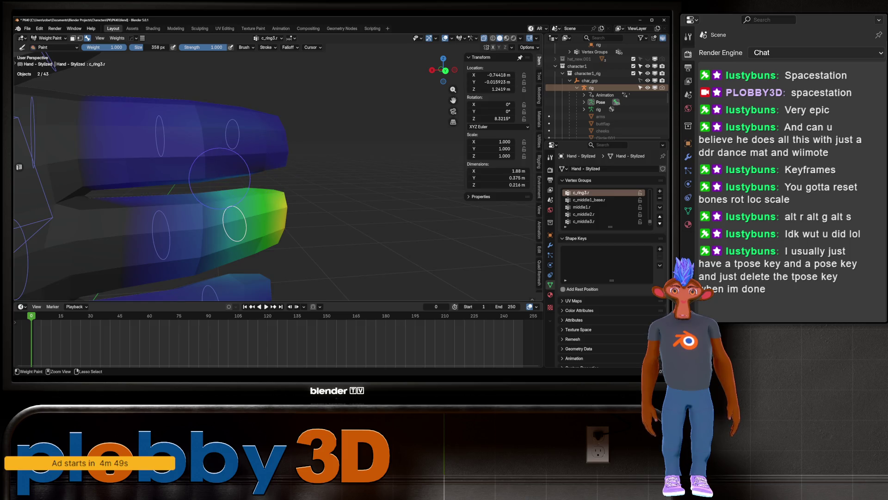
scroll(220, 178, up, 3)
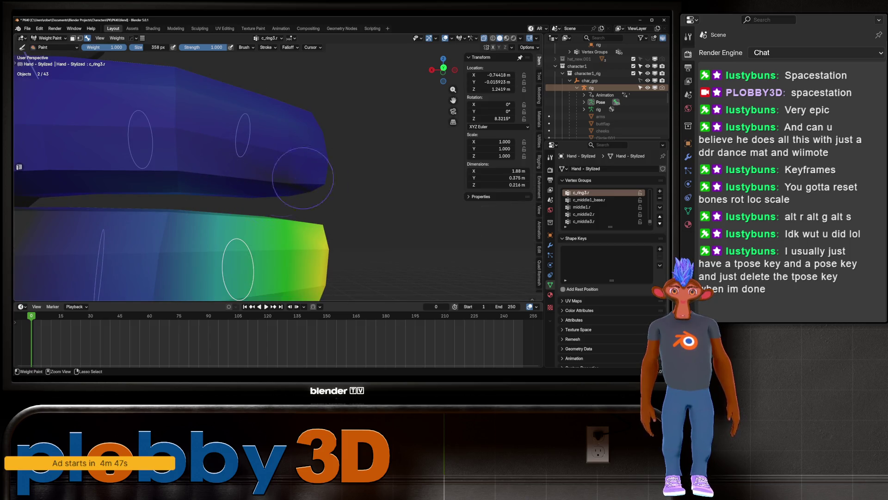
middle_drag(360, 175, 342, 178)
middle_drag(293, 154, 177, 114)
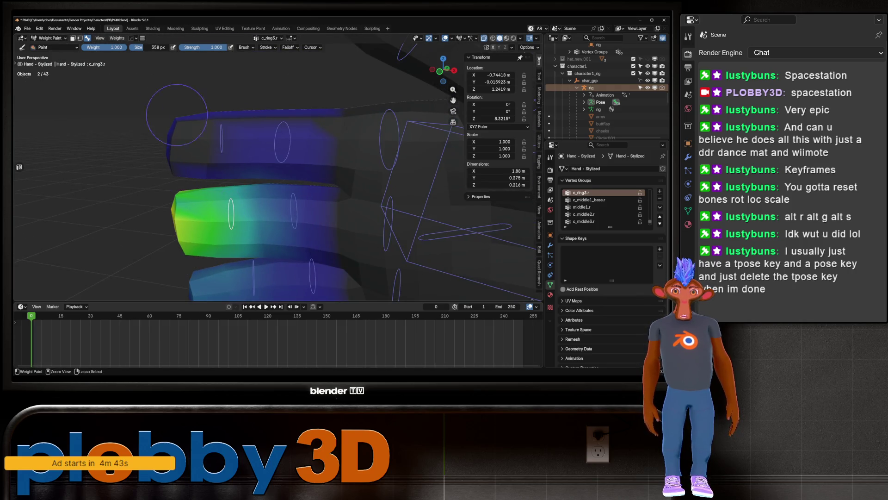
middle_drag(198, 83, 151, 185)
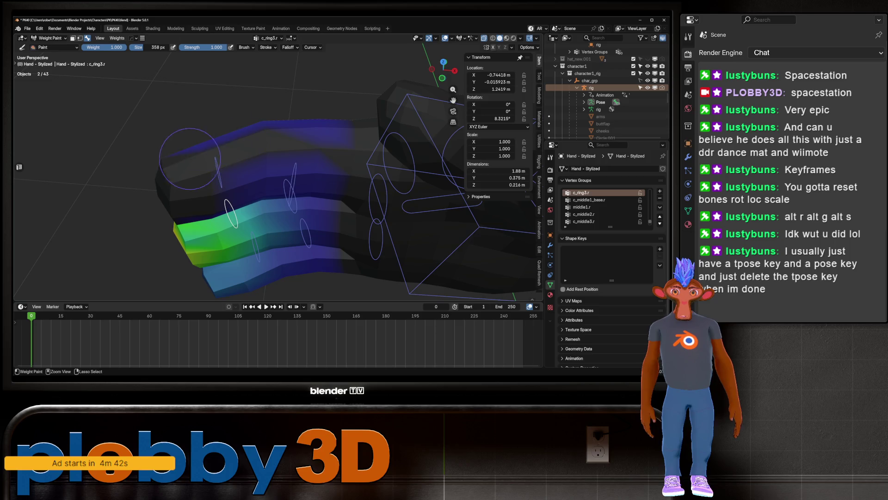
middle_drag(375, 116, 305, 111)
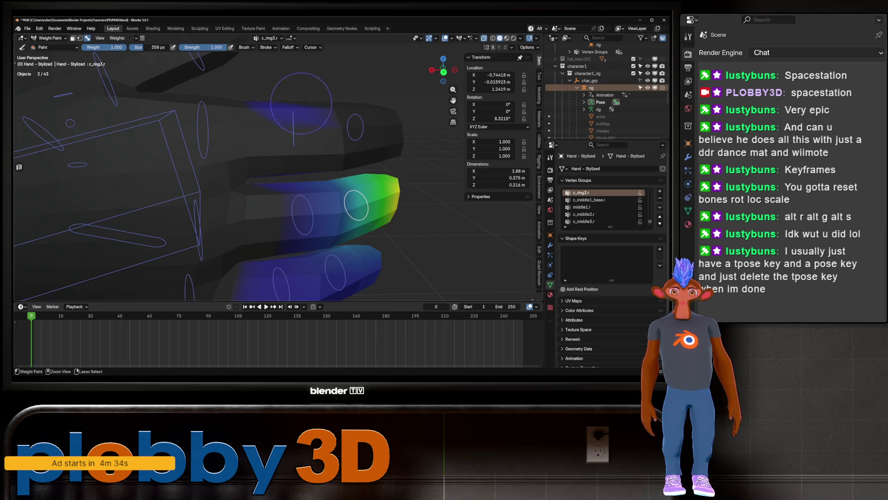
mouse_move(360, 124)
middle_down()
mouse_move(137, 98)
mouse_move(218, 88)
mouse_move(283, 159)
mouse_move(231, 116)
mouse_move(247, 176)
middle_up()
mouse_move(247, 177)
ctrl+mouse_down()
mouse_move(148, 185)
mouse_move(153, 199)
mouse_move(278, 208)
mouse_move(118, 210)
ctrl+mouse_up()
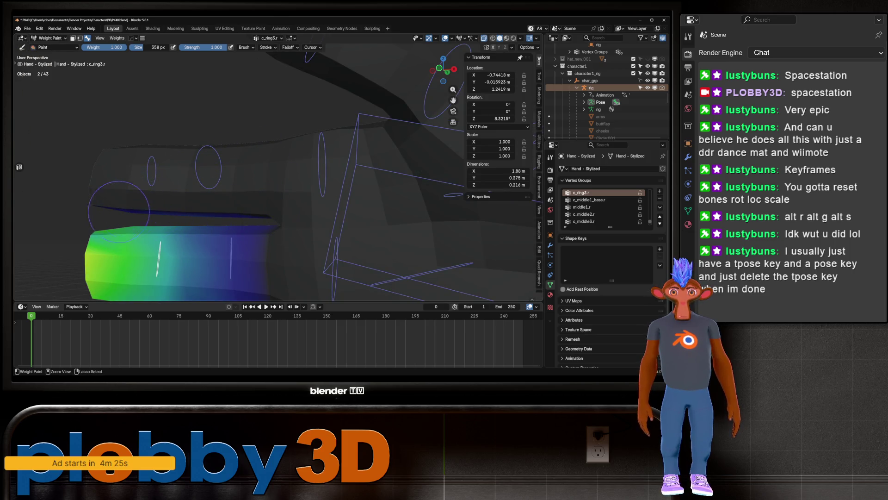
Step: Zoom in close and paint down the c_ring3.r weight on the lower finger
mouse_move(111, 201)
middle_down()
mouse_move(153, 138)
mouse_move(195, 153)
mouse_move(211, 176)
middle_up()
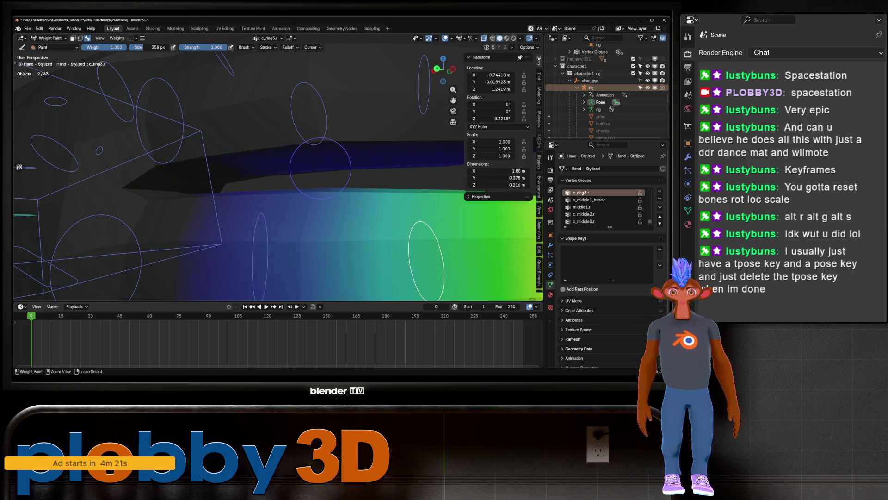
scroll(241, 171, down, 2)
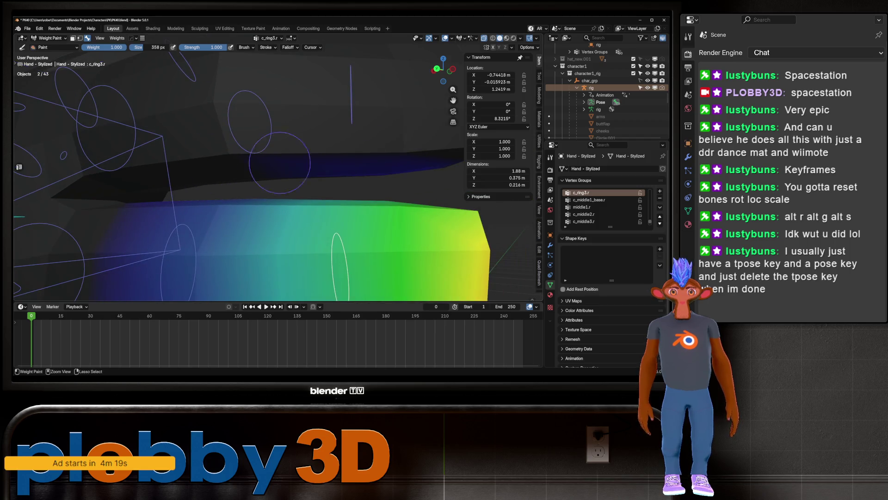
scroll(333, 167, down, 1)
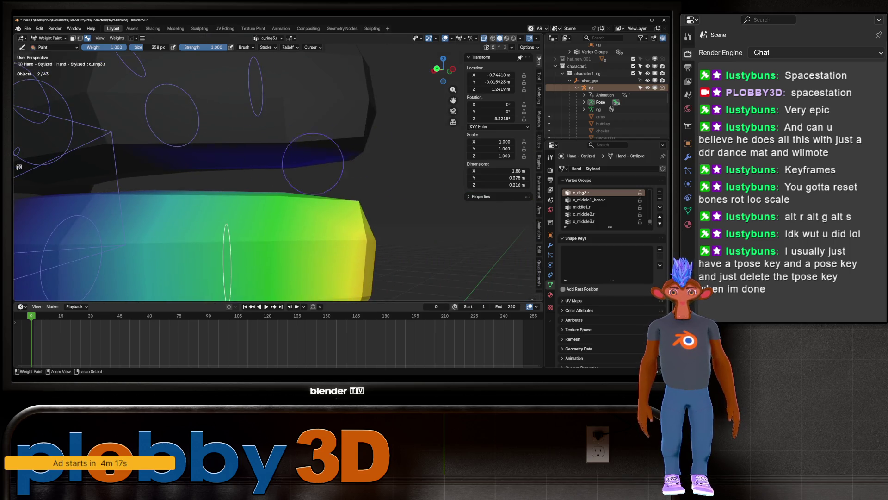
scroll(227, 139, down, 1)
ctrl+scroll(231, 134, down, 3)
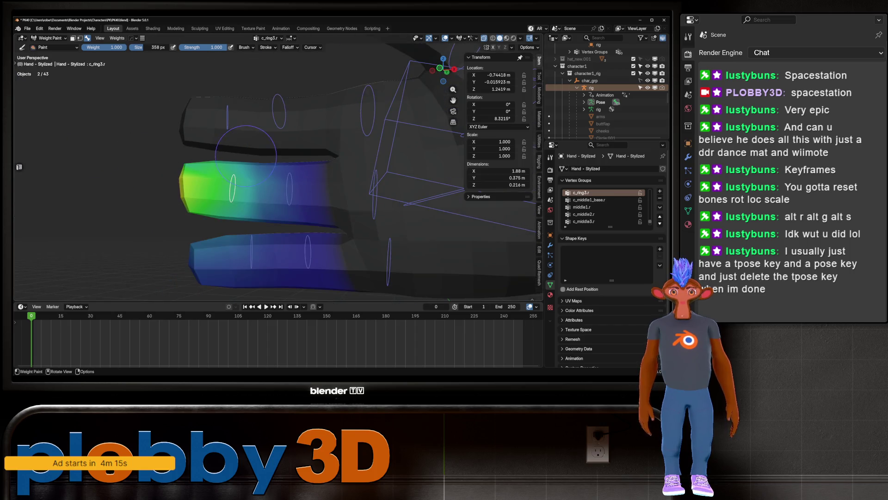
ctrl+drag(264, 233, 135, 248)
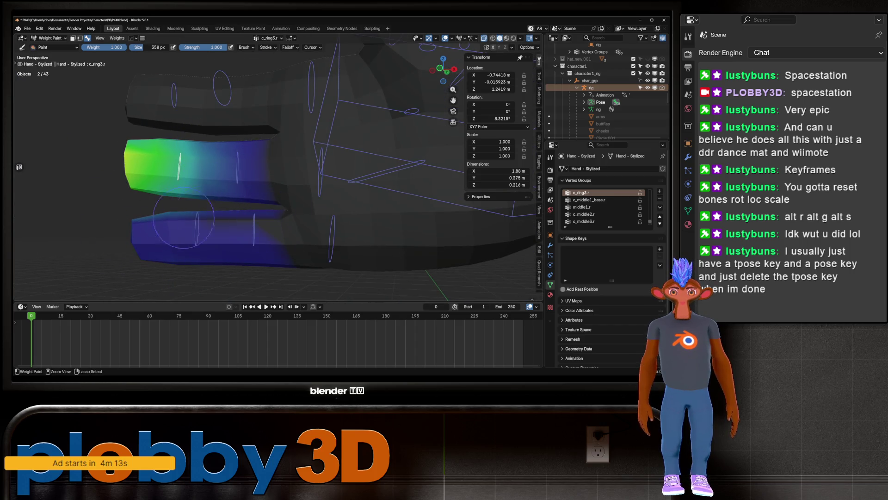
Step: Inspect the ring finger weights from several sides, then display the c_pinky3.r group
mouse_move(183, 221)
middle_down()
mouse_move(217, 157)
mouse_move(246, 149)
middle_up()
middle_drag(215, 218, 215, 218)
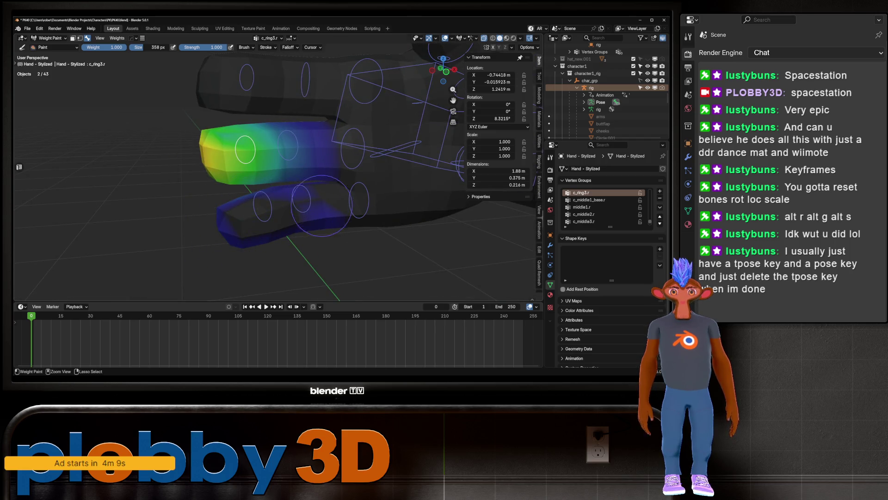
mouse_move(277, 210)
middle_down()
mouse_move(268, 203)
mouse_move(282, 199)
middle_up()
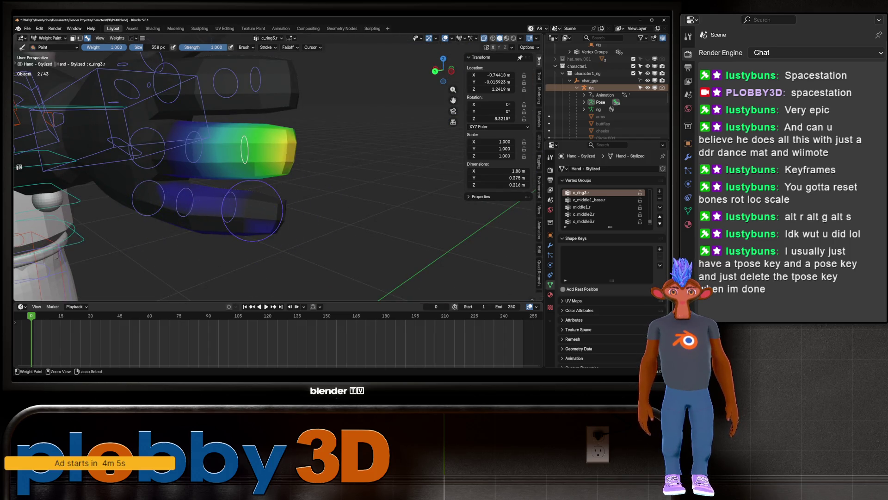
middle_drag(282, 199, 272, 190)
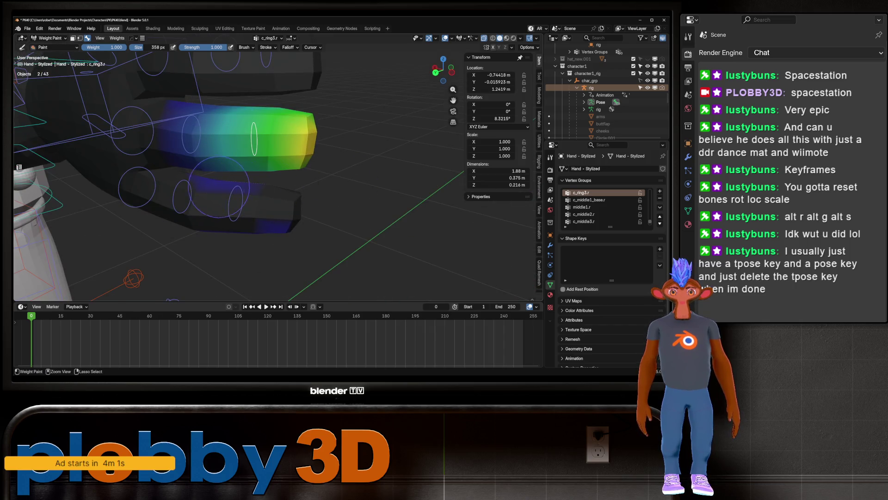
middle_drag(260, 227, 221, 222)
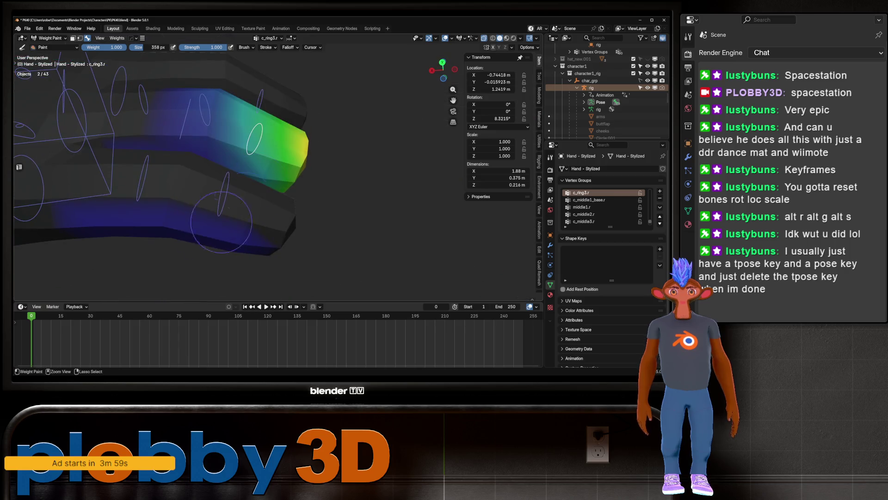
mouse_move(207, 254)
middle_down()
mouse_move(314, 241)
mouse_move(221, 208)
mouse_move(465, 244)
middle_up()
ctrl+click(234, 218)
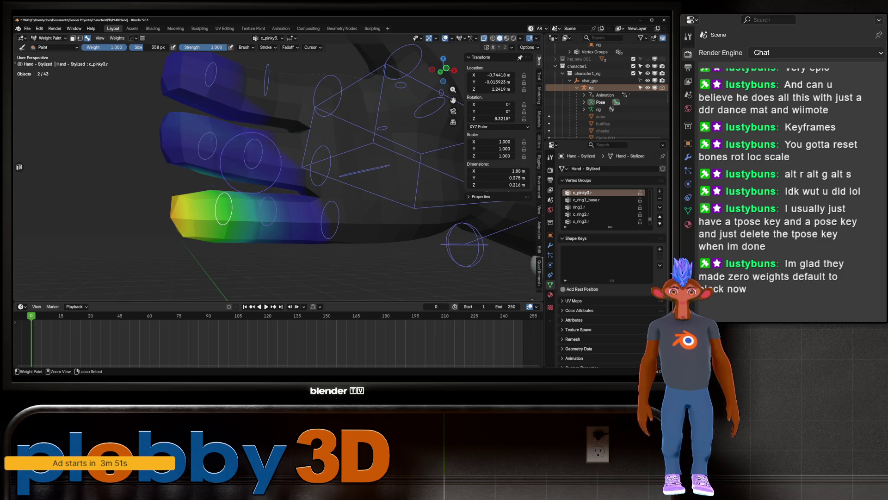
Step: Zoom and orbit close around the fingers to inspect the c_pinky3.r weights
middle_drag(175, 172, 223, 241)
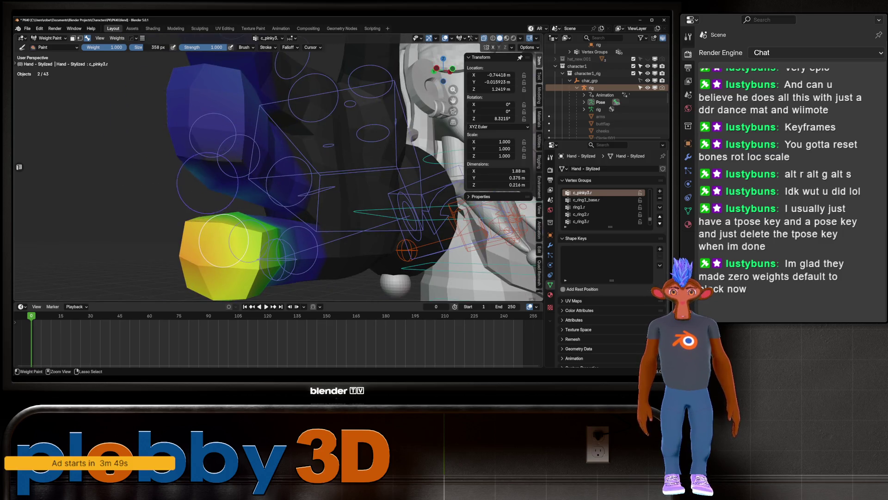
mouse_move(167, 138)
middle_down()
mouse_move(250, 167)
mouse_move(275, 150)
middle_up()
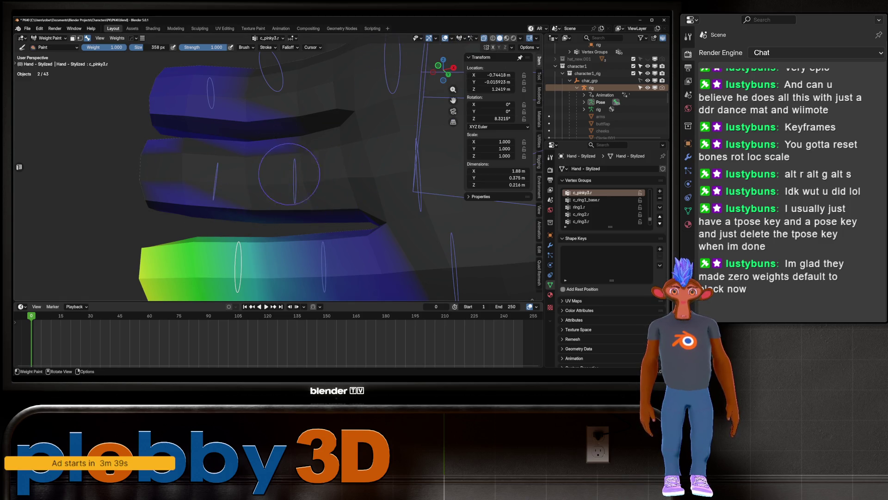
middle_drag(289, 173, 307, 178)
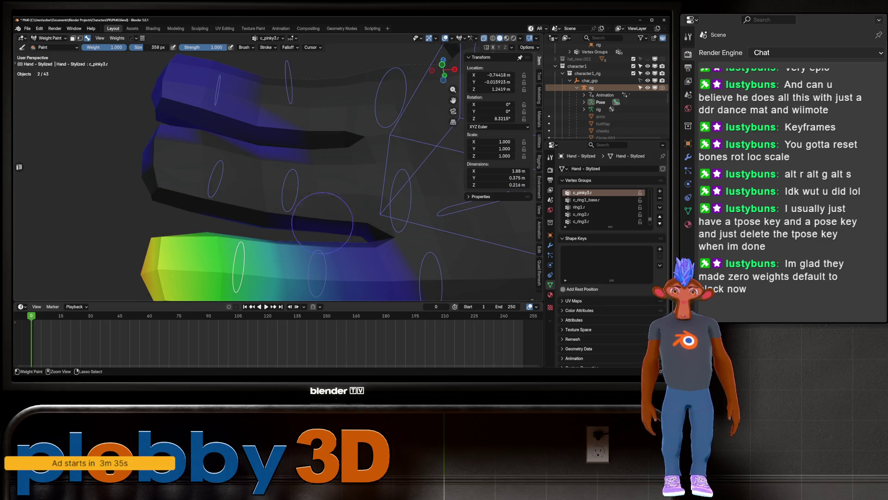
middle_drag(227, 139, 183, 149)
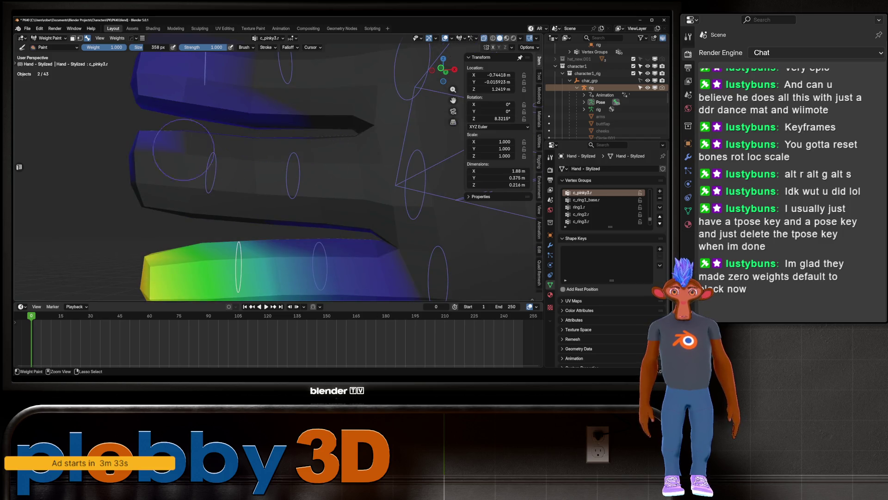
middle_drag(282, 111, 257, 130)
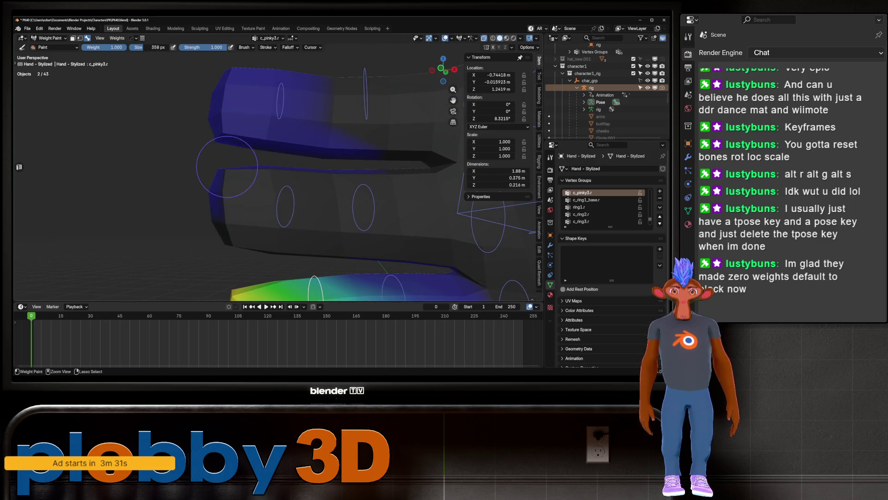
middle_drag(214, 185, 370, 178)
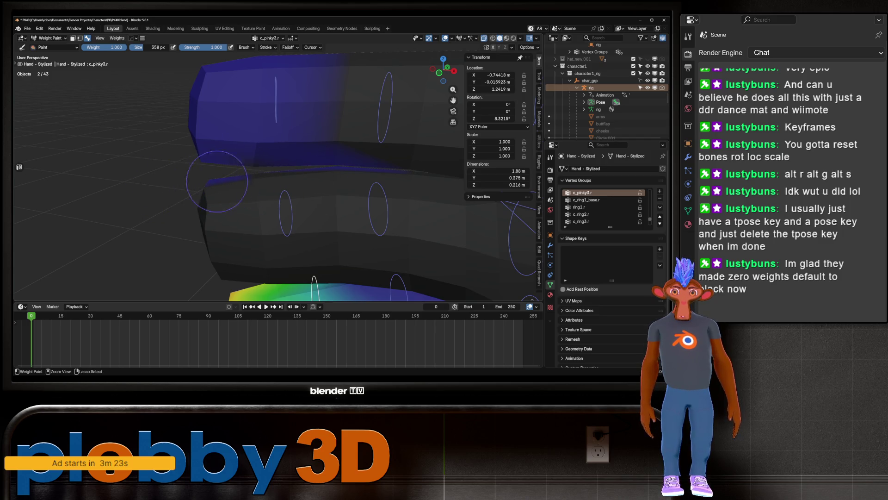
Step: Re-angle and pull back the view to confirm the pinky weights across the whole hand
scroll(216, 181, down, 5)
mouse_move(217, 181)
middle_down()
mouse_move(305, 176)
mouse_move(223, 205)
middle_up()
scroll(223, 205, up, 5)
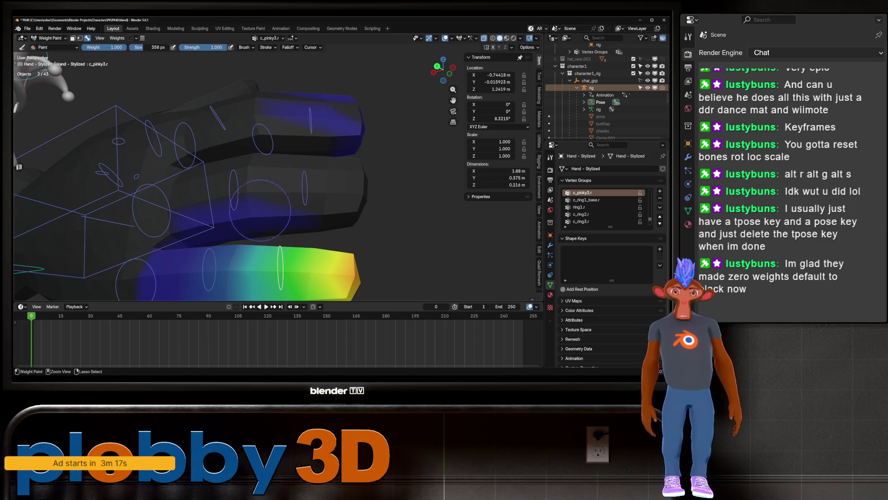
middle_drag(250, 219, 213, 204)
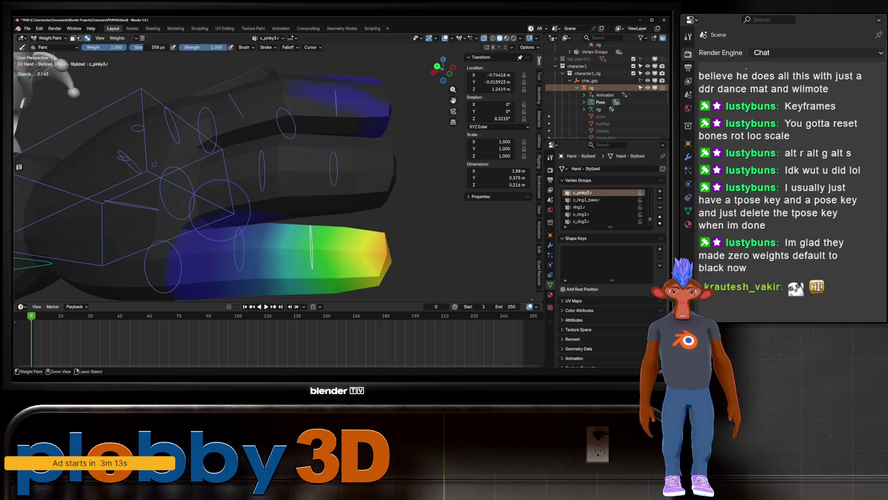
scroll(190, 218, down, 3)
mouse_move(189, 218)
middle_down()
mouse_move(259, 194)
mouse_move(300, 212)
middle_up()
scroll(301, 183, up, 5)
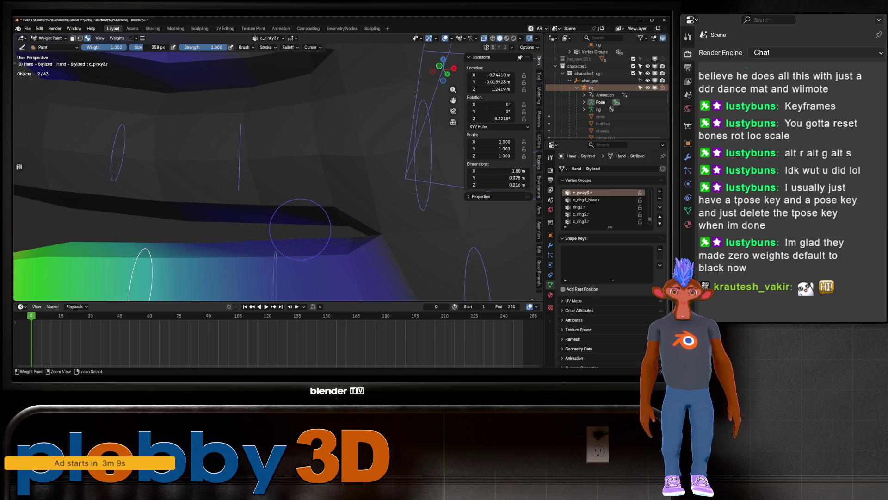
mouse_move(211, 209)
middle_down()
mouse_move(310, 214)
mouse_move(295, 221)
middle_up()
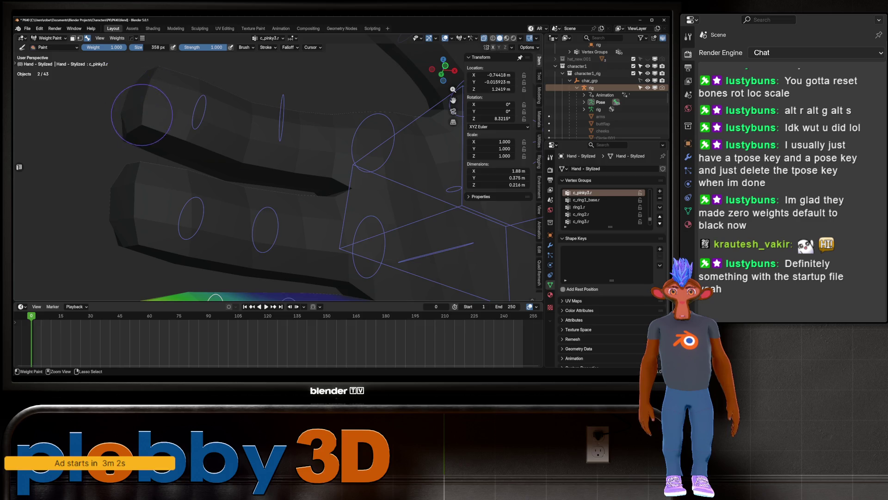
middle_drag(134, 111, 262, 125)
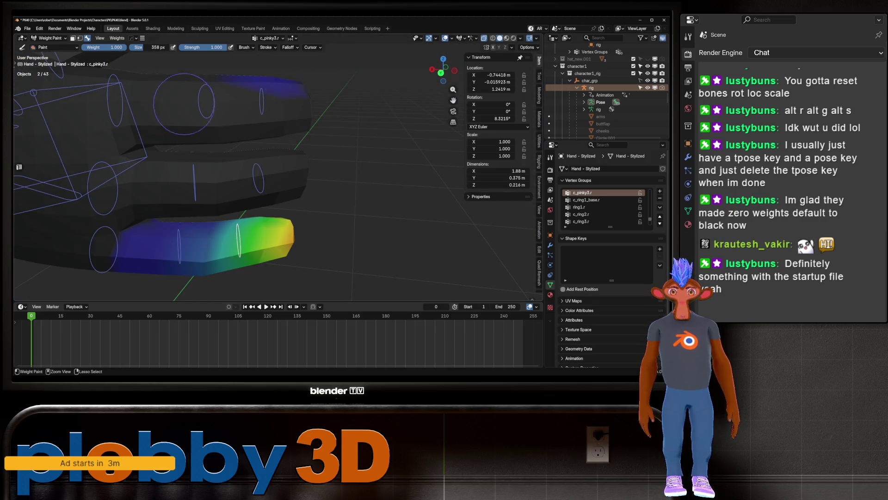
ctrl+middle_drag(184, 105, 234, 178)
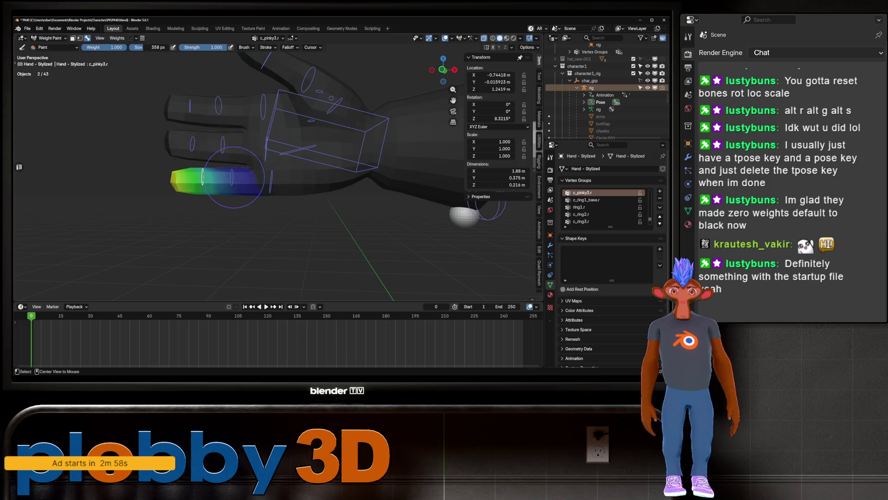
Step: Make c_pinky2.r active, select two fingertips' faces in Edit Mode, and grow toward the palm
ctrl+click(233, 178)
key(Tab)
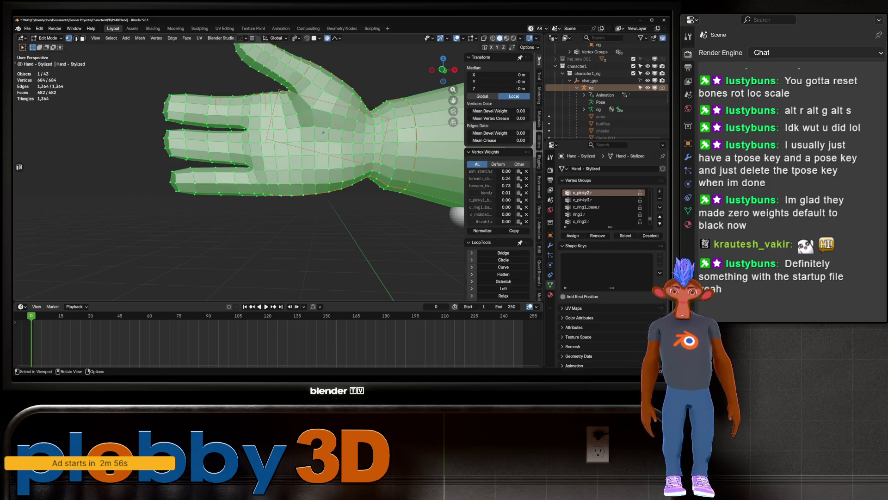
key(Tab)
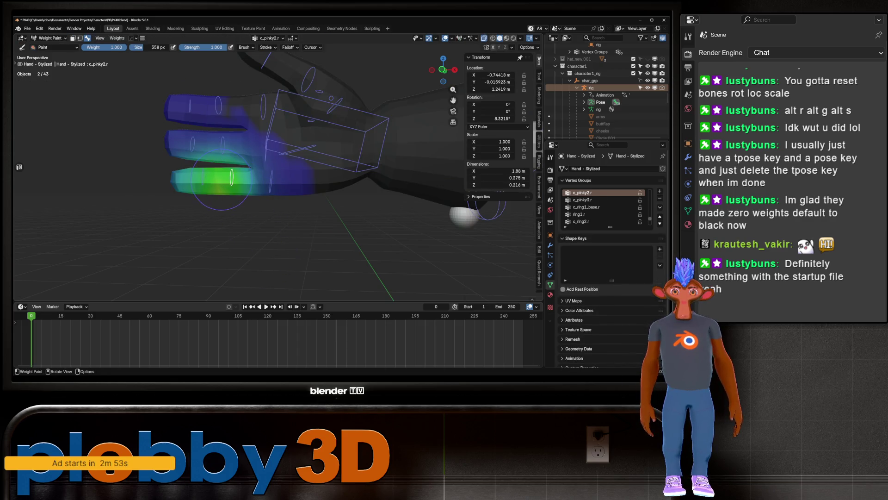
key(Tab)
key(3)
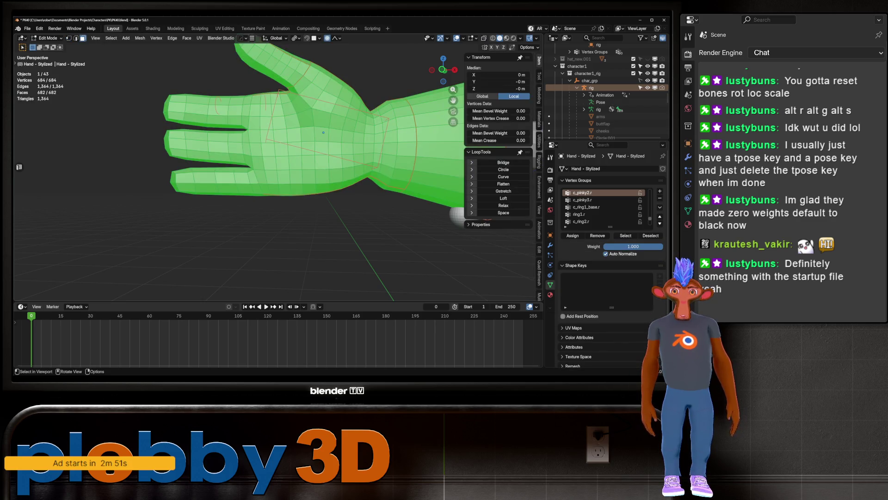
key(alt+a)
click(178, 142)
shift+click(176, 111)
key(ctrl+KP_Add)
key(ctrl+KP_Add)
key(ctrl+KP_Add)
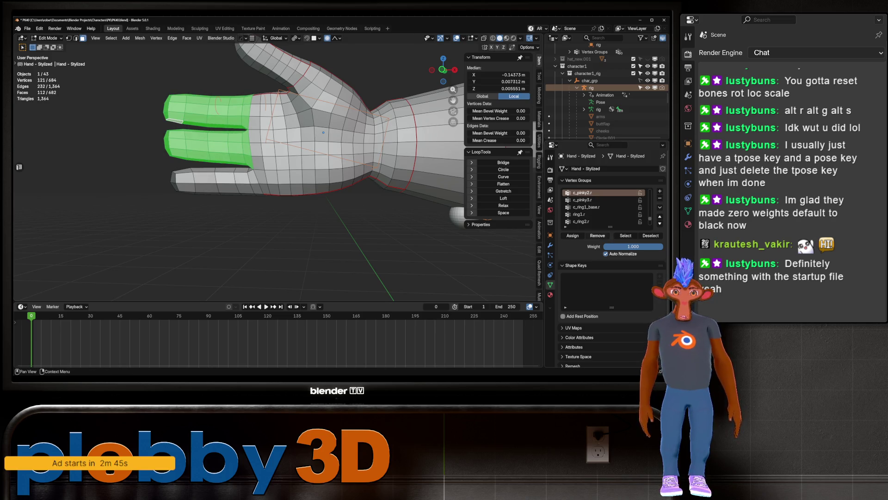
key(ctrl+Tab)
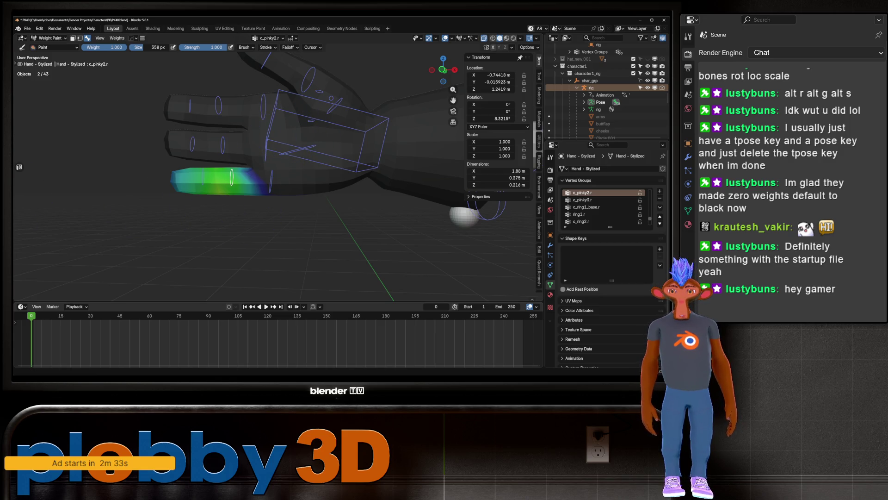
Step: Step through the c_pinky1.r, c_ring2.r, c_middle2.r and c_ring3.r weights on the fingers
scroll(233, 193, up, 2)
ctrl+click(298, 186)
mouse_move(299, 186)
middle_down()
mouse_move(250, 190)
mouse_move(291, 180)
mouse_move(305, 199)
middle_up()
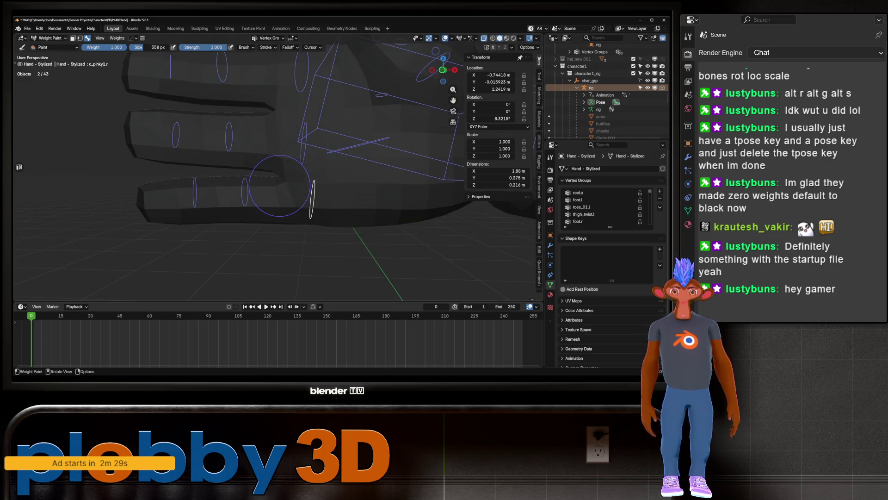
ctrl+click(199, 143)
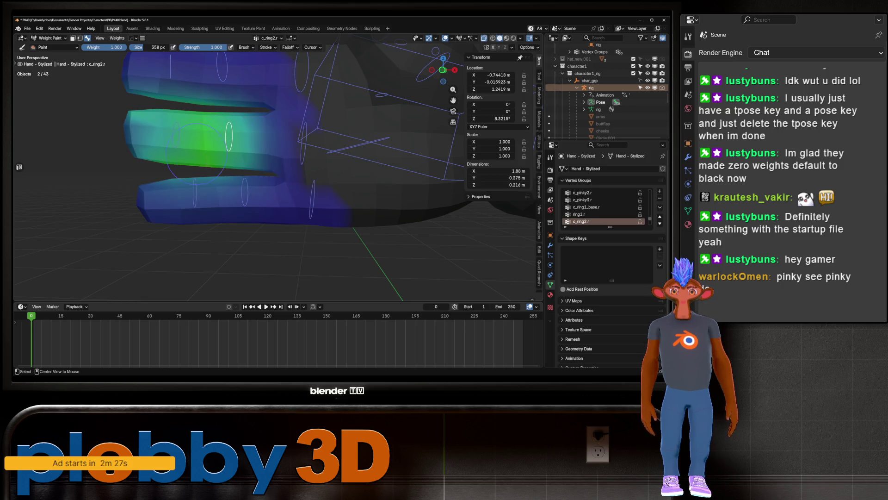
scroll(211, 152, down, 3)
scroll(226, 132, up, 3)
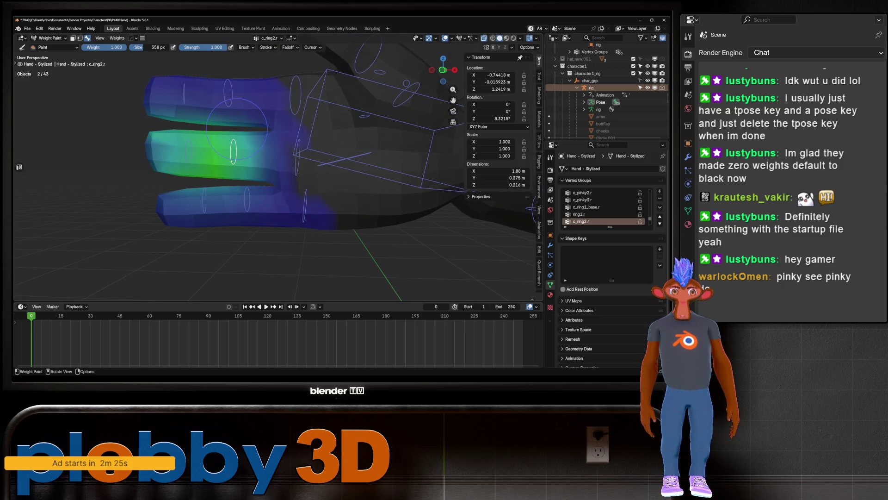
ctrl+click(226, 96)
ctrl+click(186, 98)
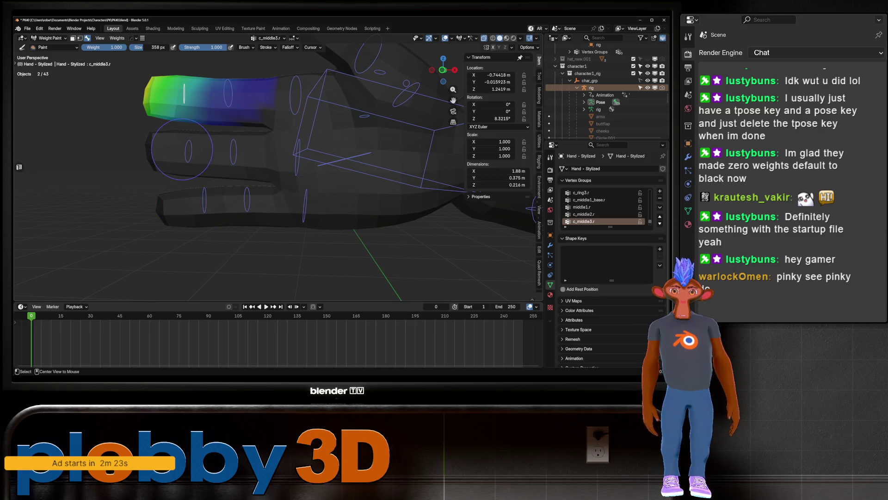
ctrl+click(187, 160)
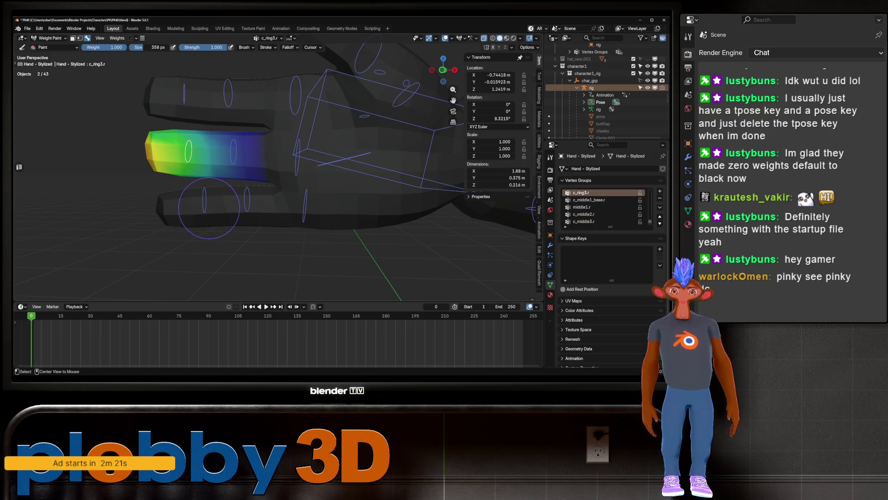
Step: Check c_pinky3.r, c_pinky2.r, c_ring3.r and c_middle1.r, ending on c_middle2.r in Edit Mode
ctrl+click(205, 200)
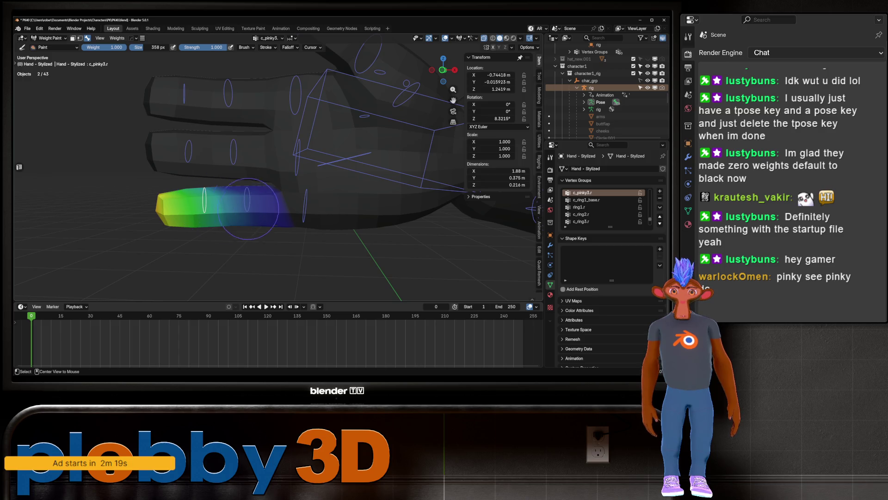
ctrl+click(247, 202)
ctrl+click(303, 202)
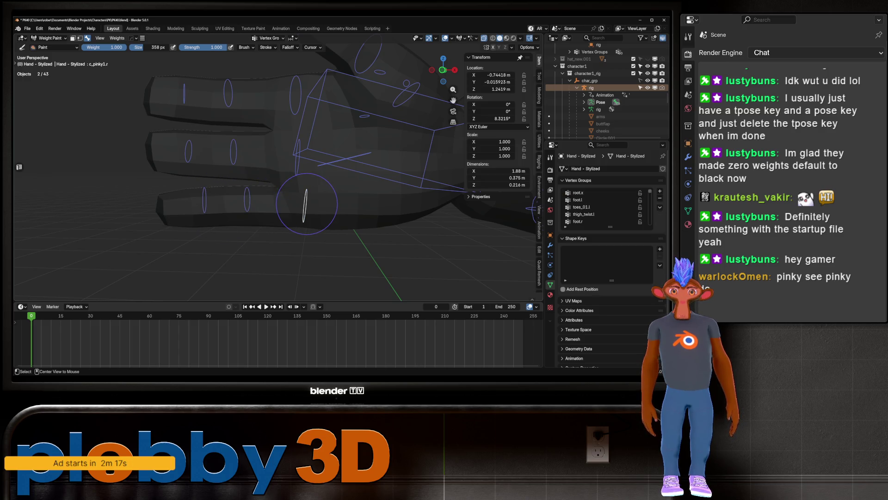
ctrl+click(191, 156)
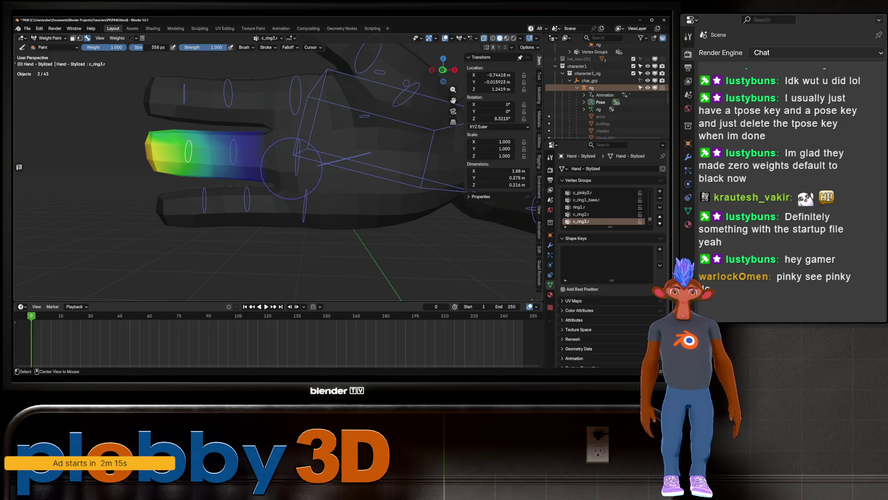
ctrl+click(298, 160)
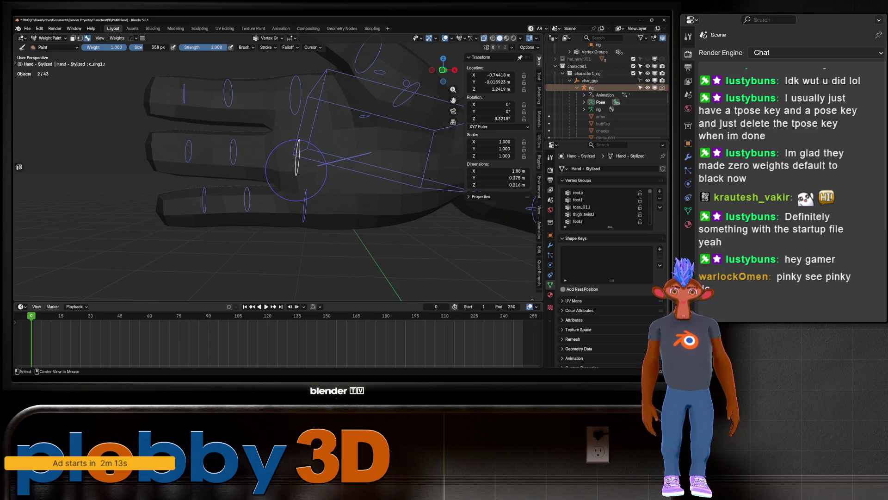
ctrl+click(225, 94)
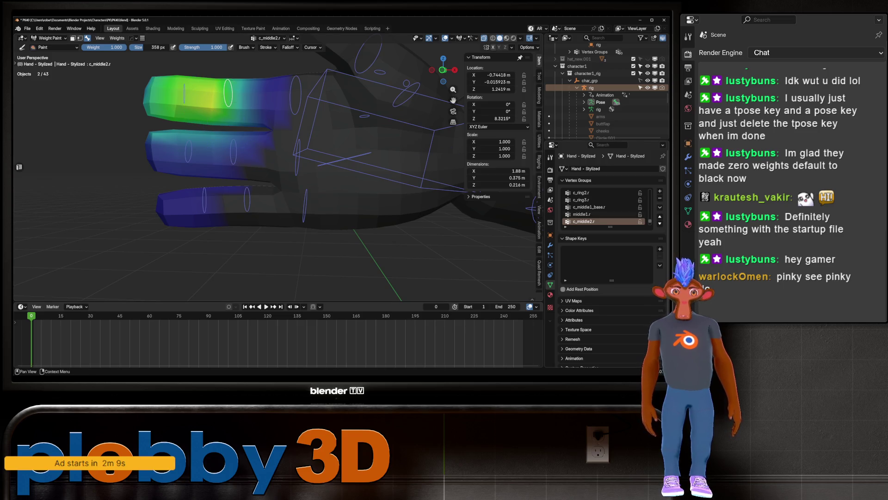
key(Tab)
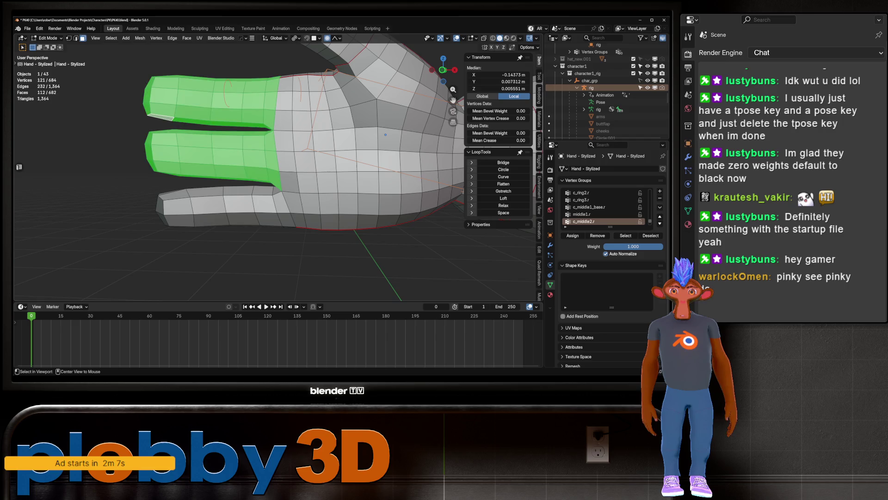
Step: Select the two fingertip loops, grow them along the fingers, and remove those faces from c_middle2.r
alt+click(178, 210)
alt+shift+click(164, 148)
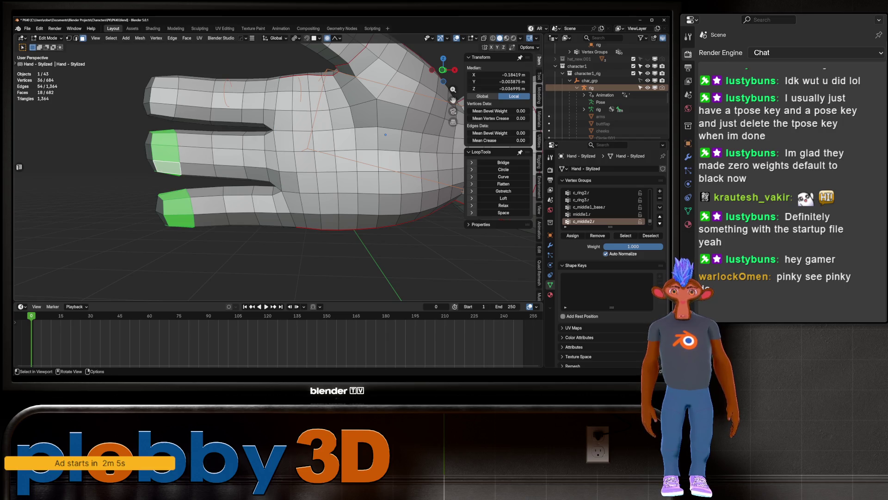
key(Tab)
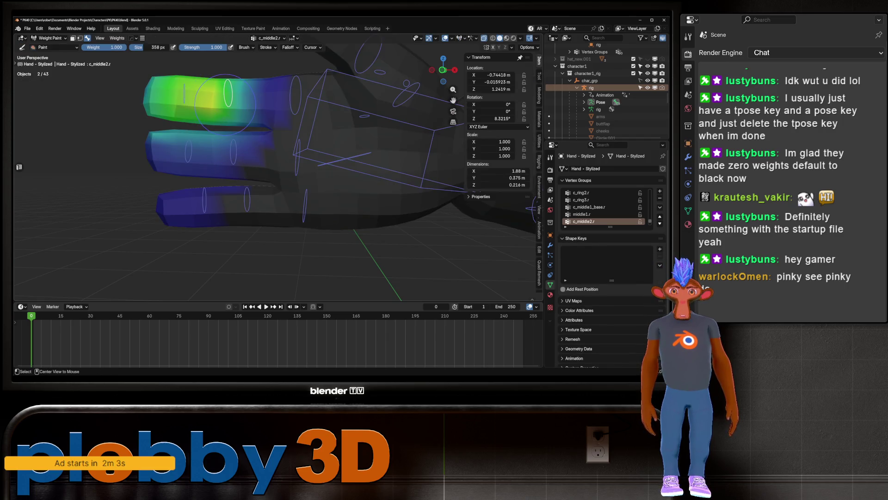
ctrl+click(184, 94)
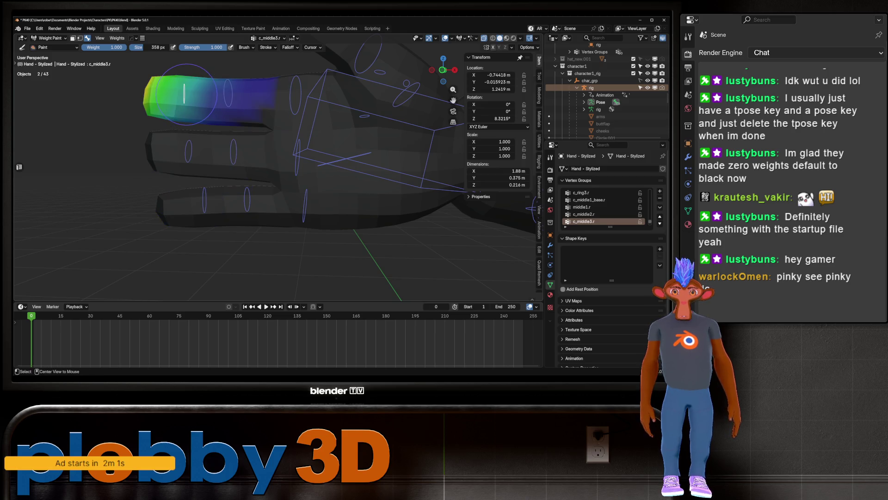
ctrl+click(228, 93)
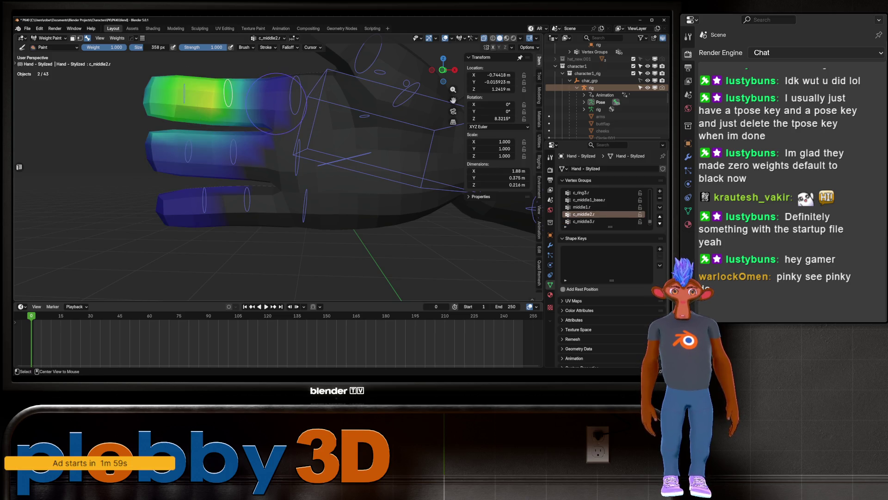
ctrl+click(278, 124)
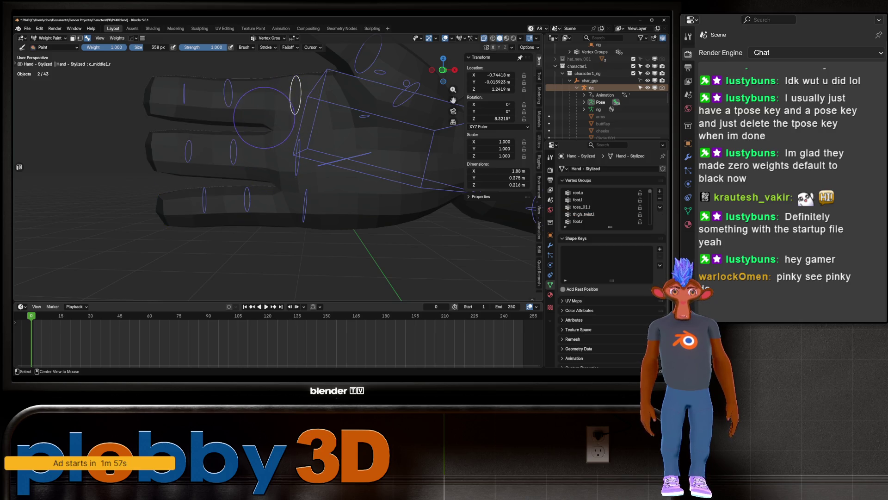
ctrl+click(184, 95)
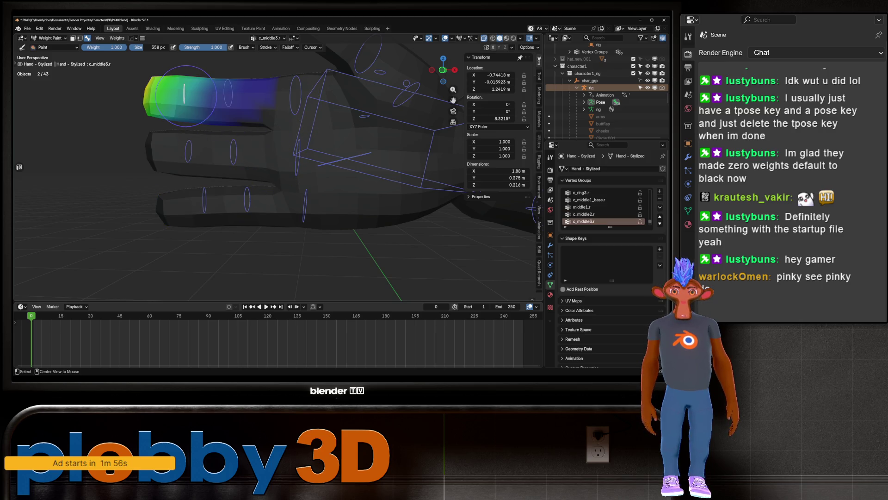
ctrl+click(228, 95)
key(Tab)
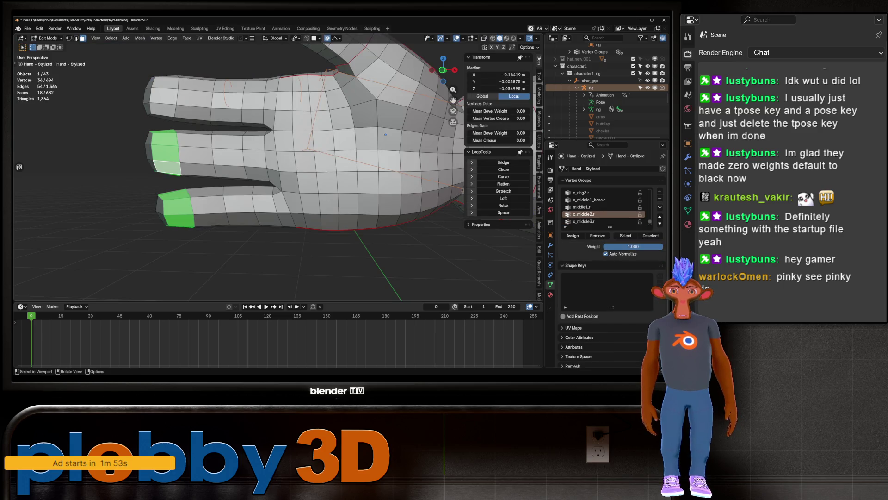
key(ctrl+KP_Add)
key(ctrl+KP_Add)
key(ctrl+KP_Add)
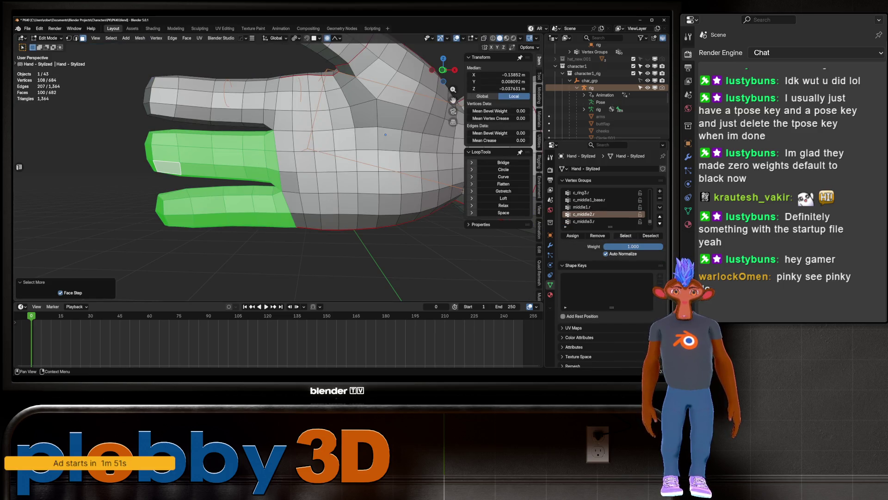
click(597, 236)
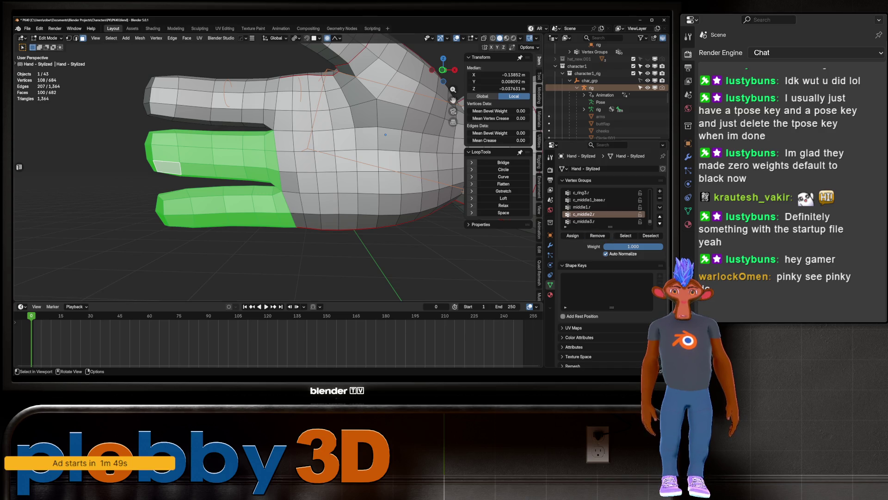
key(ctrl+Tab)
Step: Make c_ring2.r active, add the bottom fingertip loop, grow it, and remove it from c_ring2.r
ctrl+click(290, 100)
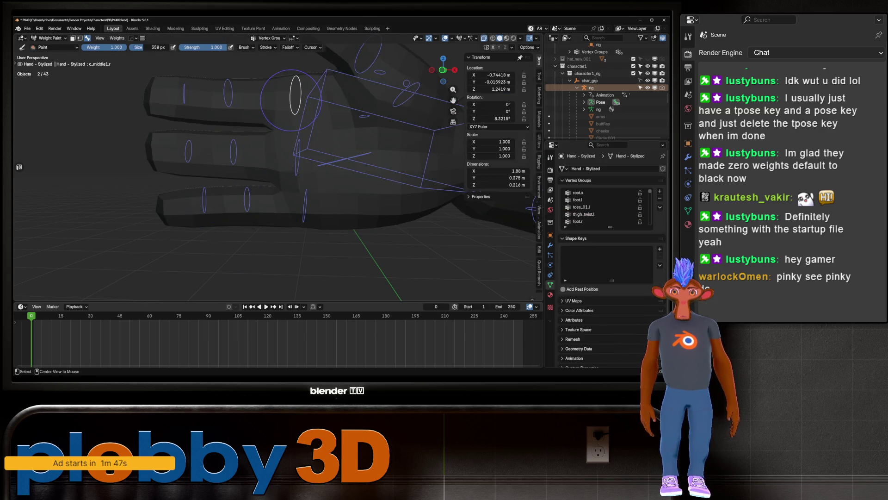
ctrl+click(132, 96)
ctrl+click(185, 149)
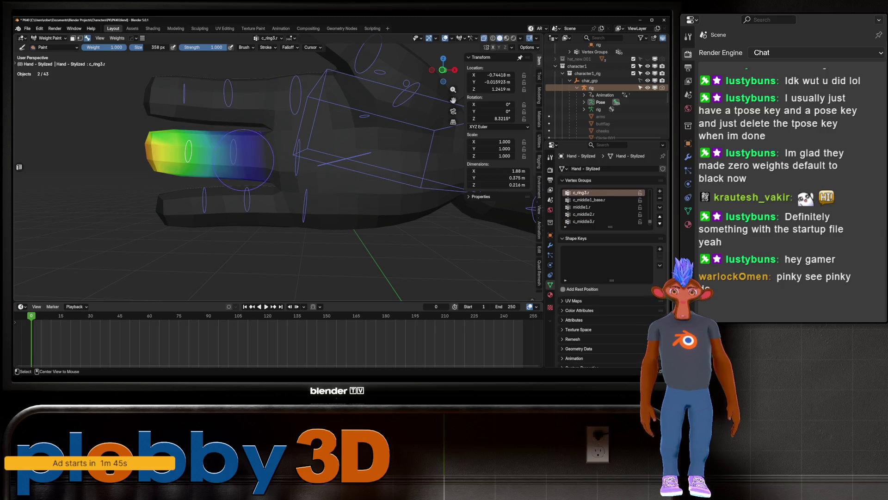
ctrl+click(232, 152)
key(ctrl+Tab)
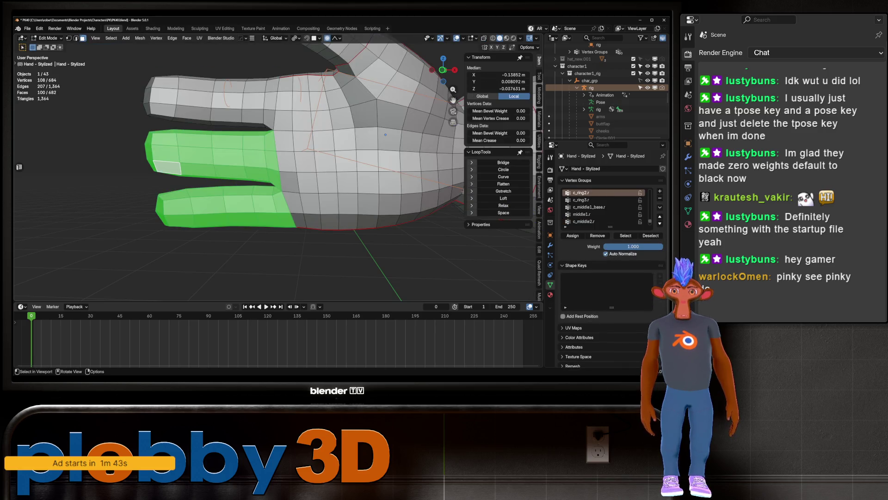
alt+shift+click(176, 208)
key(ctrl+KP_Add)
key(ctrl+KP_Add)
key(ctrl+KP_Add)
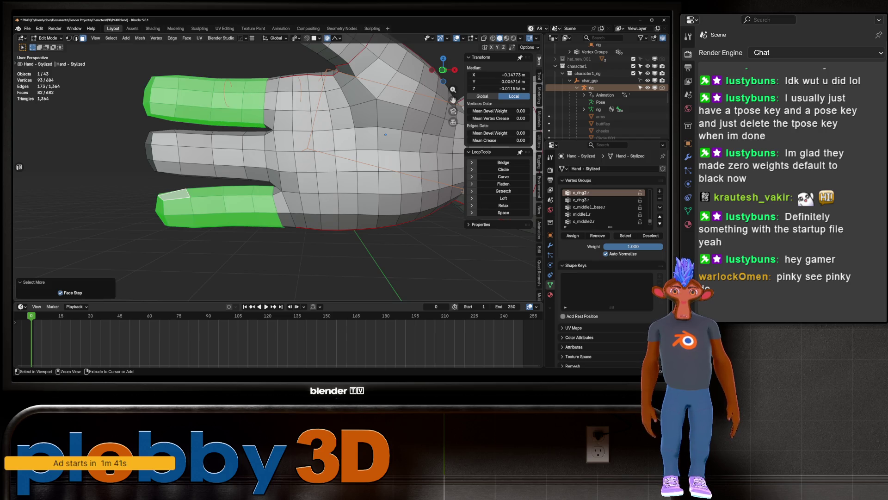
click(597, 236)
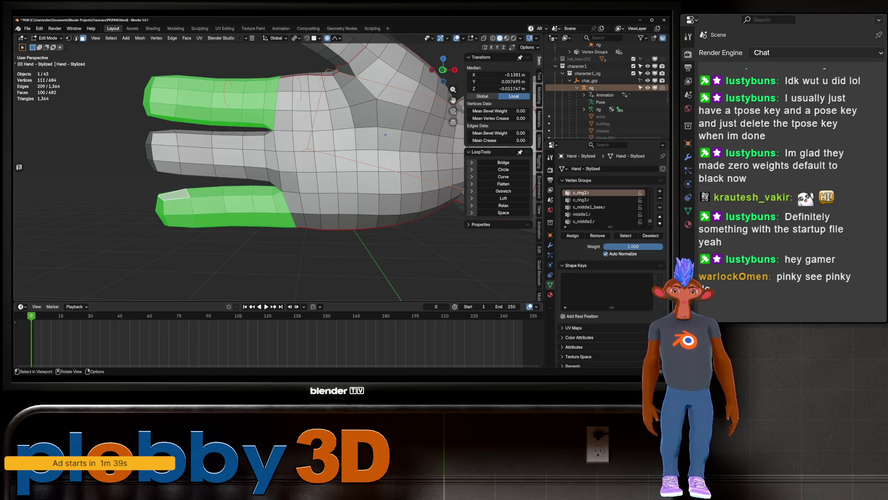
key(Tab)
Step: Paint out leftover fingertip weight and review pinky, ring and middle groups, ending on c_middle3.r
mouse_move(310, 139)
ctrl+mouse_down()
mouse_move(315, 199)
mouse_move(278, 213)
mouse_move(282, 227)
mouse_move(311, 229)
ctrl+mouse_up()
middle_drag(312, 229, 148, 222)
mouse_move(153, 139)
middle_down()
mouse_move(177, 99)
mouse_move(238, 148)
mouse_move(238, 181)
mouse_move(224, 199)
mouse_move(239, 190)
middle_up()
ctrl+click(224, 199)
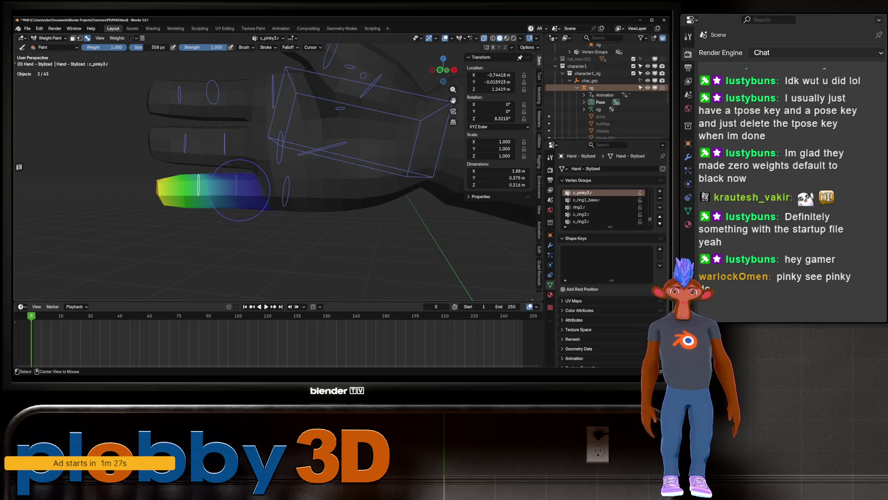
ctrl+click(280, 194)
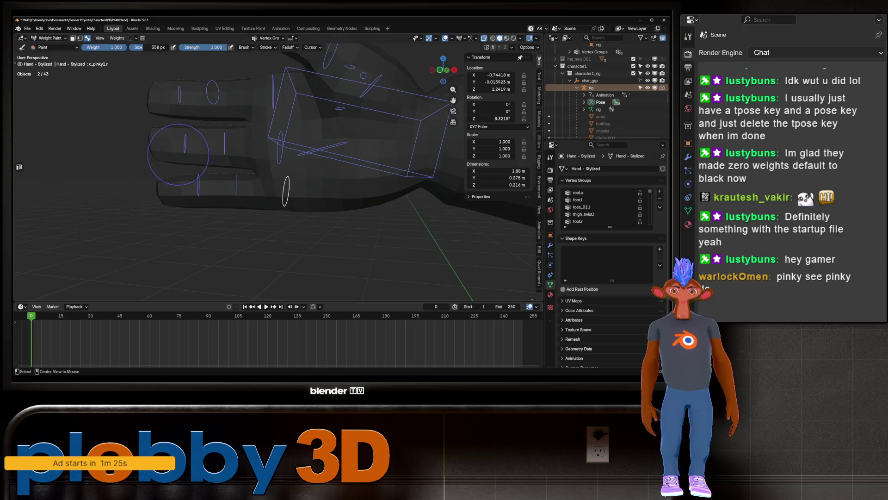
ctrl+click(187, 150)
ctrl+click(226, 146)
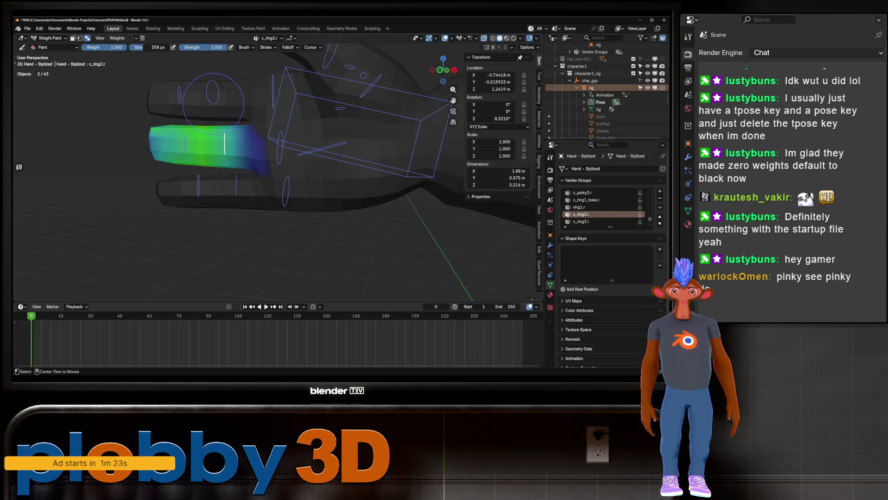
ctrl+click(210, 95)
ctrl+click(185, 92)
mouse_move(185, 93)
middle_down()
mouse_move(200, 112)
mouse_move(223, 117)
middle_up()
Step: Trial-rotate the c_middle3.r fingertip bone about Z, then cancel the bend
key(r)
key(z)
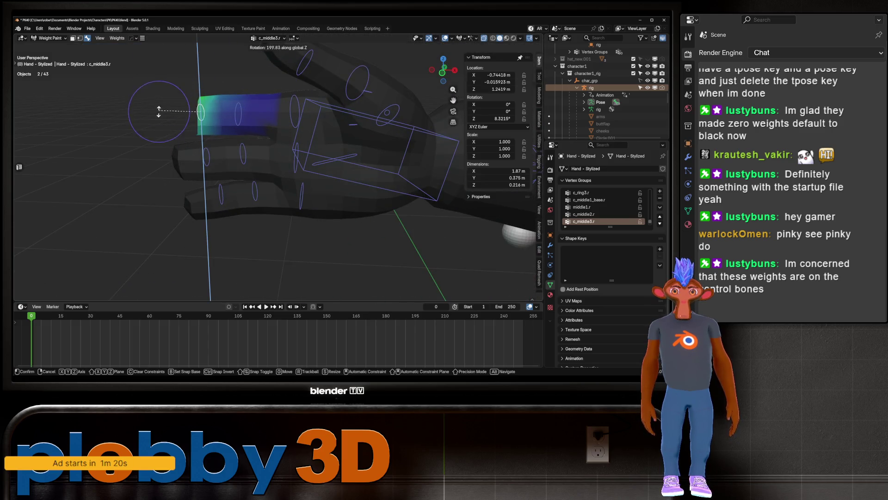
key(Escape)
Step: Zoom on the fingertip in front ortho view, undo the last weight change, and enter Edit Mode
middle_drag(158, 111, 232, 146)
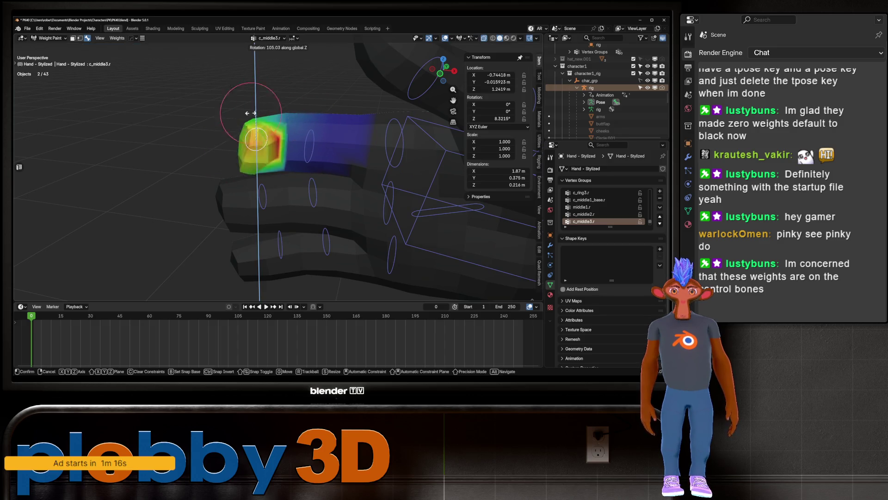
middle_drag(285, 147, 269, 135)
key(KP_1)
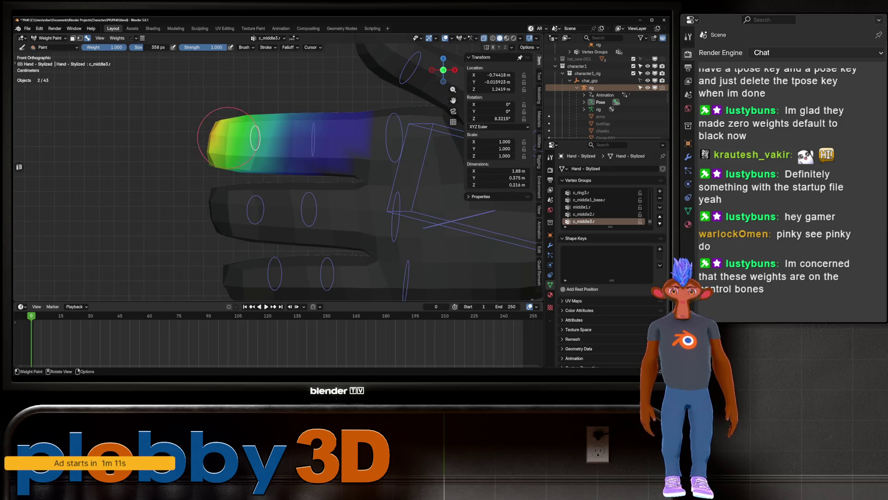
ctrl+middle_drag(229, 146, 285, 163)
key(ctrl+z)
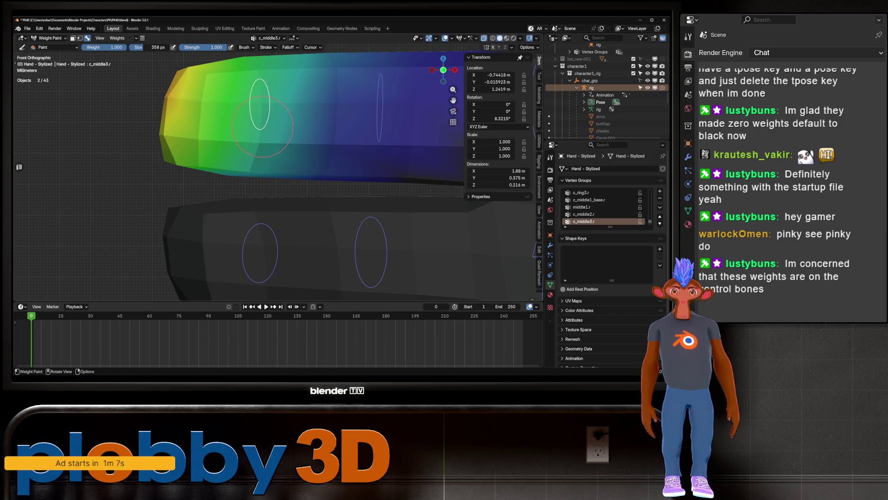
key(Tab)
Step: Grow and hide the neighbouring finger faces, then paint full c_middle3.r weight on the fingertip
key(ctrl+KP_Add)
key(ctrl+KP_Add)
key(ctrl+KP_Add)
key(h)
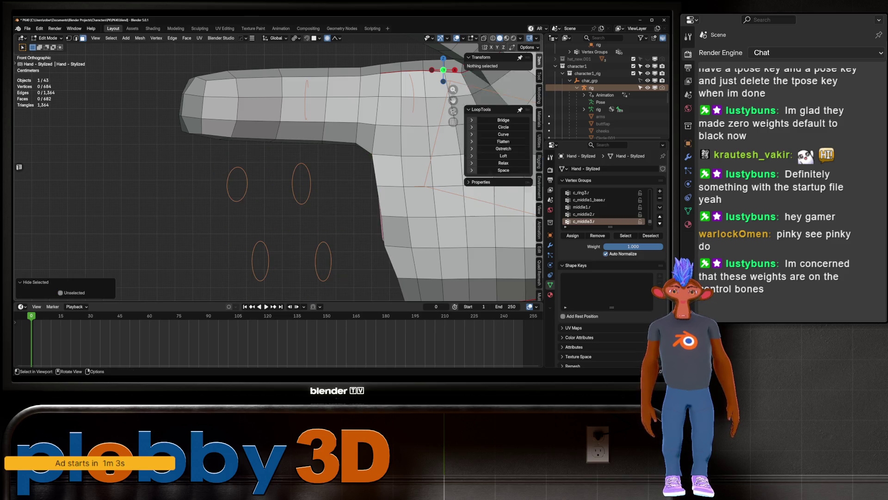
key(Tab)
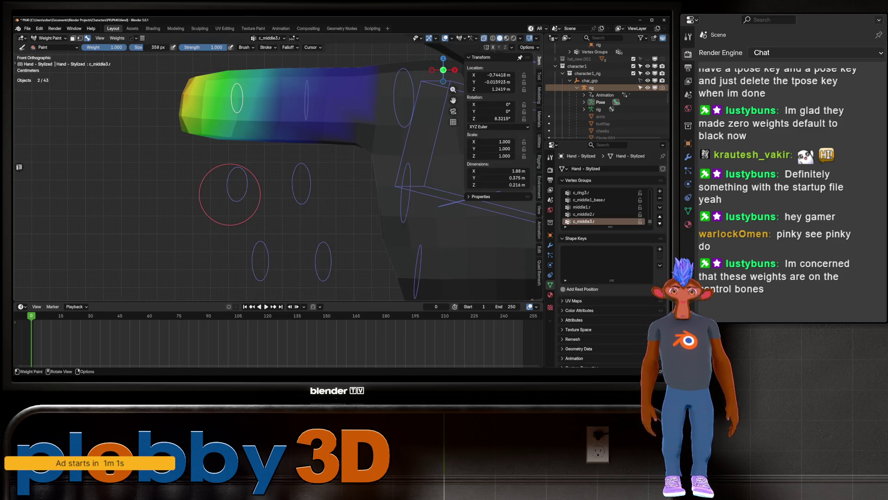
shift+middle_drag(231, 120, 215, 134)
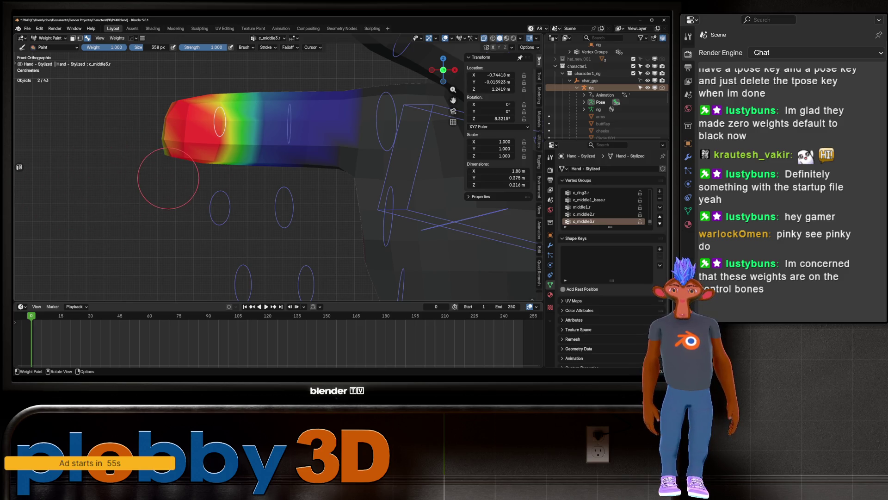
Step: Test-rotate the fingertip bone twice from different angles, cancelling each bend
key(r)
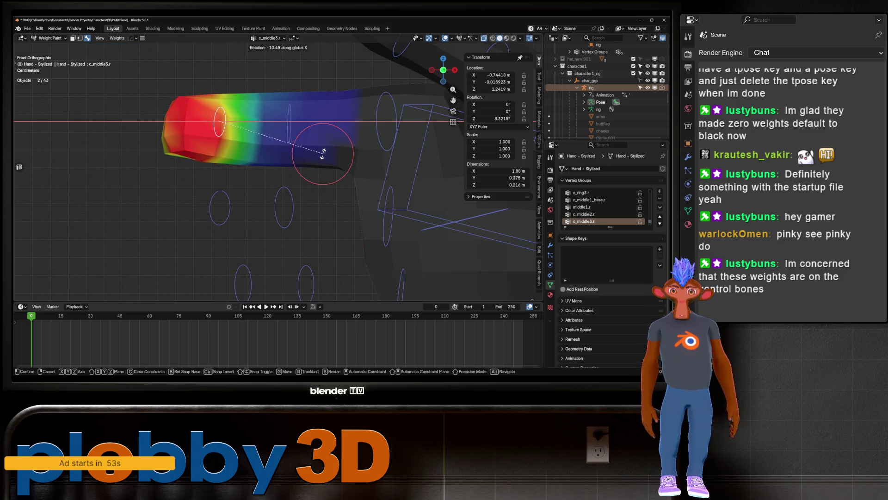
mouse_move(237, 130)
middle_down()
mouse_move(317, 109)
mouse_move(225, 220)
middle_up()
key(Escape)
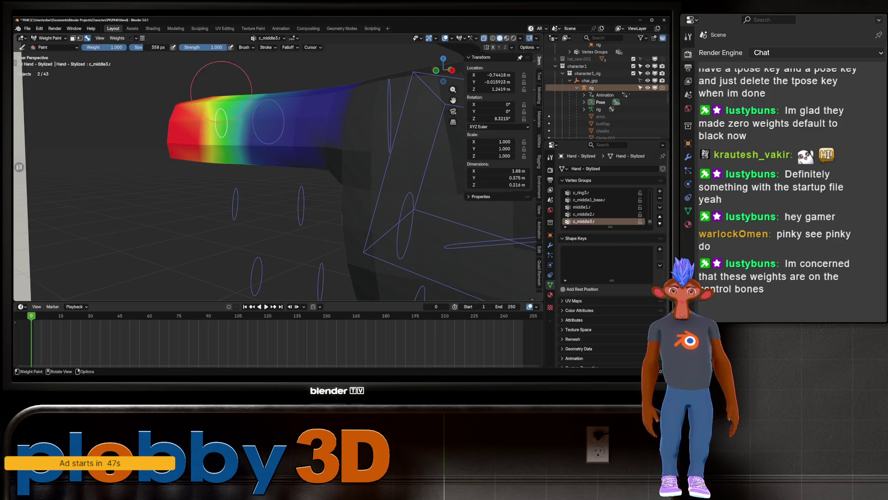
middle_drag(225, 87, 201, 199)
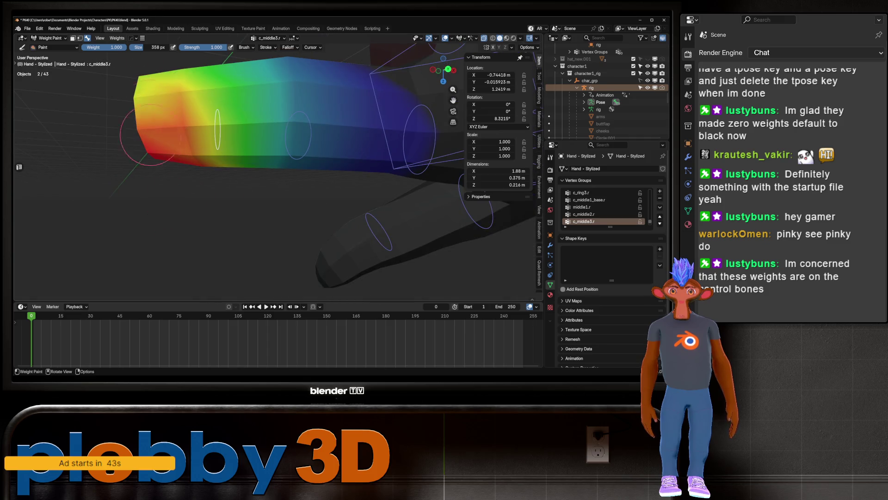
mouse_move(231, 65)
middle_down()
mouse_move(228, 119)
mouse_move(273, 120)
middle_up()
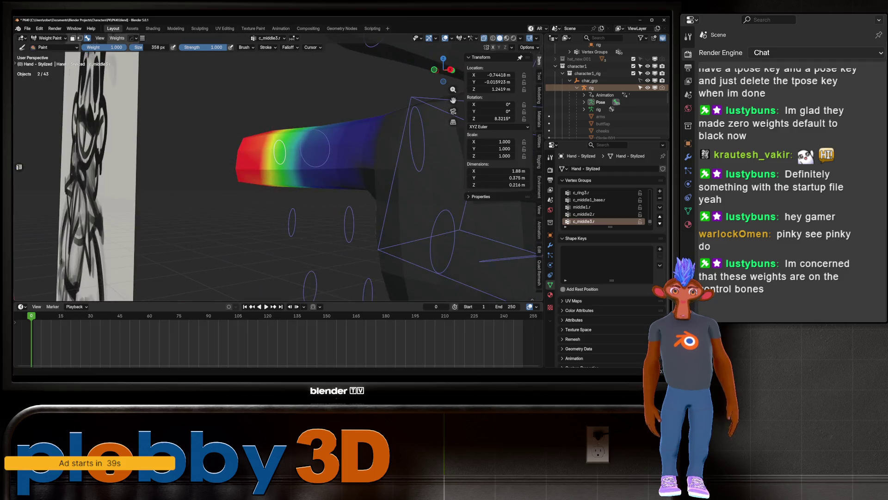
key(shift)
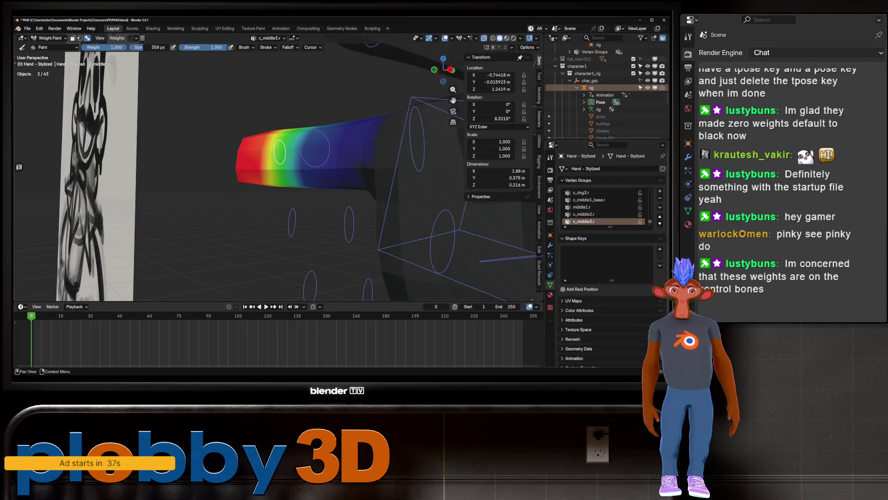
key(r)
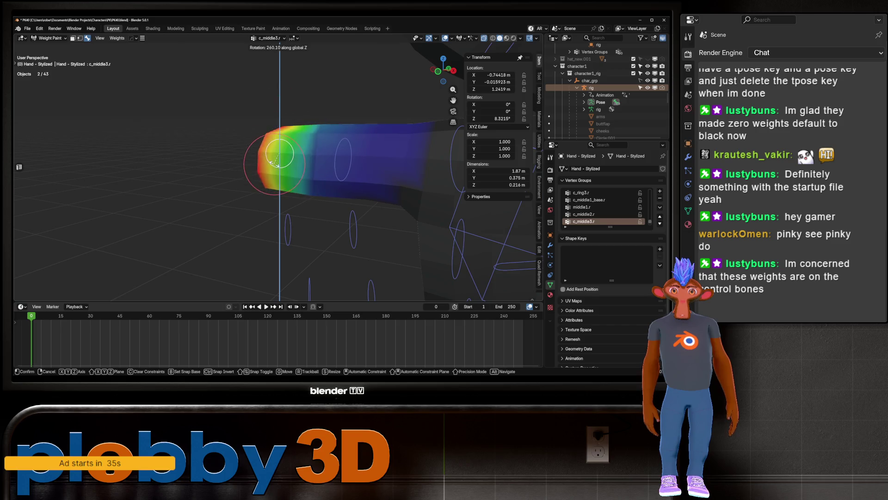
right_click(277, 163)
Step: Paint more weight onto the finger's middle, inspect it from several sides, and return to front view
mouse_move(291, 188)
middle_down()
mouse_move(296, 130)
mouse_move(282, 146)
mouse_move(289, 178)
mouse_move(280, 153)
middle_up()
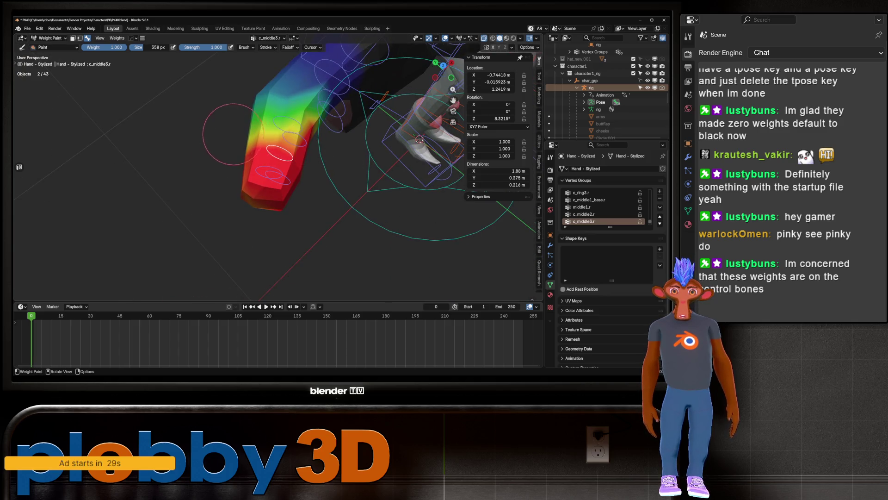
middle_drag(226, 134, 323, 115)
mouse_move(272, 135)
mouse_down()
mouse_move(222, 152)
mouse_move(241, 184)
mouse_up()
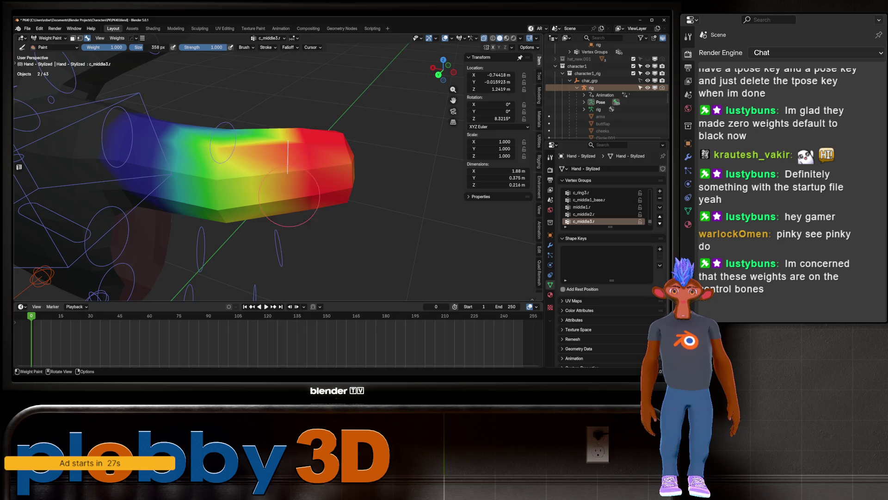
mouse_move(285, 215)
middle_down()
mouse_move(259, 218)
mouse_move(308, 200)
middle_up()
mouse_move(298, 88)
middle_down()
mouse_move(307, 139)
mouse_move(320, 136)
mouse_move(293, 155)
middle_up()
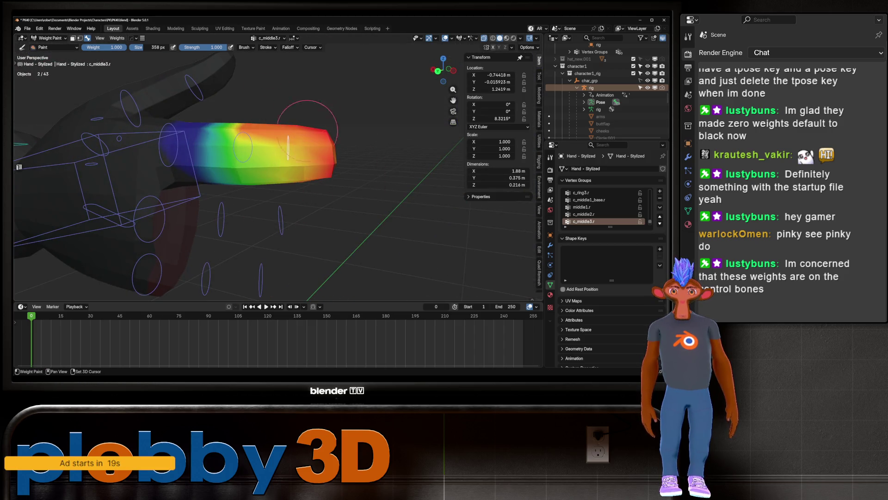
middle_drag(386, 165, 301, 121)
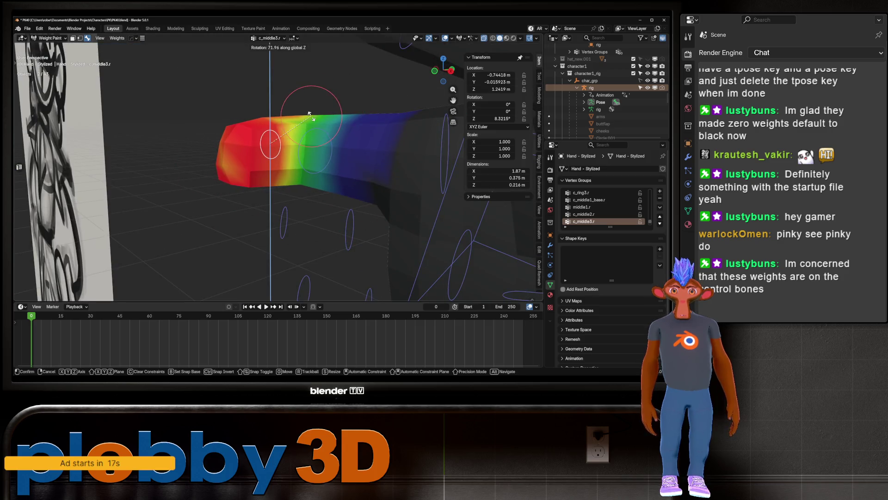
key(KP_1)
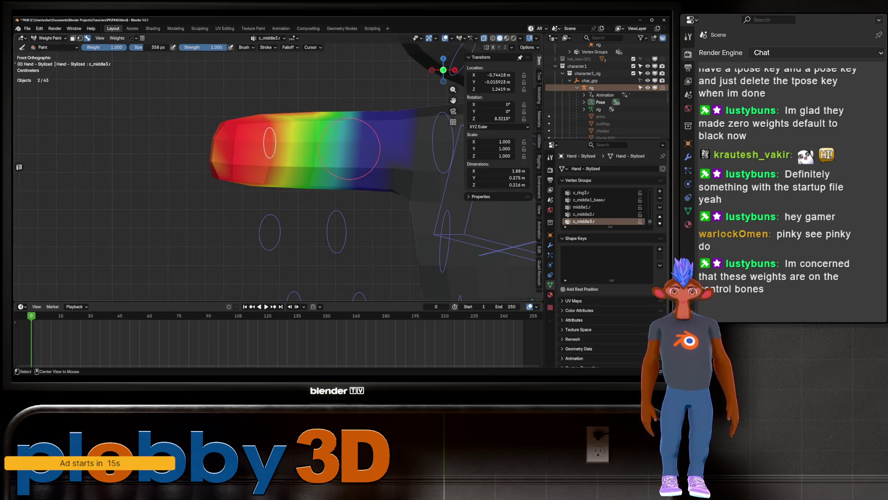
Step: Paint full c_middle2.r weight along the middle segment and test-bend it about Z, then cancel
ctrl+click(332, 157)
drag(344, 134, 343, 191)
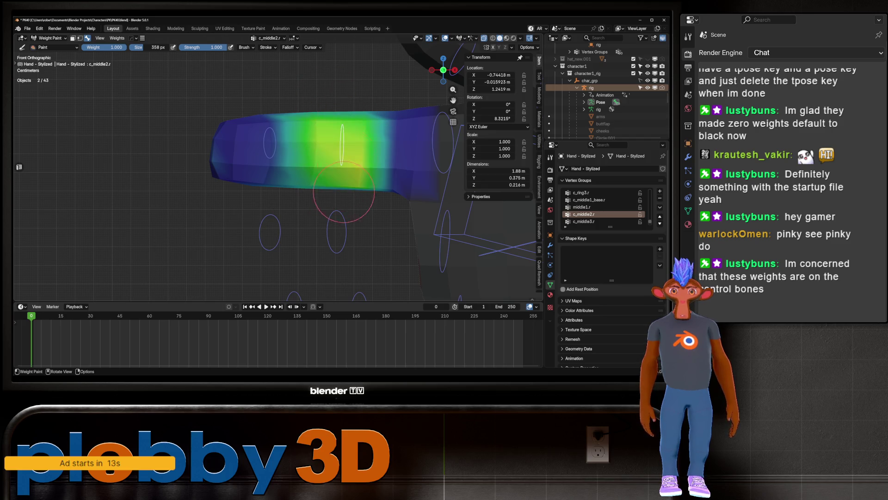
drag(349, 124, 351, 105)
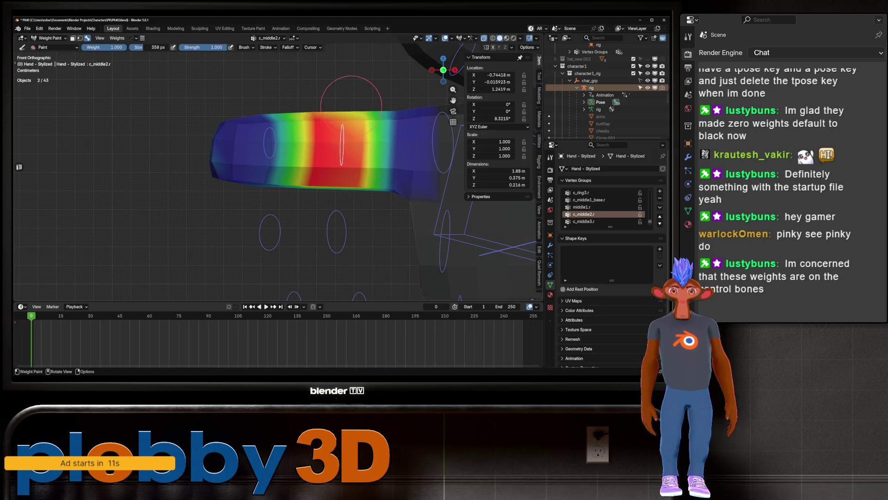
key(r)
key(z)
alt+middle_drag(367, 157, 356, 179)
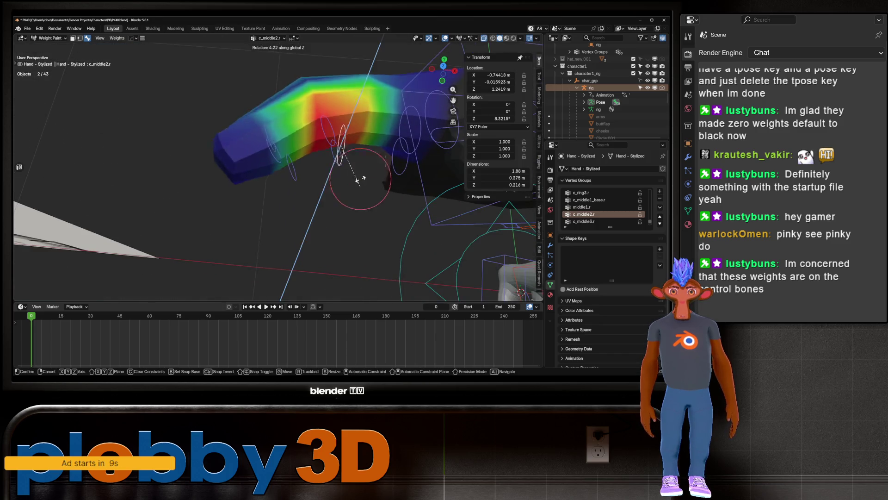
key(Escape)
Step: Orbit around the painted middle finger to inspect it and select the c_ring1.r bone
mouse_move(347, 143)
middle_down()
mouse_move(301, 162)
mouse_move(302, 179)
middle_up()
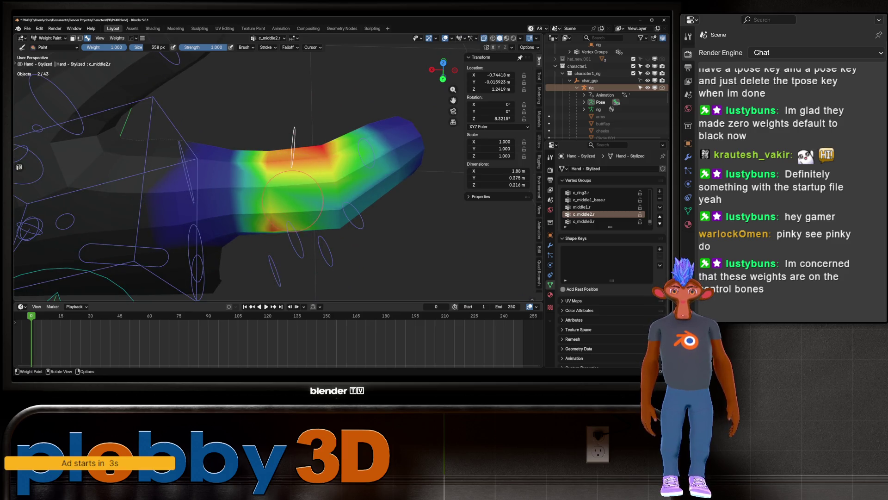
middle_drag(277, 205, 273, 208)
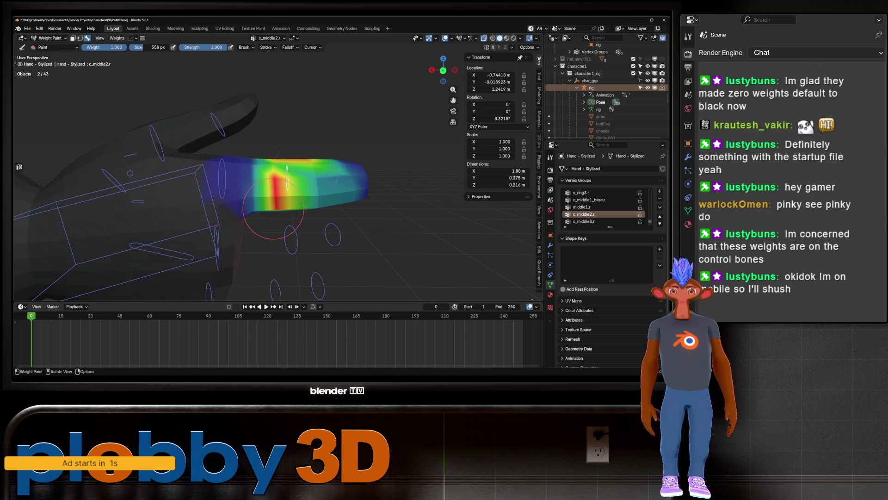
middle_drag(327, 212, 314, 199)
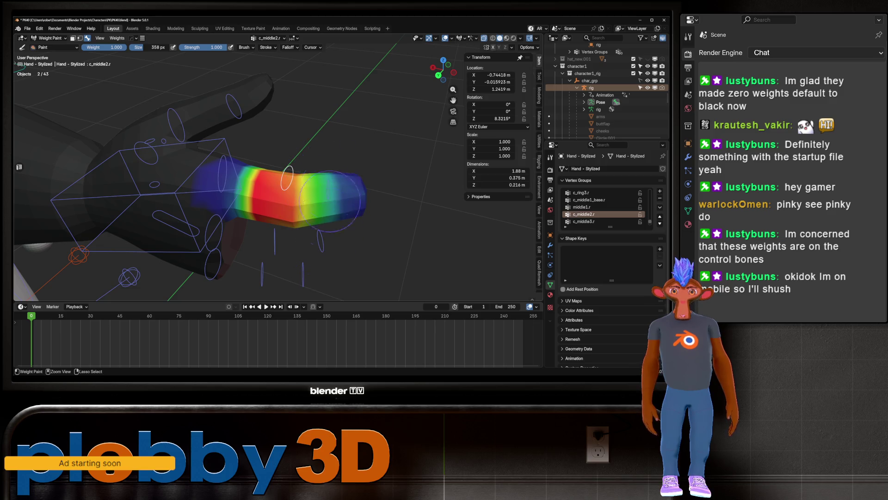
mouse_move(385, 121)
middle_down()
mouse_move(247, 146)
mouse_move(277, 152)
mouse_move(314, 138)
mouse_move(338, 156)
mouse_move(352, 148)
middle_up()
ctrl+click(339, 156)
Step: Bend and confirm the c_middle1.r and c_ring1.r base bones, the ring bend about Z
ctrl+click(356, 93)
key(r)
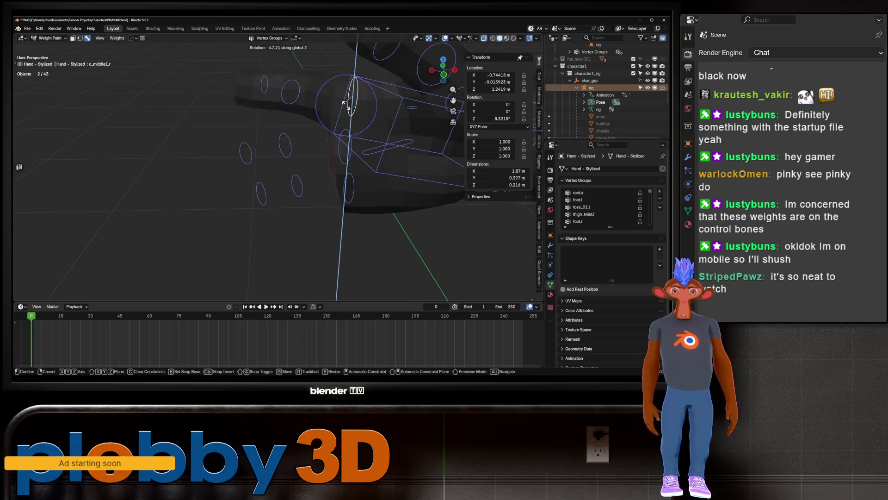
key(Return)
middle_drag(324, 153, 314, 176)
ctrl+click(293, 177)
key(r)
key(z)
key(Return)
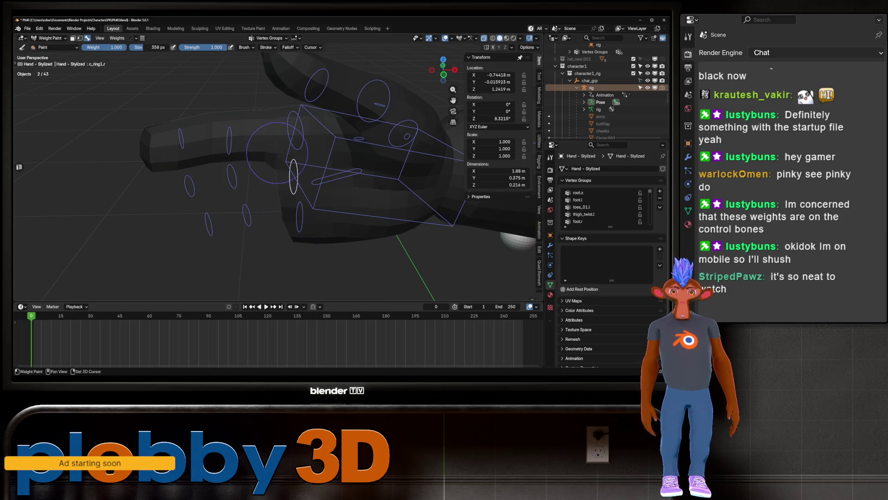
middle_drag(269, 155, 259, 172)
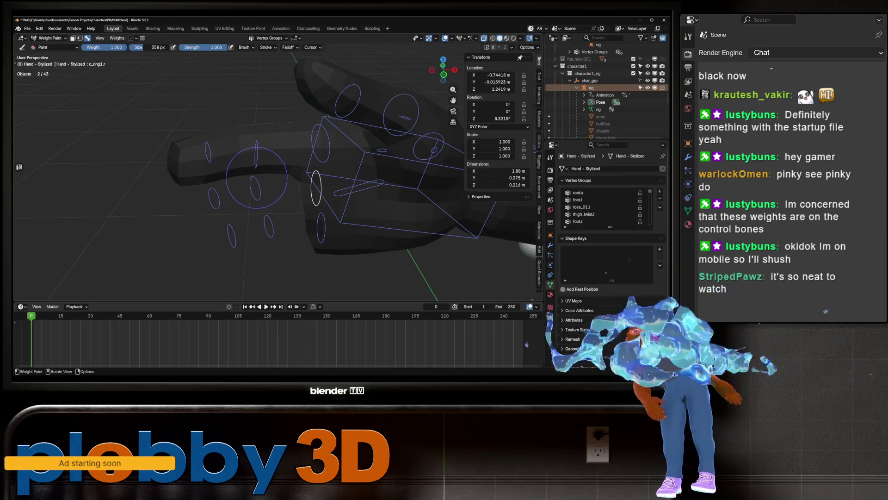
Step: Reveal the hidden finger faces in Edit Mode, select the fingertip loops, and return to Weight Paint
key(Tab)
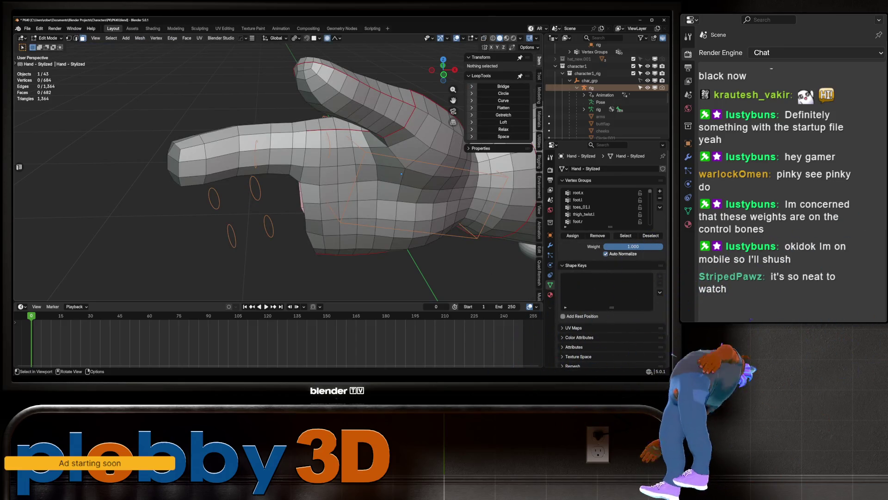
key(alt+h)
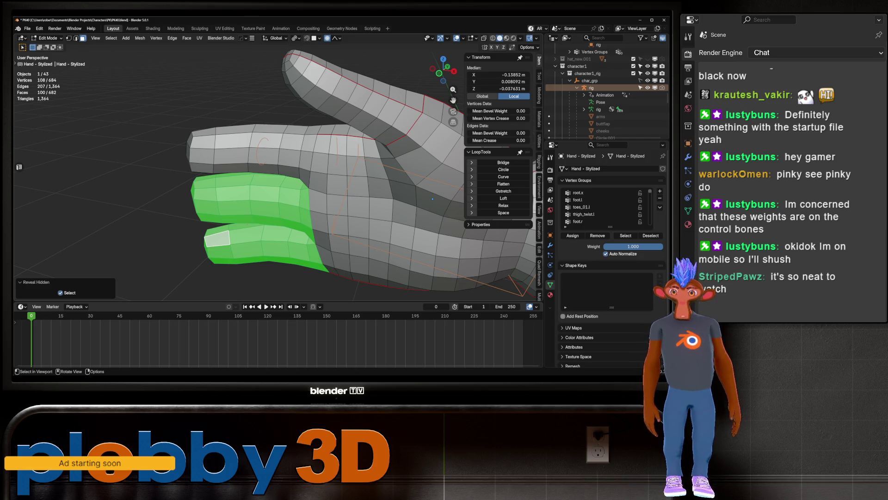
middle_drag(432, 199, 422, 182)
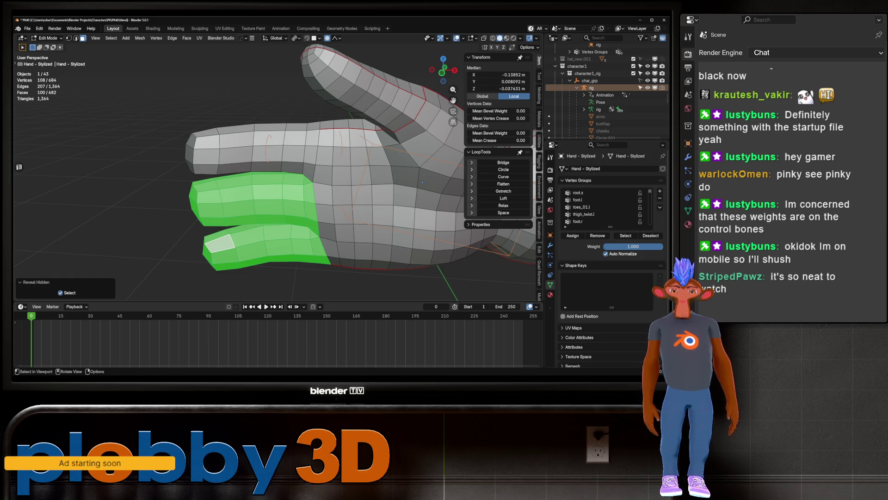
alt+click(206, 148)
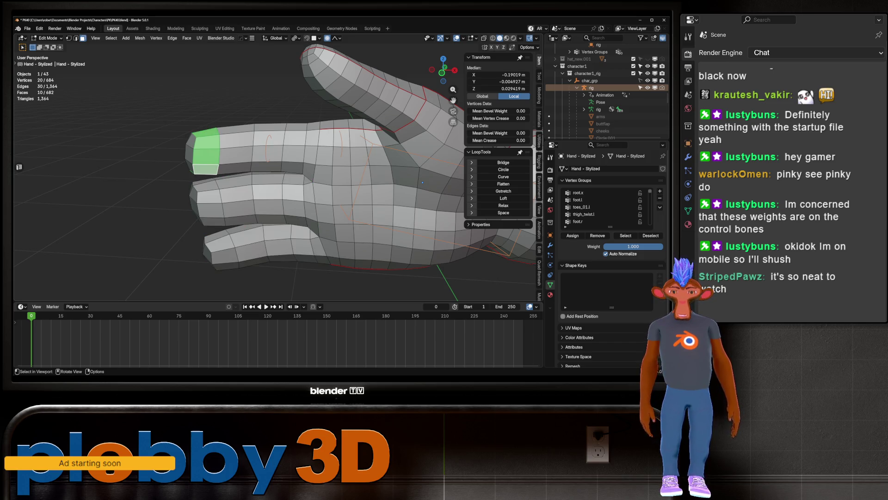
alt+shift+click(224, 255)
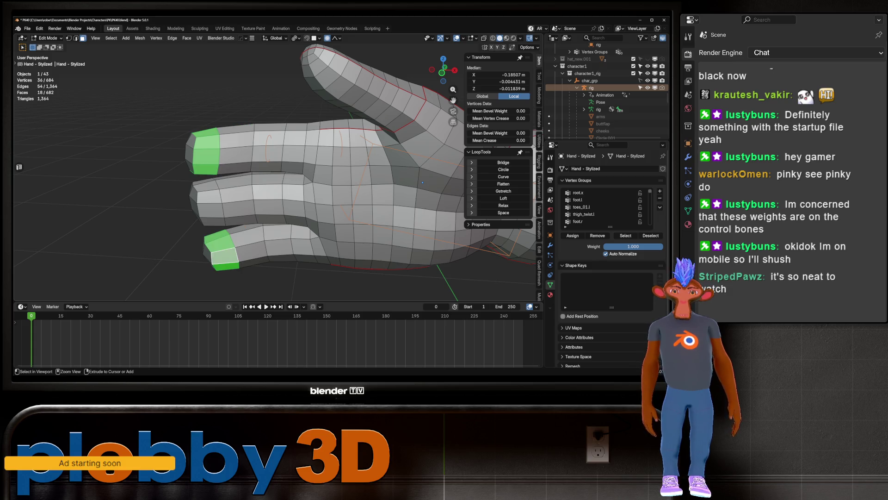
key(ctrl+KP_Add)
key(ctrl+KP_Add)
key(ctrl+KP_Add)
key(ctrl+KP_Add)
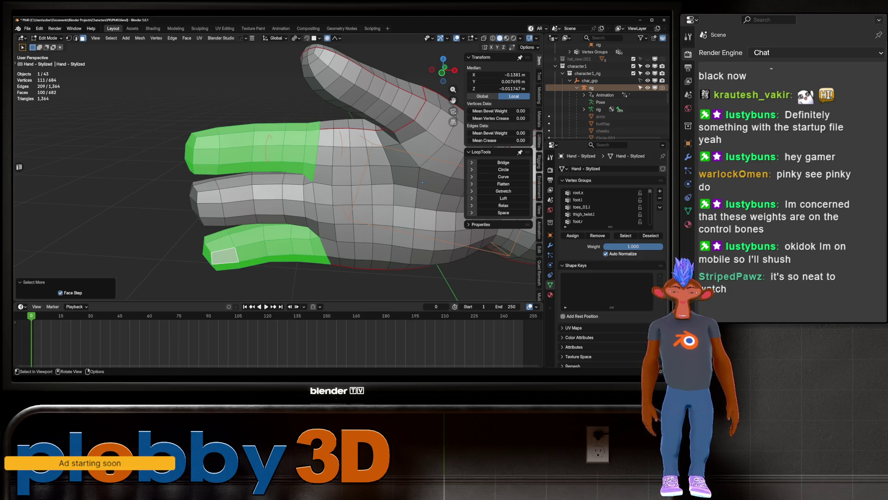
key(Tab)
key(ctrl+Tab)
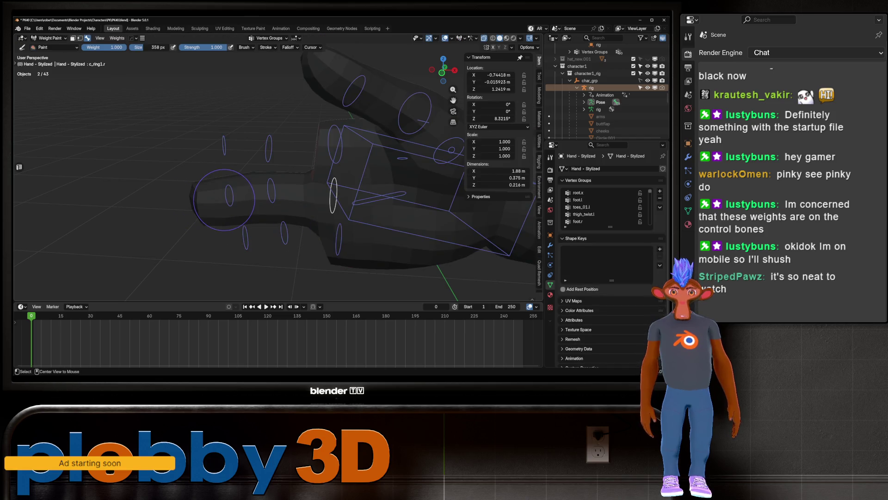
Step: Select c_ring3.r and paint full weight on the ring fingertip from front and back ortho views
ctrl+click(225, 205)
mouse_move(225, 205)
middle_down()
mouse_move(259, 194)
mouse_move(208, 203)
mouse_move(231, 206)
mouse_move(179, 165)
middle_up()
key(KP_1)
mouse_move(162, 198)
mouse_down()
mouse_move(209, 178)
mouse_move(168, 156)
mouse_up()
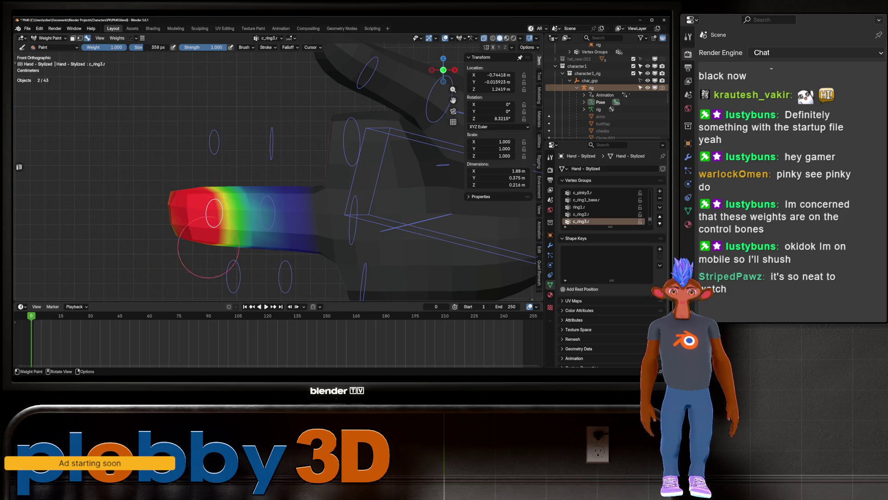
middle_drag(160, 198, 185, 193)
key(ctrl+KP_1)
mouse_move(226, 204)
mouse_down()
mouse_move(190, 222)
mouse_move(261, 245)
mouse_up()
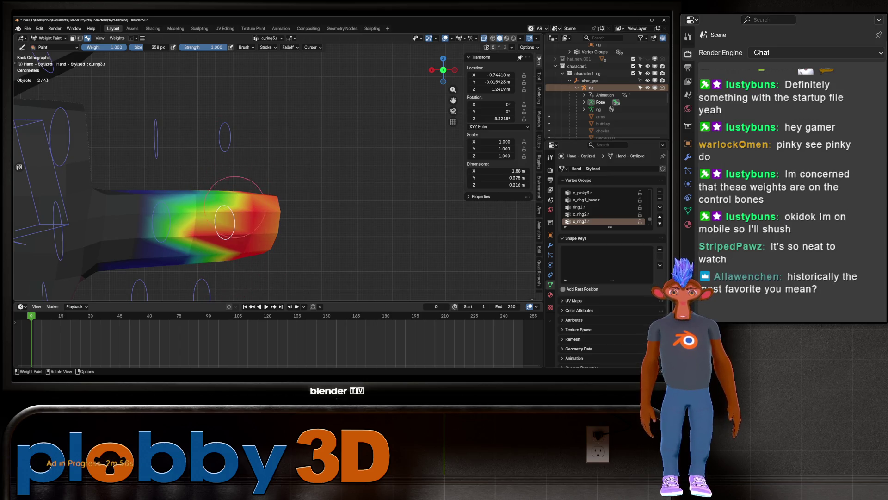
drag(236, 206, 204, 224)
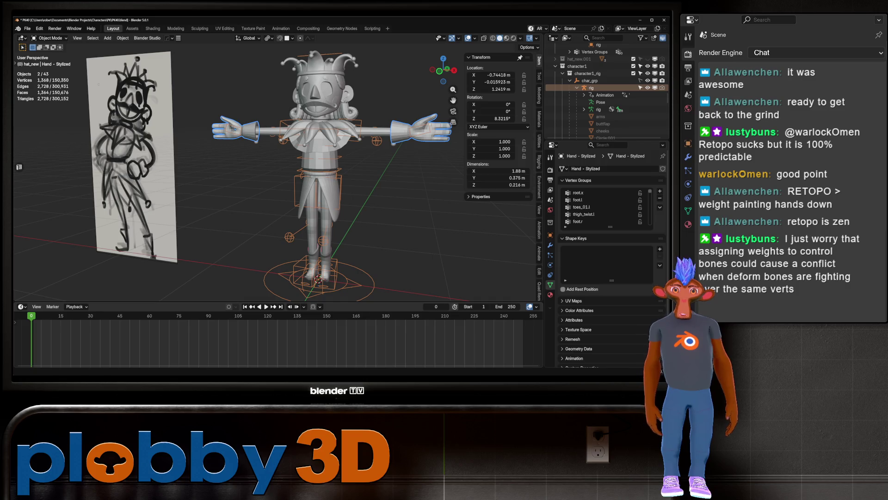
Step: Keep only the hand selected, go to the Animation workspace, and enable the pose track
mouse_move(278, 185)
middle_down()
mouse_move(300, 181)
mouse_move(269, 185)
mouse_move(314, 180)
middle_up()
click(589, 87)
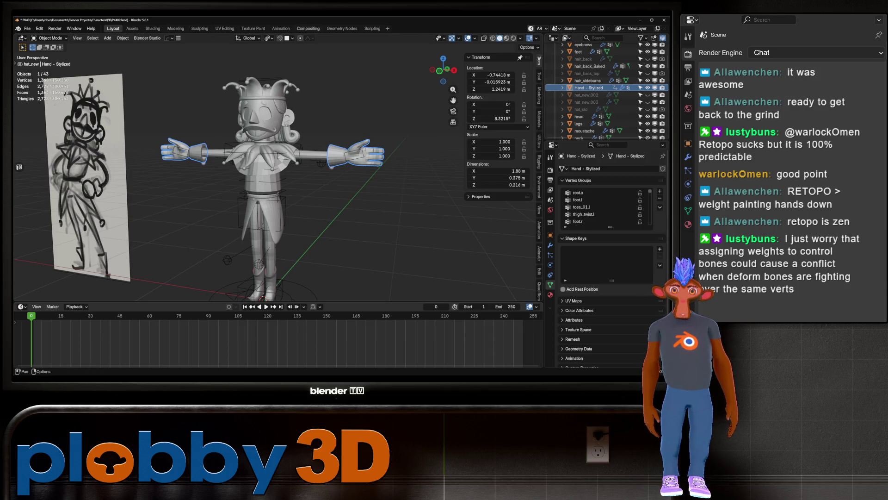
click(281, 28)
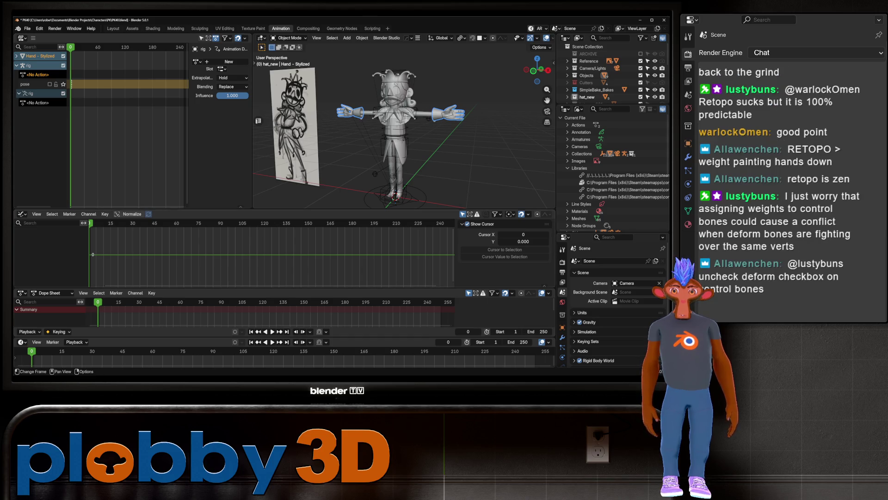
key(space)
key(Escape)
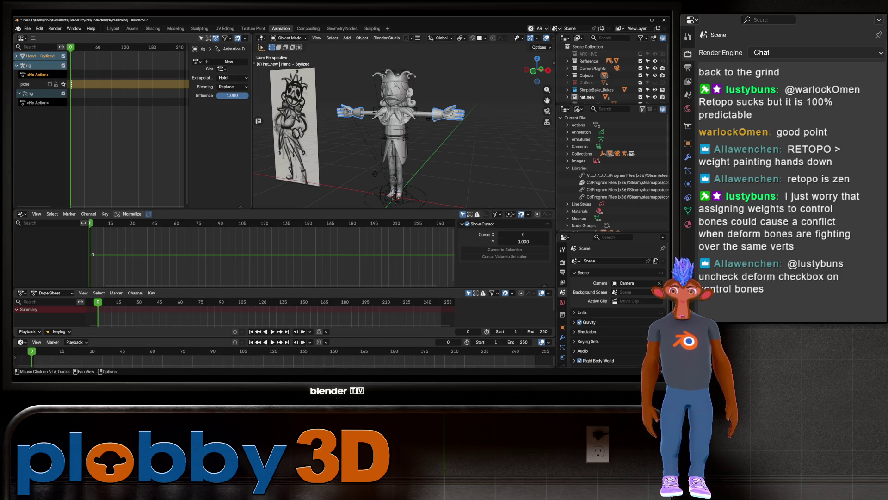
click(50, 85)
Step: Inspect the posed jester from torso to full body, then return to the Layout workspace
scroll(403, 125, up, 5)
middle_drag(402, 124, 417, 116)
mouse_move(415, 63)
middle_down()
mouse_move(302, 83)
mouse_move(430, 112)
mouse_move(320, 112)
mouse_move(437, 107)
mouse_move(314, 85)
mouse_move(316, 127)
middle_up()
scroll(301, 83, down, 4)
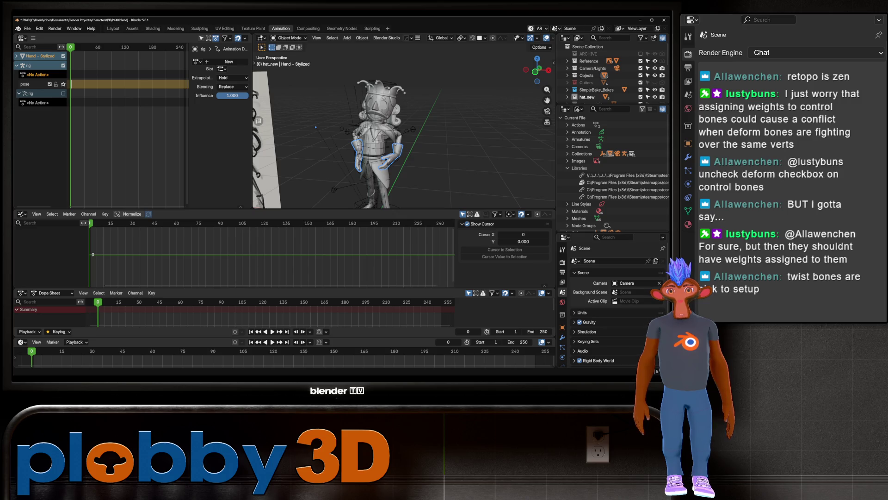
mouse_move(379, 130)
middle_down()
mouse_move(393, 132)
mouse_move(370, 132)
middle_up()
scroll(393, 132, up, 3)
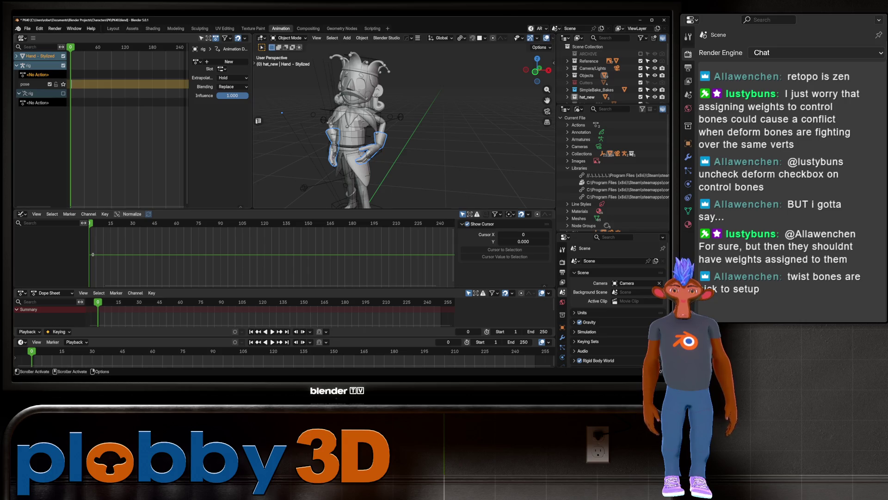
click(113, 28)
middle_drag(232, 162, 222, 162)
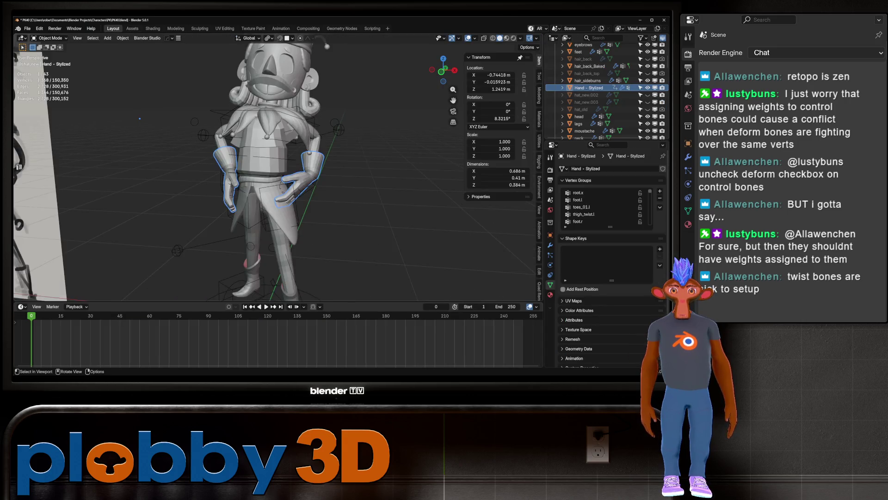
Step: Put the jester rig into Pose Mode and select the c_middle3.l finger bone
scroll(231, 162, up, 3)
key(period)
key(ctrl+Tab)
click(203, 188)
middle_drag(203, 188, 134, 175)
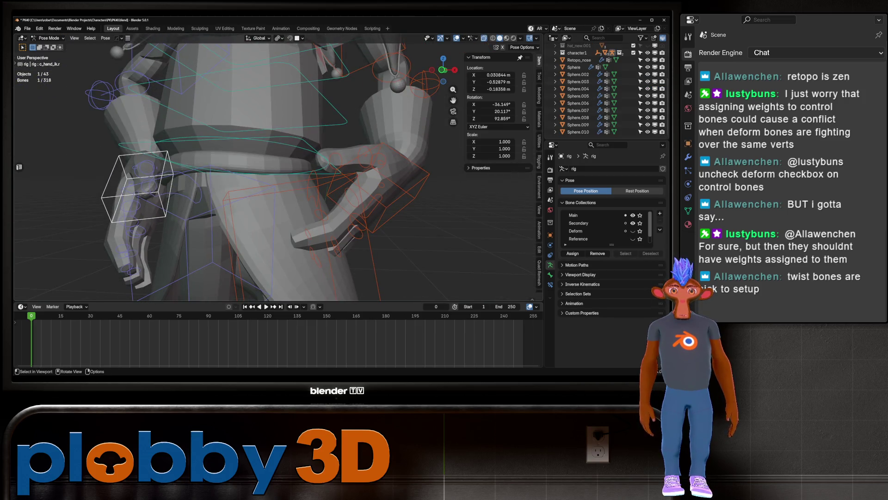
shift+middle_drag(338, 231, 278, 190)
click(278, 189)
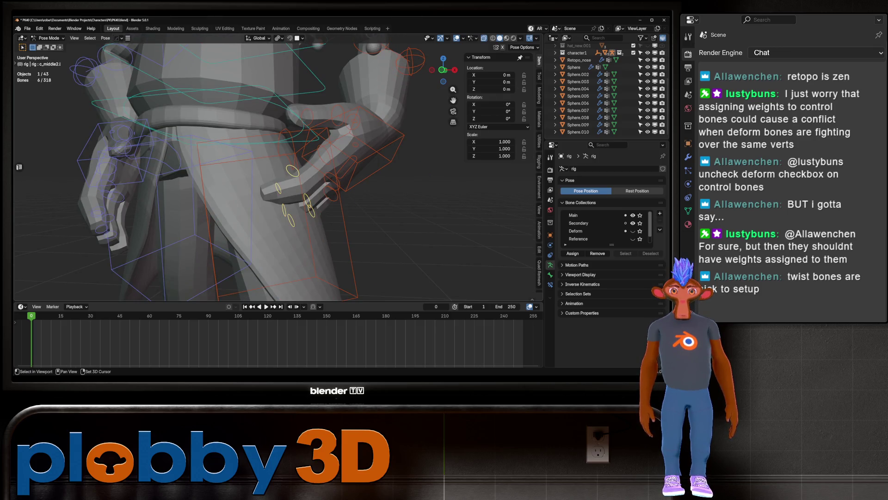
Step: Trial-rotate c_middle3.l, then it with c_middle1.l, about Z, cancelling every bend
key(r)
key(z)
key(z)
key(Escape)
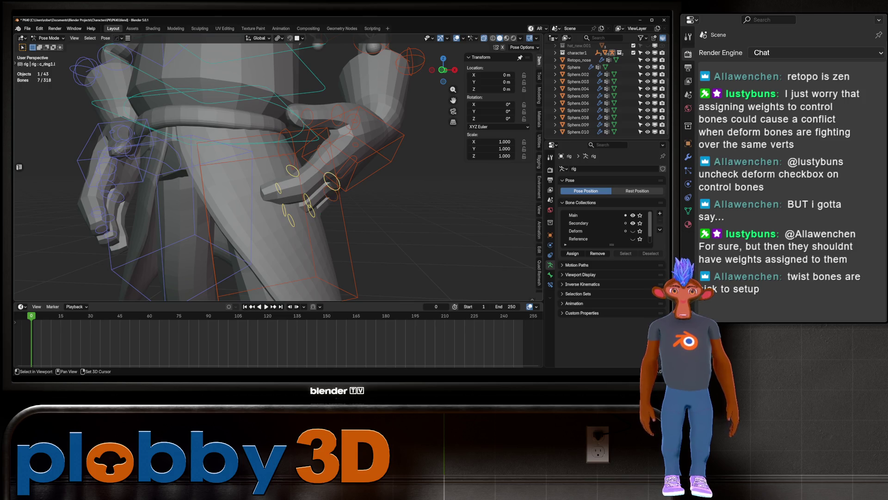
shift+click(324, 155)
key(r)
key(z)
key(z)
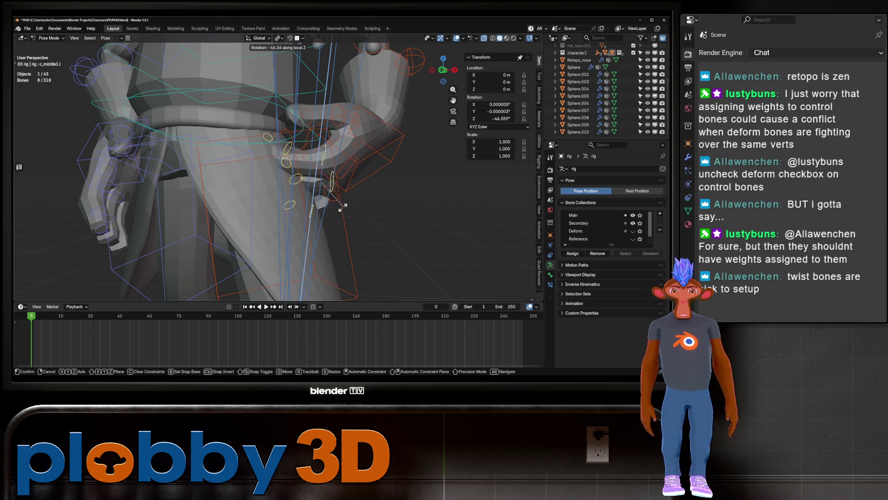
key(Escape)
scroll(351, 227, up, 3)
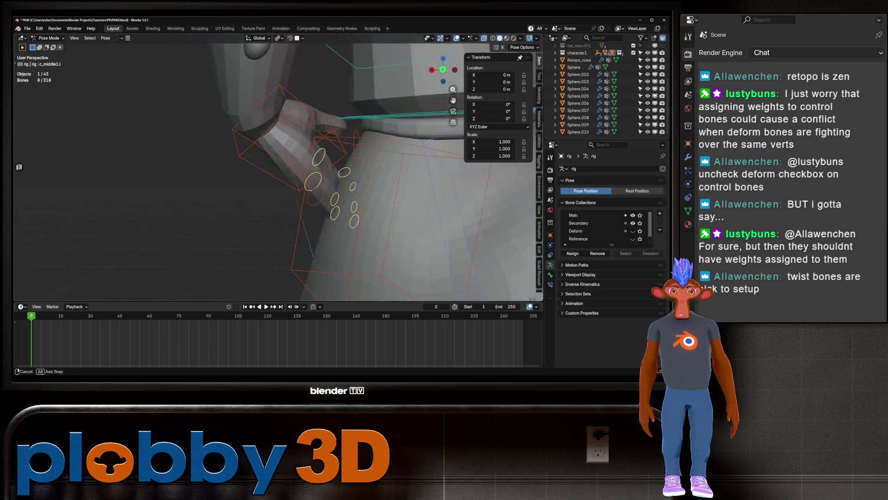
key(r)
key(z)
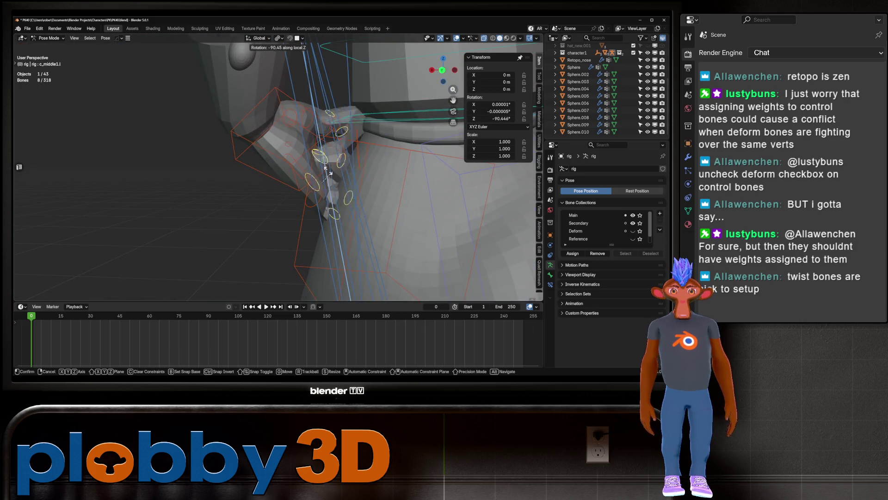
key(Escape)
Step: Select the c_ring1.r and pinky bones and trial-rotate them about local Z, then cancel
middle_drag(278, 185, 323, 176)
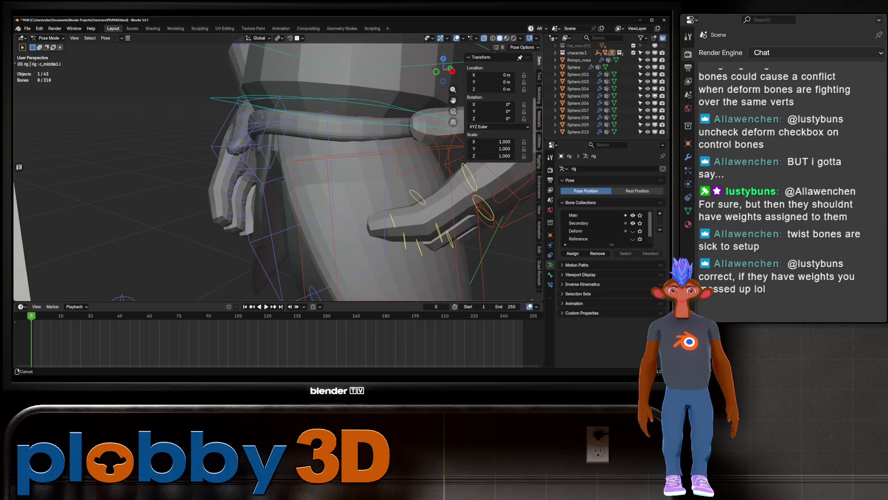
click(240, 169)
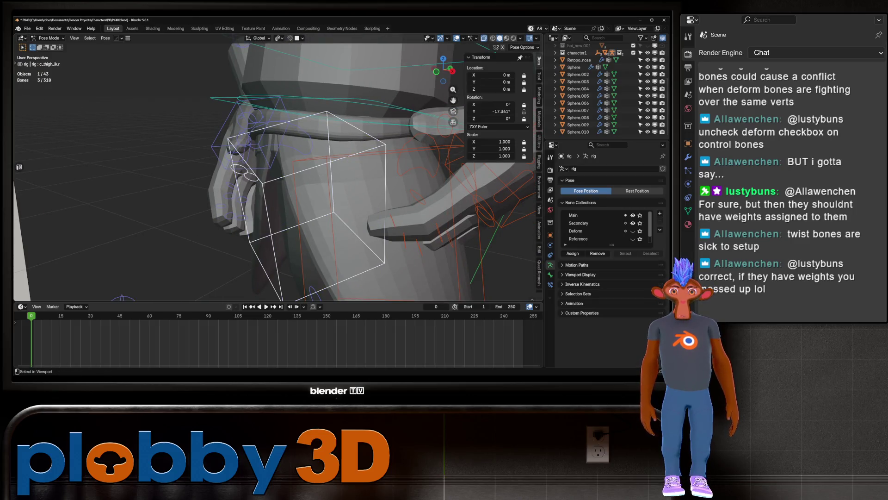
alt+click(239, 168)
click(240, 167)
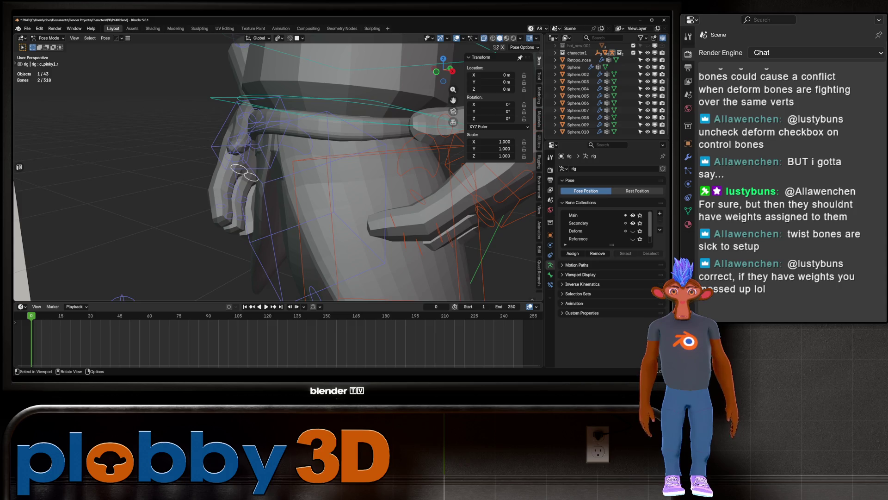
middle_drag(277, 185, 328, 176)
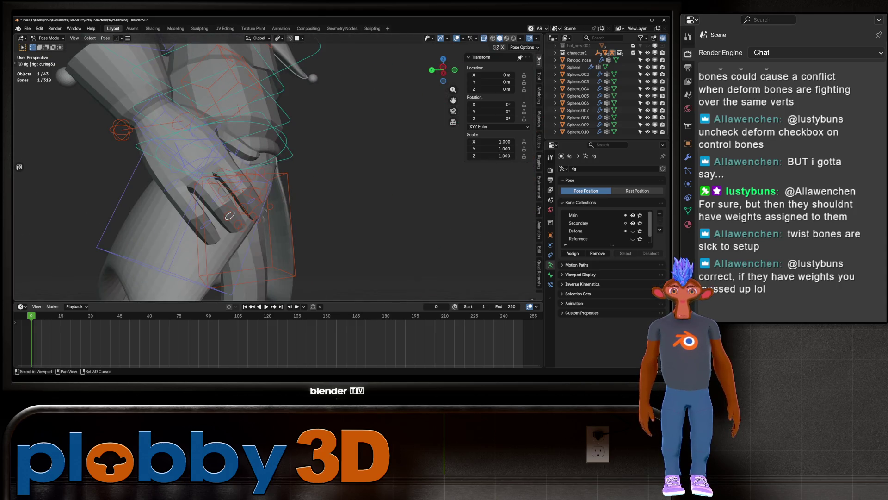
shift+click(208, 224)
middle_drag(208, 225, 240, 217)
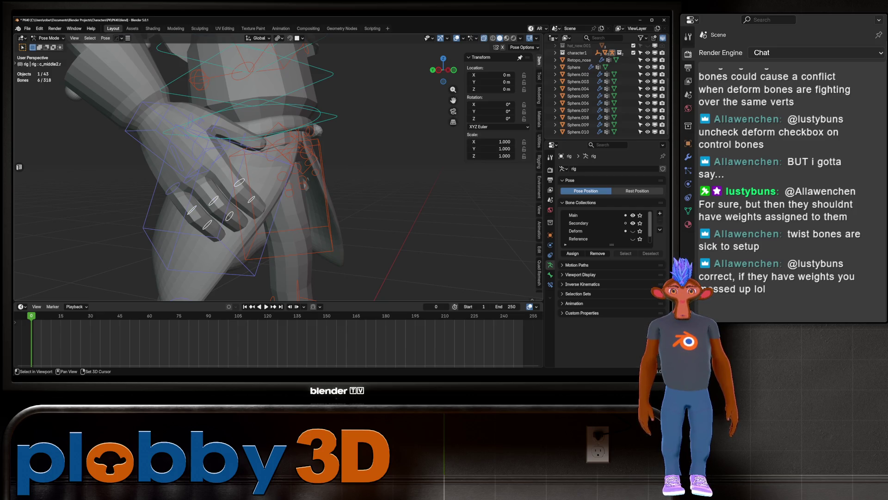
middle_drag(277, 185, 305, 183)
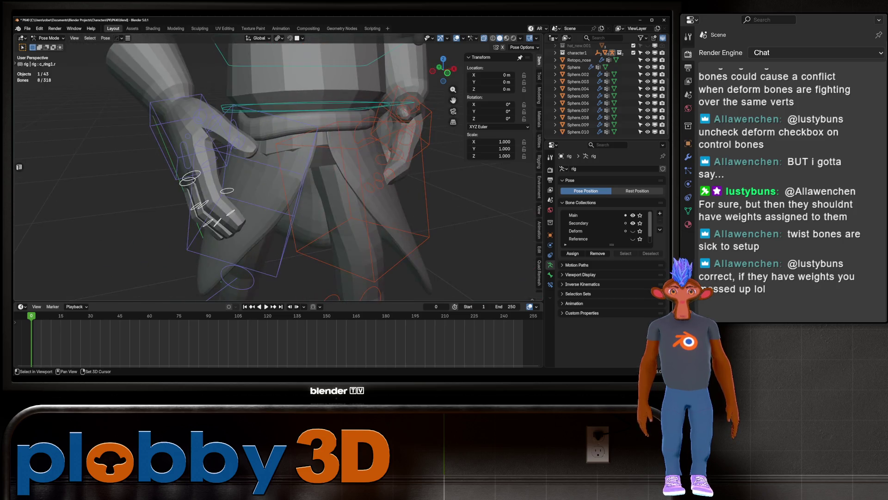
key(r)
key(x)
key(x)
key(z)
key(z)
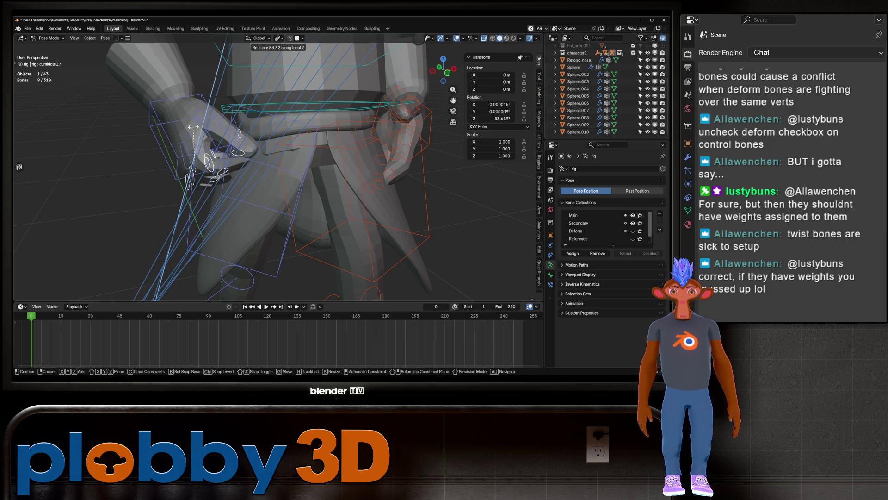
key(Escape)
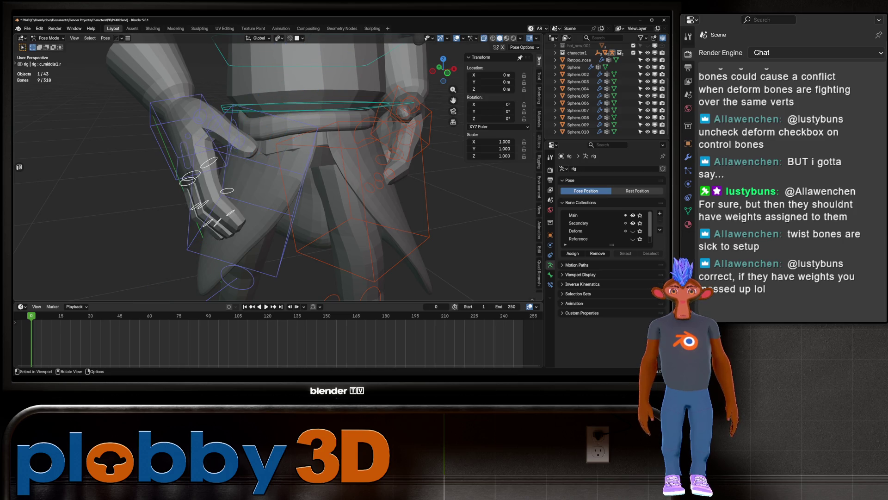
Step: Trial-rotate the c_pinky1_base.r and c_thumb2.r bones, cancelling both
click(186, 155)
mouse_move(186, 154)
middle_down()
mouse_move(202, 217)
mouse_move(278, 153)
middle_up()
key(r)
key(Escape)
click(278, 149)
key(r)
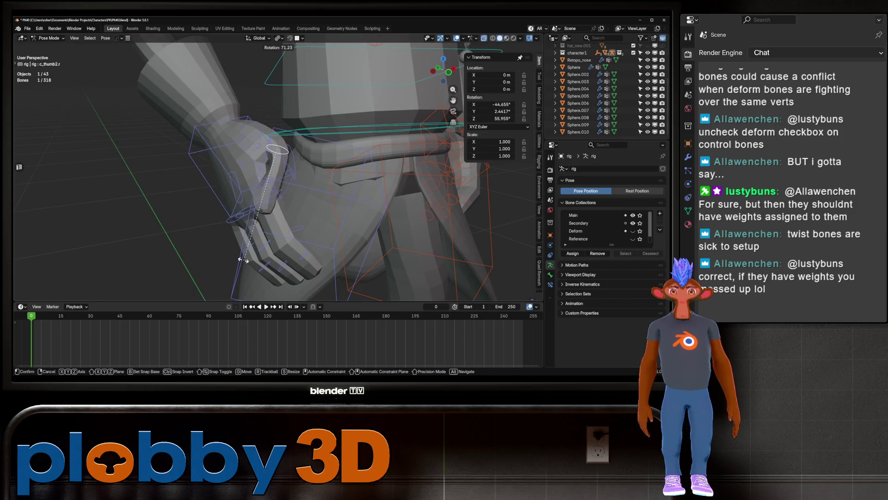
key(Escape)
mouse_move(242, 260)
middle_down()
mouse_move(259, 241)
mouse_move(250, 250)
middle_up()
mouse_move(261, 141)
middle_down()
mouse_move(277, 153)
mouse_move(260, 148)
middle_up()
Step: Test-rotate the c_thigh_b.r bone without keeping it, then frame the c_thumb3.r bone
click(234, 185)
mouse_move(233, 185)
middle_down()
mouse_move(259, 176)
mouse_move(310, 199)
mouse_move(333, 190)
middle_up()
click(297, 194)
key(r)
key(Escape)
click(314, 203)
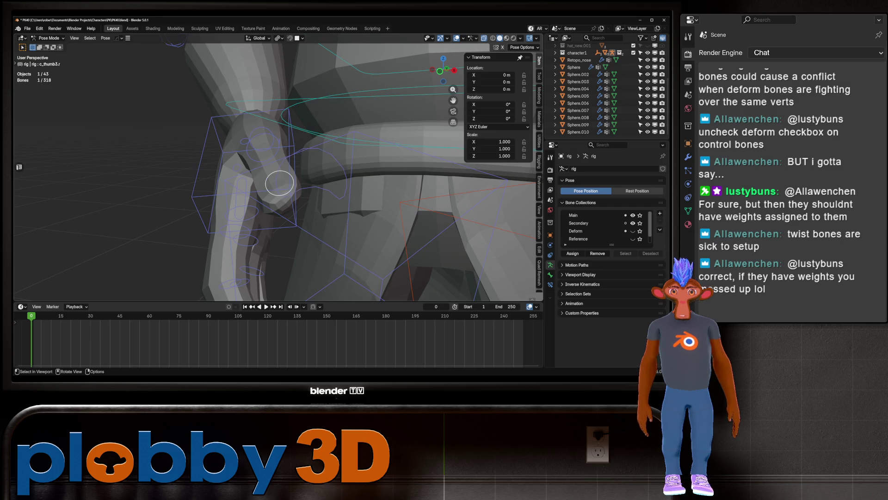
click(259, 139)
key(KP_Decimal)
middle_drag(278, 185, 287, 176)
Step: Rotate the right hand IK control about local Z, then switch the rig into Edit Mode
click(277, 168)
key(r)
key(z)
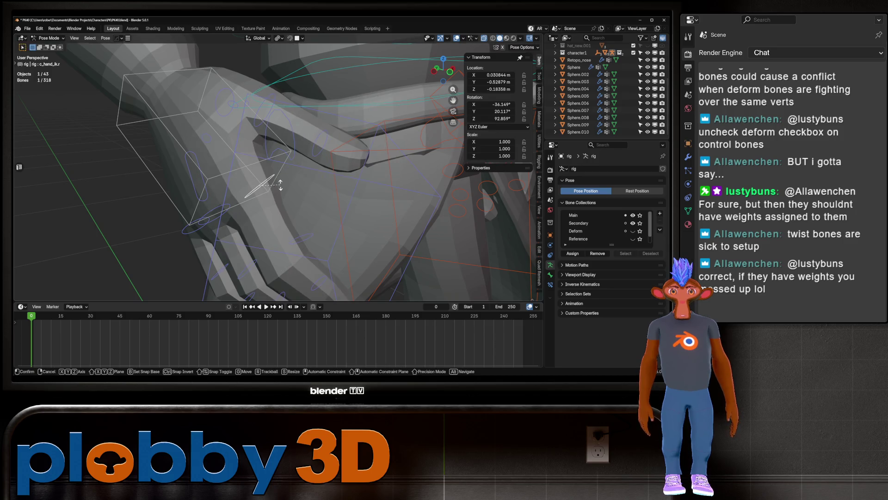
key(z)
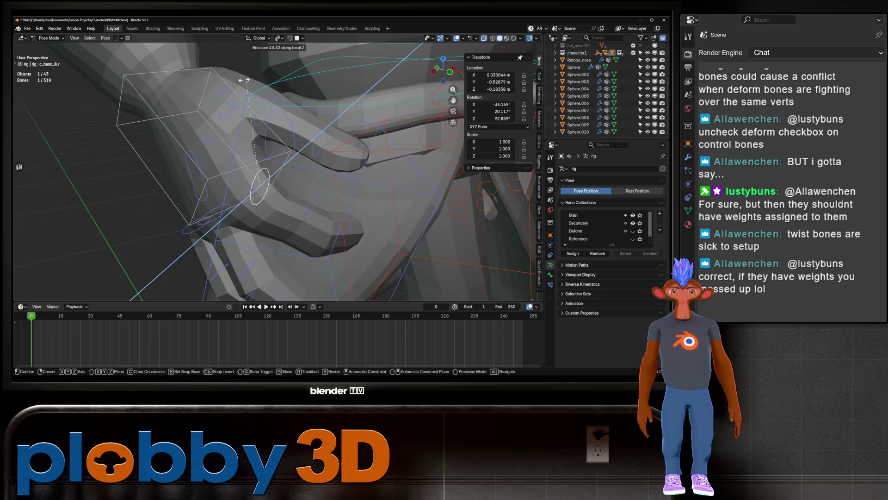
click(178, 134)
middle_drag(178, 134, 277, 155)
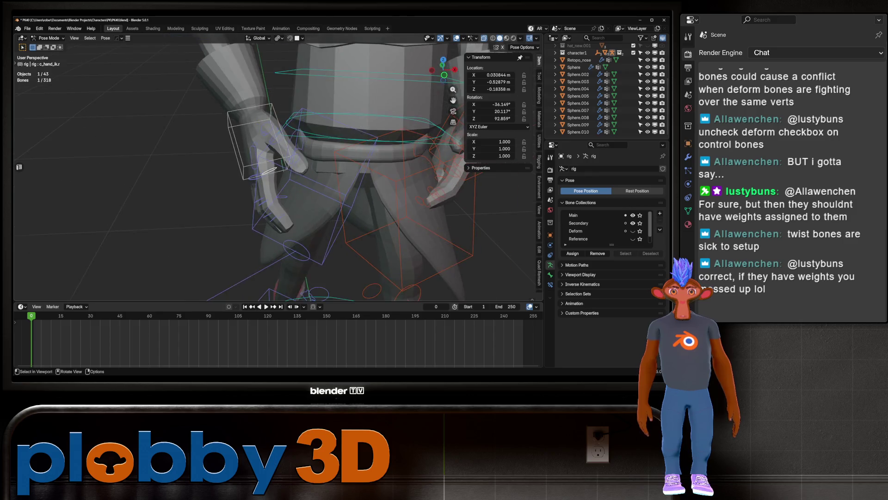
key(Tab)
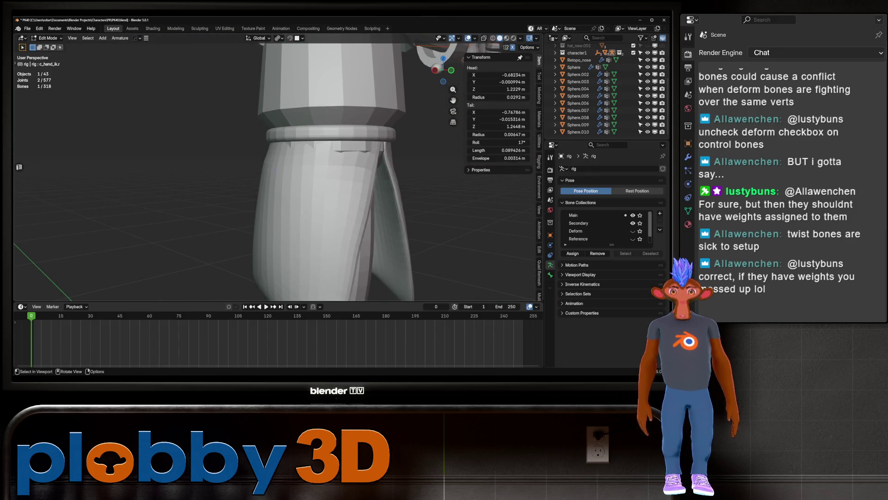
Step: Return the rig to Pose Mode and rotate the c_pinky1_base.l bone
key(Tab)
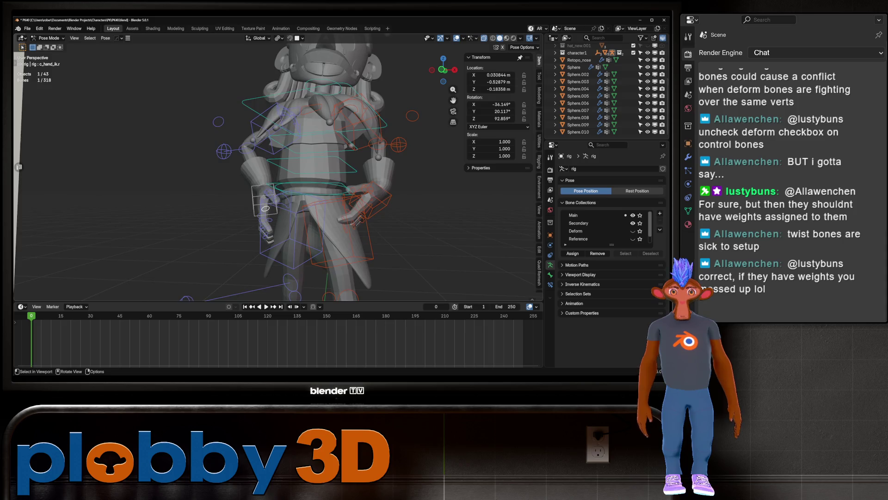
scroll(323, 176, up, 4)
click(335, 172)
key(r)
right_click(343, 254)
middle_drag(343, 254, 282, 241)
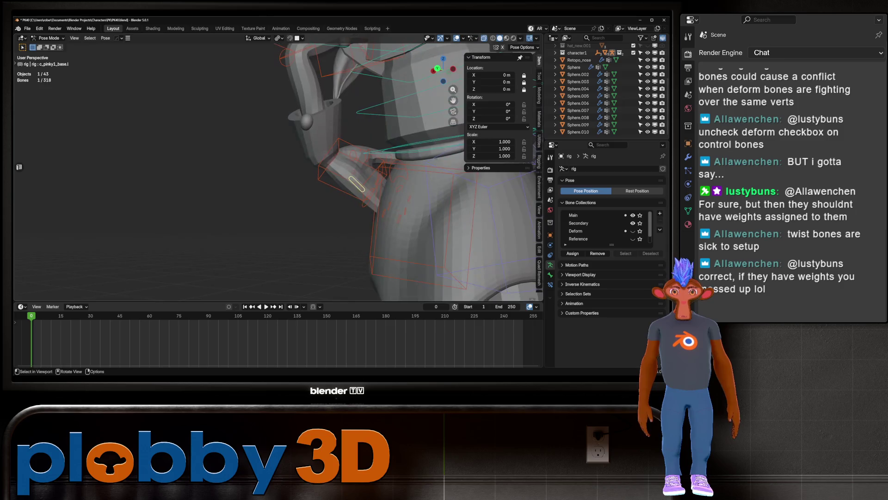
key(r)
click(207, 230)
Step: Re-angle the c_hand_ik.l control so the left hand sits on the hip
click(232, 187)
key(r)
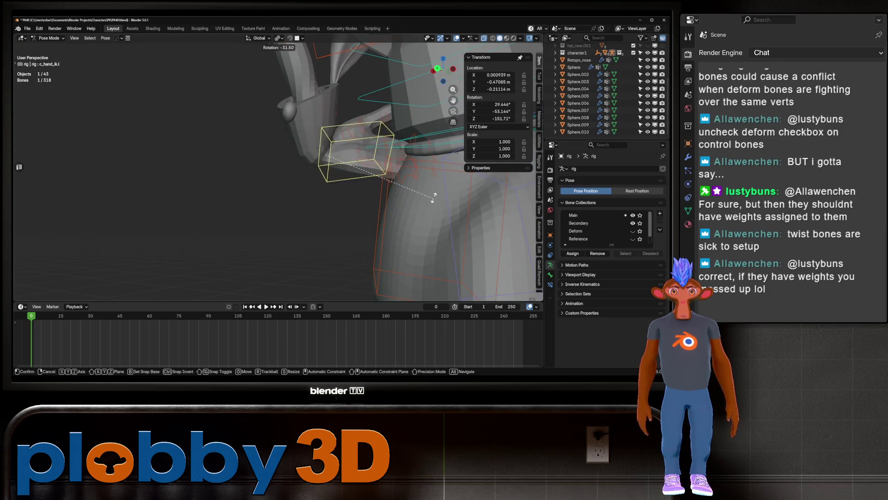
click(324, 260)
mouse_move(324, 259)
middle_down()
mouse_move(374, 299)
mouse_move(324, 231)
middle_up()
scroll(324, 185, down, 5)
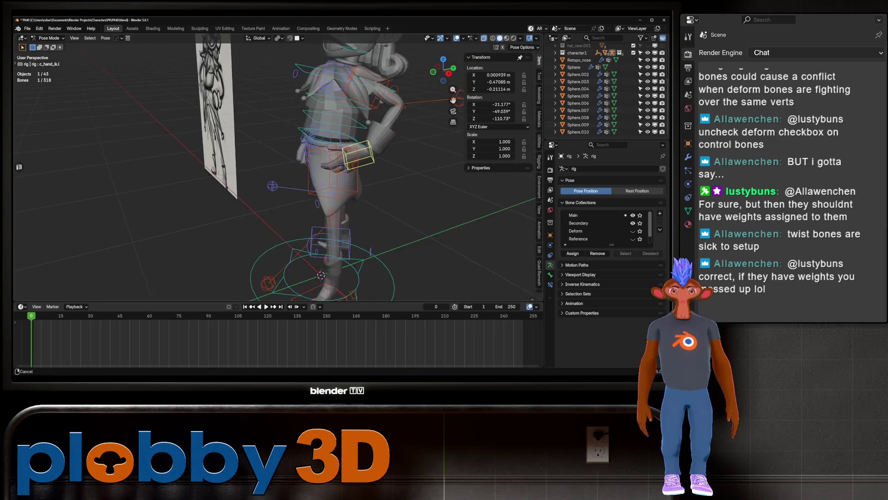
scroll(398, 181, up, 6)
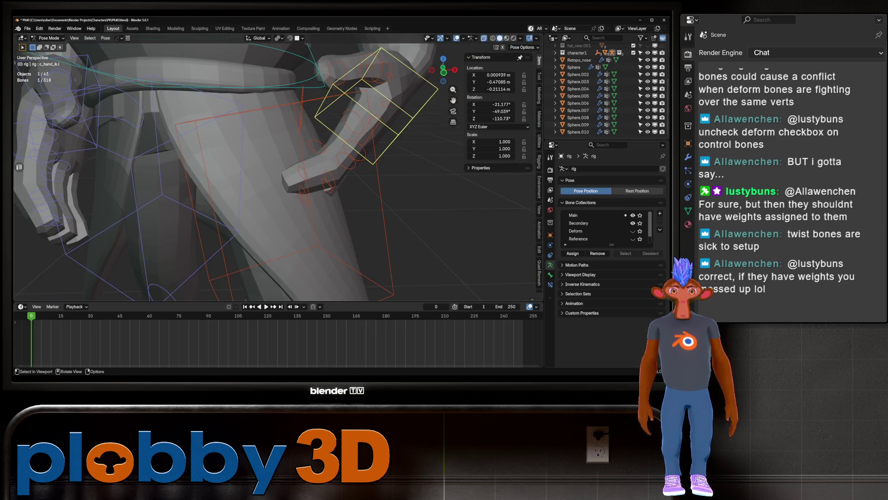
middle_drag(397, 181, 361, 190)
Step: Trial a local-Z curl on c_ring1.l and c_ring2.l, then undo it
key(alt+a)
click(285, 179)
key(r)
key(z)
key(z)
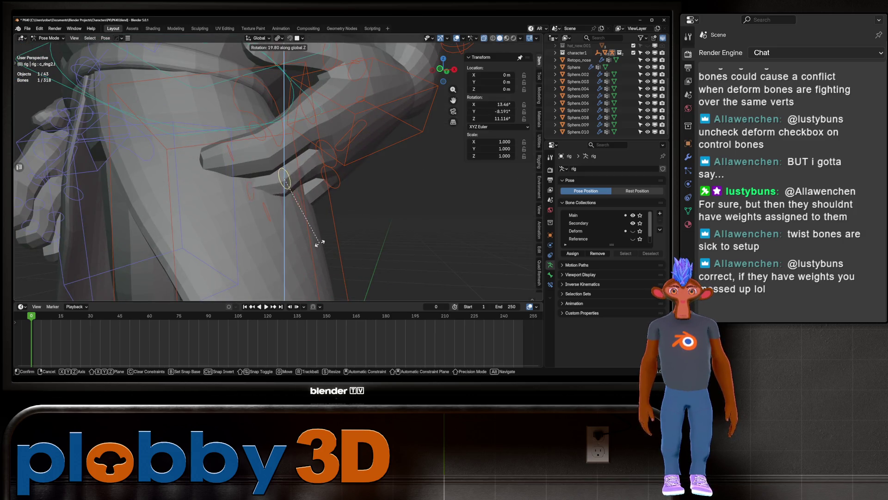
key(Escape)
shift+click(273, 154)
key(r)
key(z)
key(z)
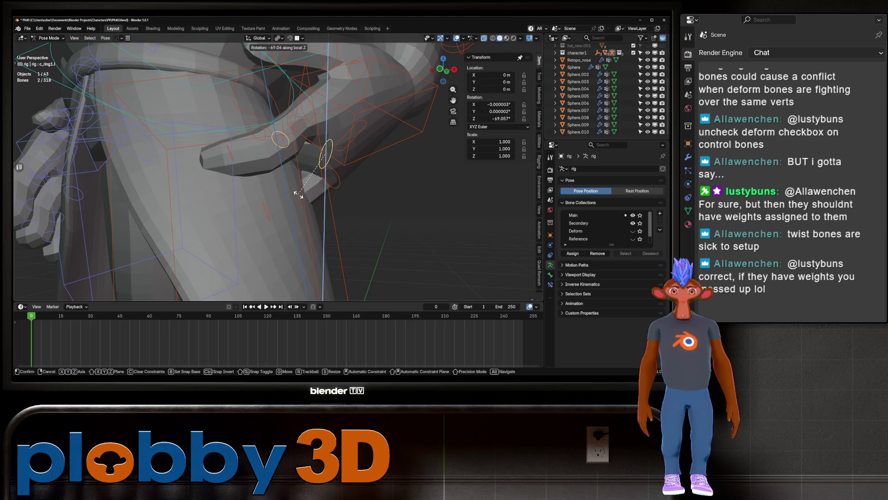
click(298, 194)
mouse_move(299, 195)
middle_down()
mouse_move(199, 157)
mouse_move(232, 181)
mouse_move(305, 152)
middle_up()
key(ctrl+z)
scroll(298, 211, up, 10)
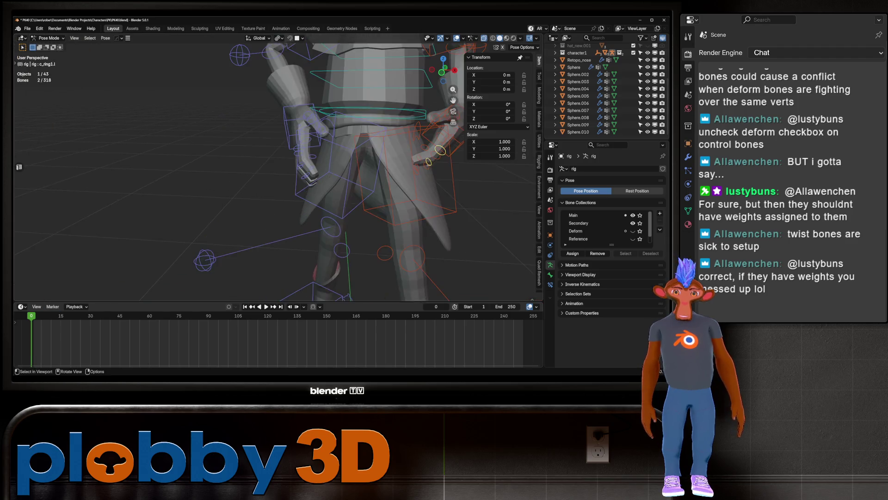
Step: Cancel a Z rotation and zoom around the hand and leg to inspect the pose
key(r)
key(z)
key(Escape)
mouse_move(299, 211)
middle_down()
mouse_move(246, 185)
mouse_move(263, 180)
mouse_move(254, 176)
mouse_move(296, 185)
middle_up()
scroll(278, 185, down, 8)
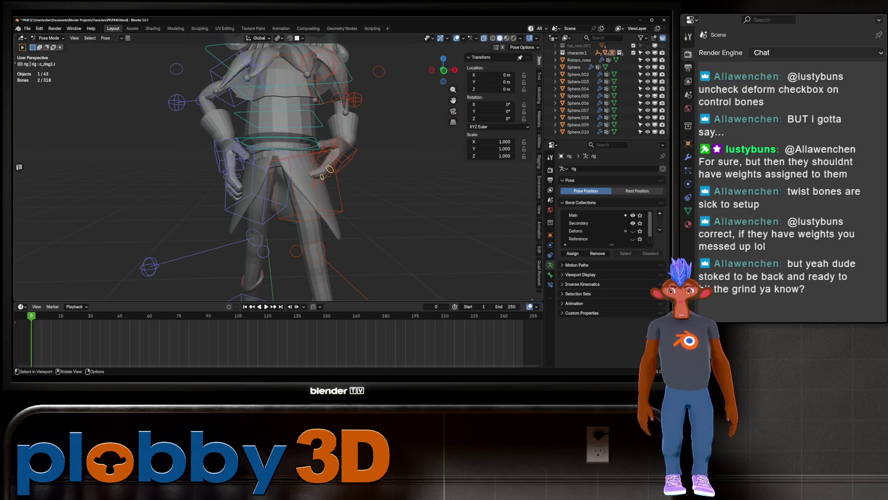
scroll(278, 185, down, 3)
scroll(296, 171, up, 5)
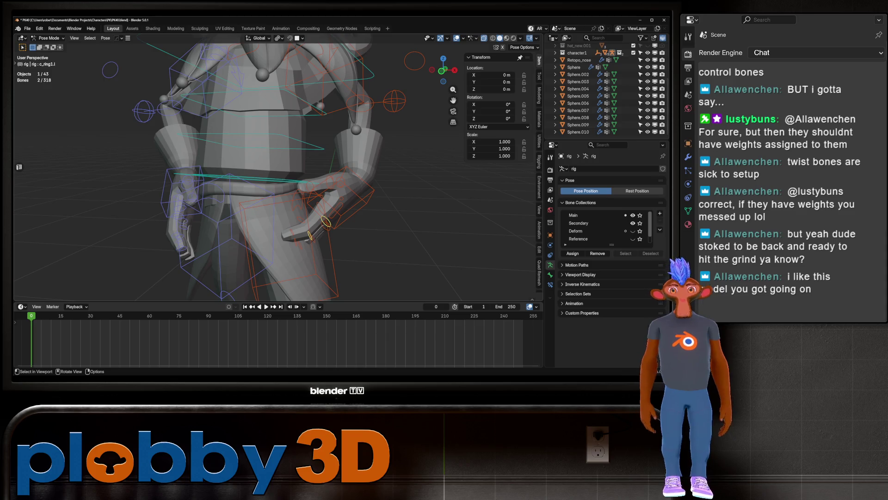
scroll(277, 171, down, 5)
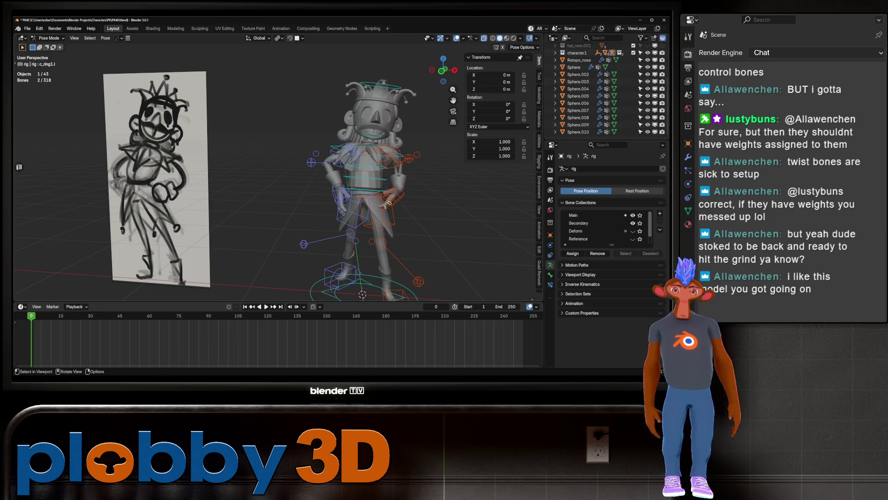
scroll(278, 172, up, 4)
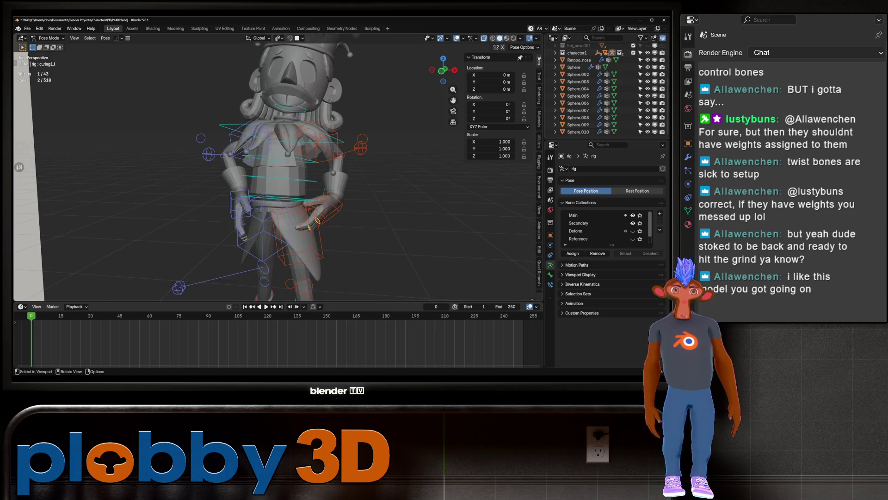
scroll(278, 171, down, 5)
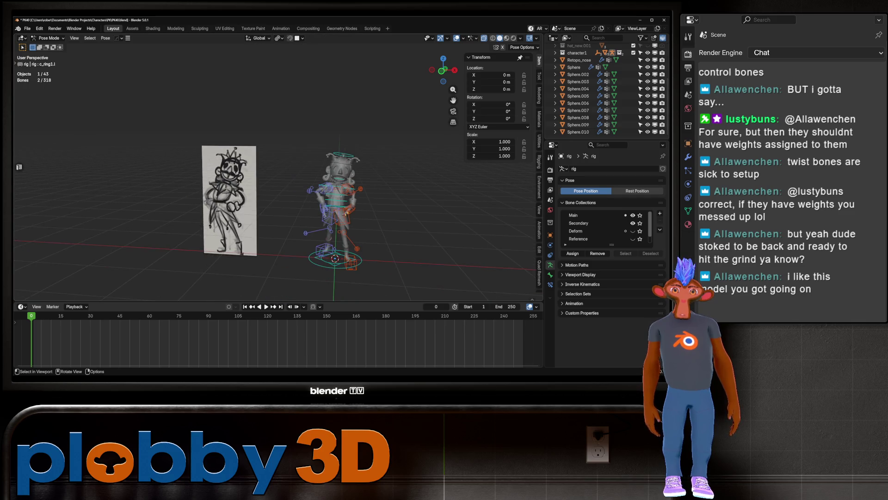
scroll(277, 171, up, 8)
Step: Check the front view, select the left hand control and switch the rig to Object Mode
middle_drag(278, 172, 314, 173)
middle_drag(278, 185, 208, 171)
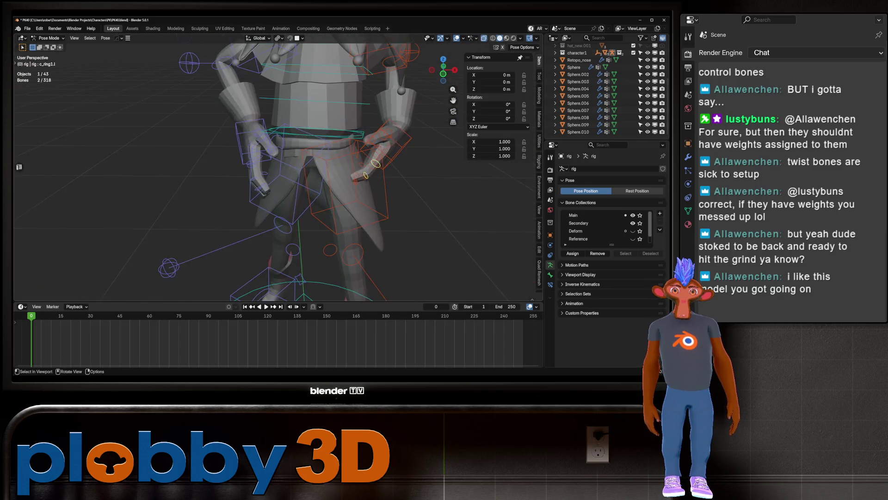
scroll(365, 172, up, 5)
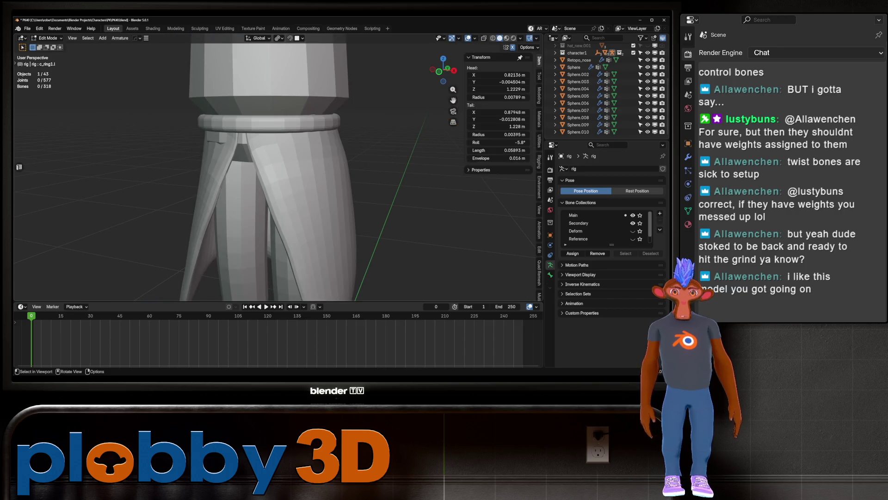
scroll(273, 172, down, 5)
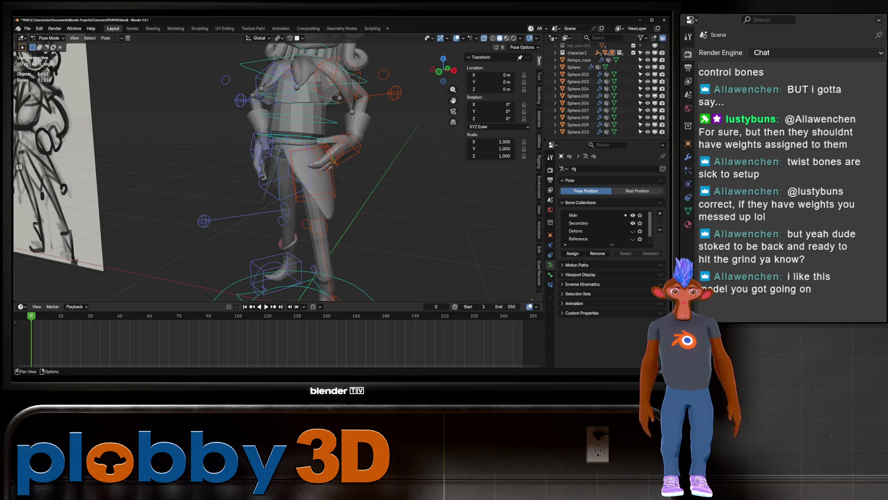
click(334, 160)
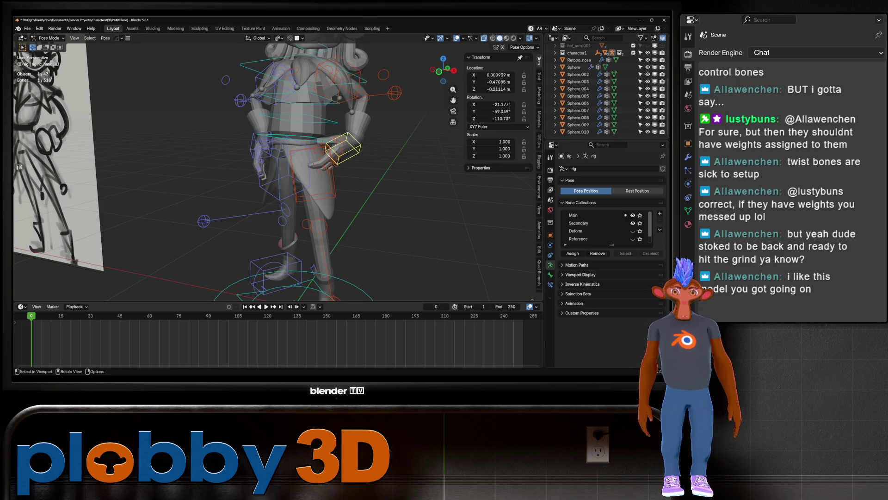
key(ctrl+Tab)
click(550, 222)
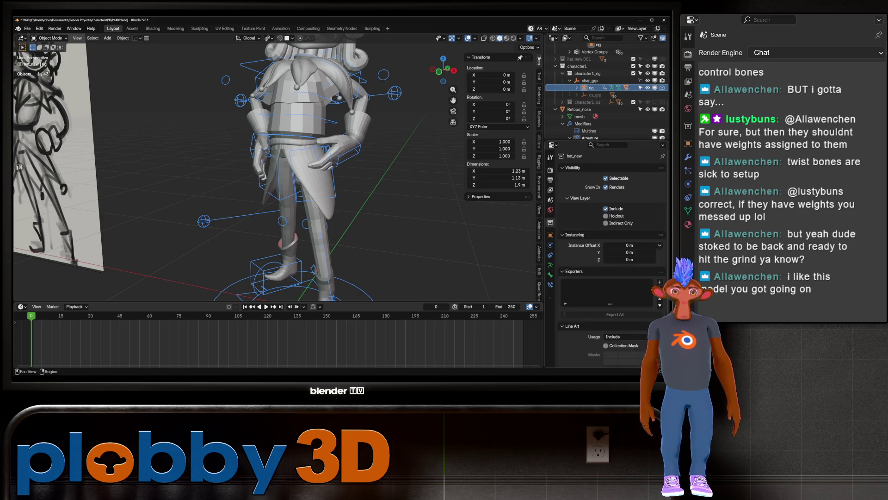
Step: Show the World properties and orbit around the jester and reference sketch
click(550, 209)
mouse_move(324, 162)
middle_down()
mouse_move(342, 222)
mouse_move(326, 151)
middle_up()
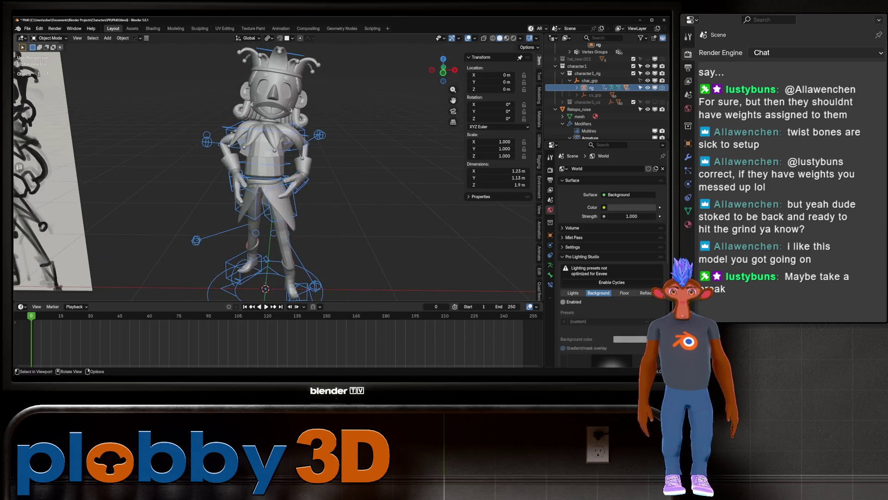
scroll(273, 169, up, 5)
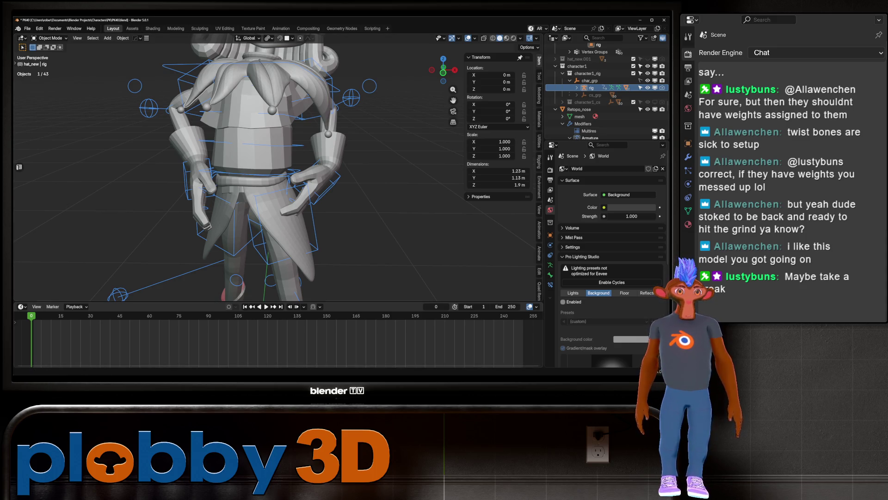
scroll(273, 169, down, 5)
mouse_move(273, 169)
middle_down()
mouse_move(231, 167)
mouse_move(370, 167)
middle_up()
scroll(250, 166, up, 5)
scroll(273, 169, up, 4)
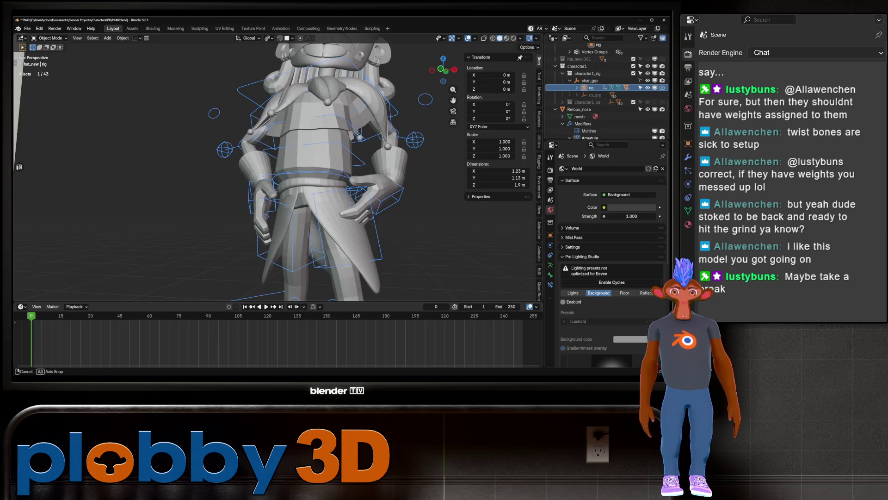
scroll(273, 169, up, 2)
scroll(273, 169, down, 5)
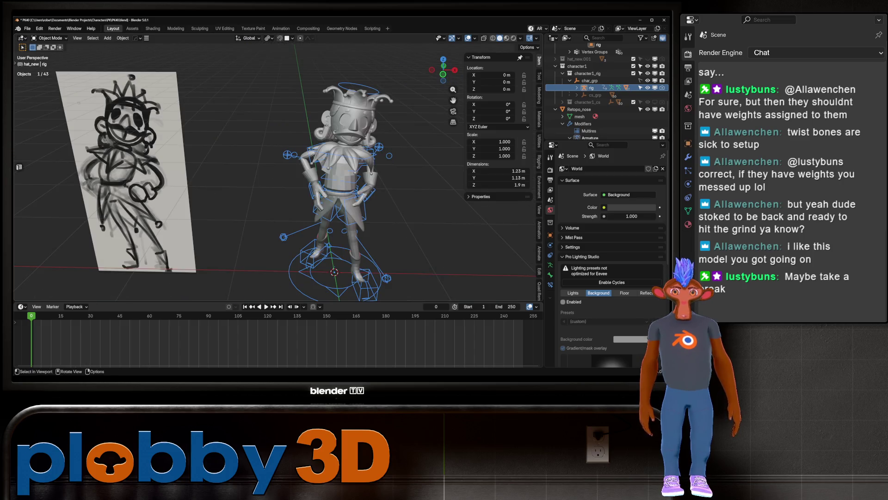
scroll(273, 168, up, 6)
mouse_move(273, 168)
middle_down()
mouse_move(324, 169)
mouse_move(271, 167)
middle_up()
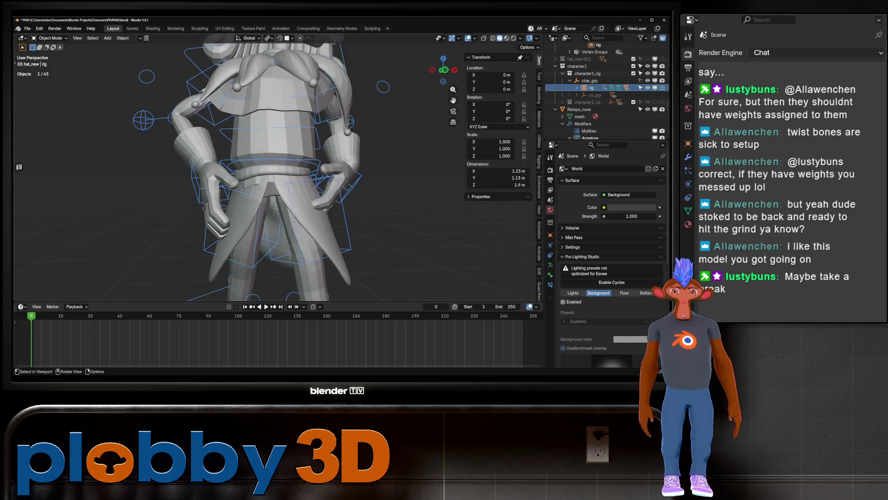
scroll(273, 169, up, 4)
scroll(273, 169, down, 8)
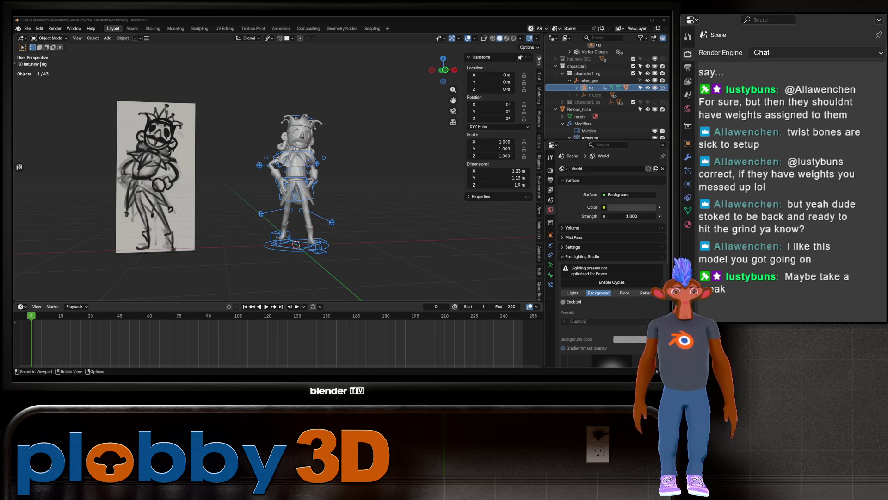
Step: Deselect everything and view the posed jester up close and from the side
key(alt+a)
scroll(273, 169, up, 6)
mouse_move(273, 169)
middle_down()
mouse_move(297, 172)
mouse_move(262, 172)
mouse_move(297, 149)
mouse_move(264, 159)
mouse_move(277, 159)
mouse_move(259, 132)
middle_up()
scroll(275, 169, up, 5)
scroll(277, 168, down, 5)
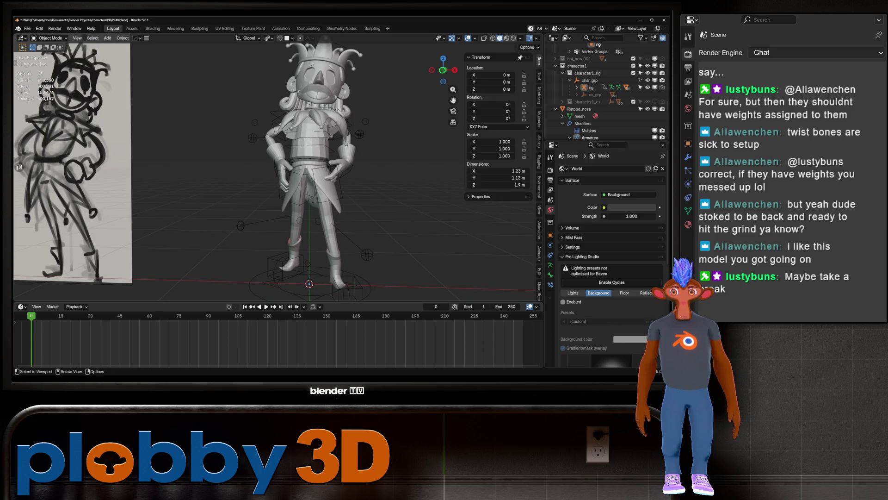
mouse_move(259, 132)
middle_down()
mouse_move(352, 139)
mouse_move(354, 153)
middle_up()
scroll(324, 167, up, 3)
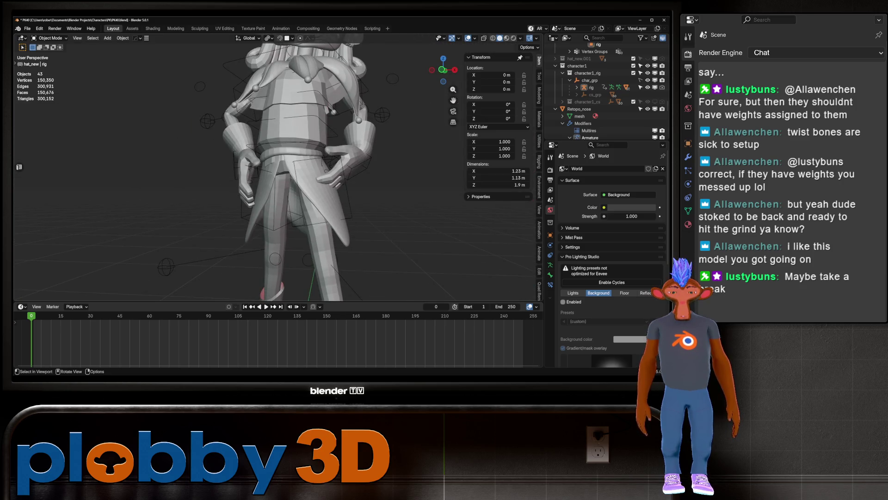
Step: Select the rig and swap the visible bone collections from Main to Deform
click(591, 88)
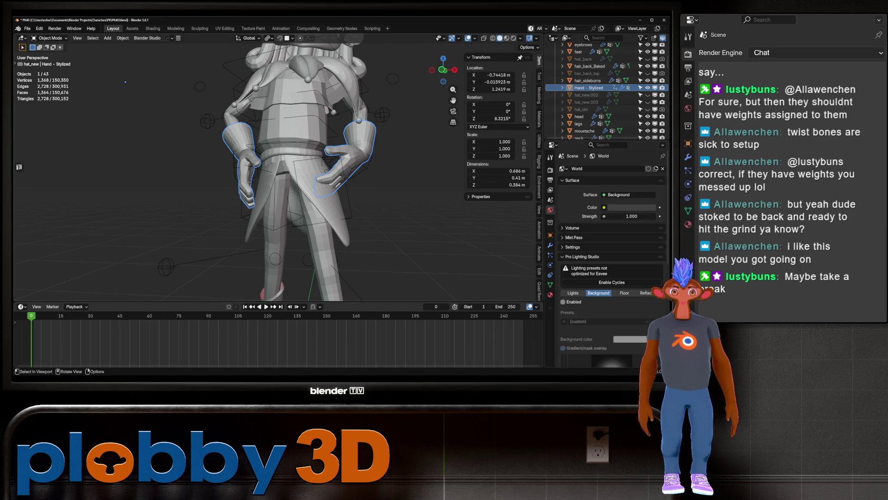
click(550, 275)
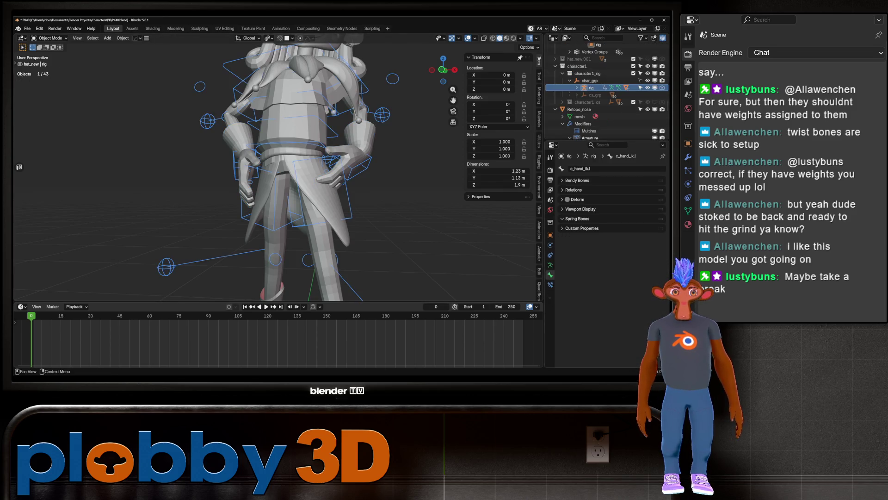
click(581, 210)
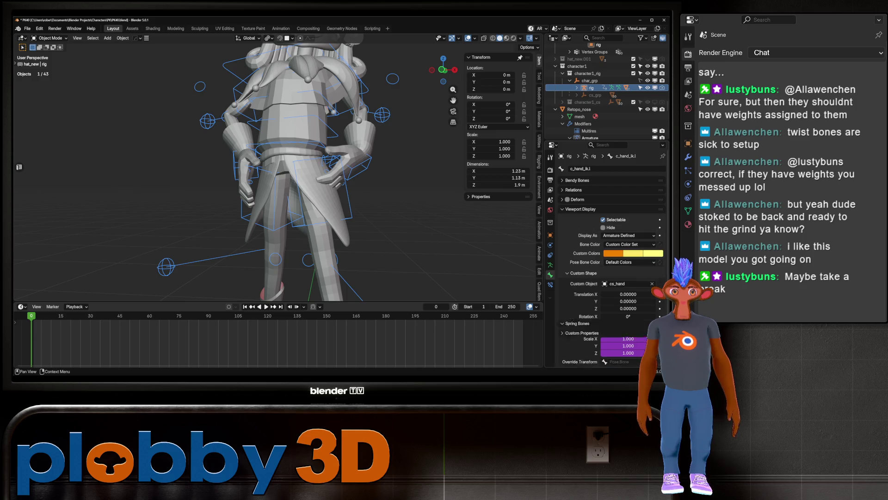
click(581, 209)
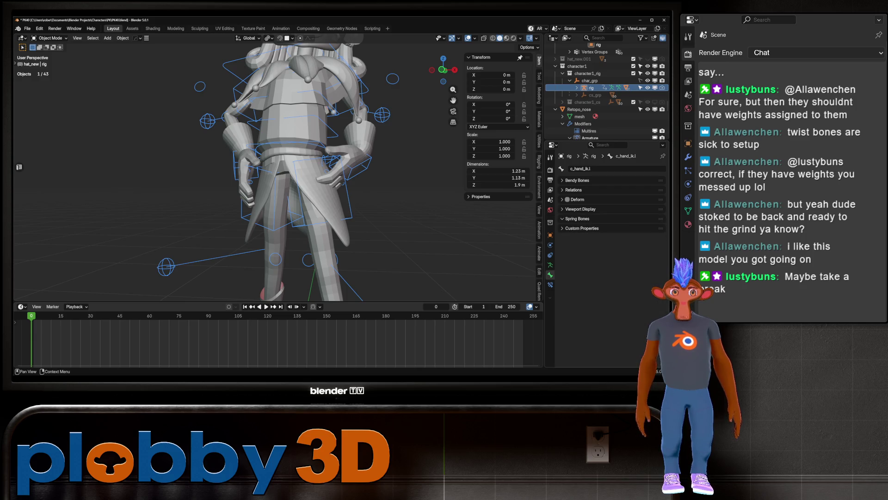
click(550, 264)
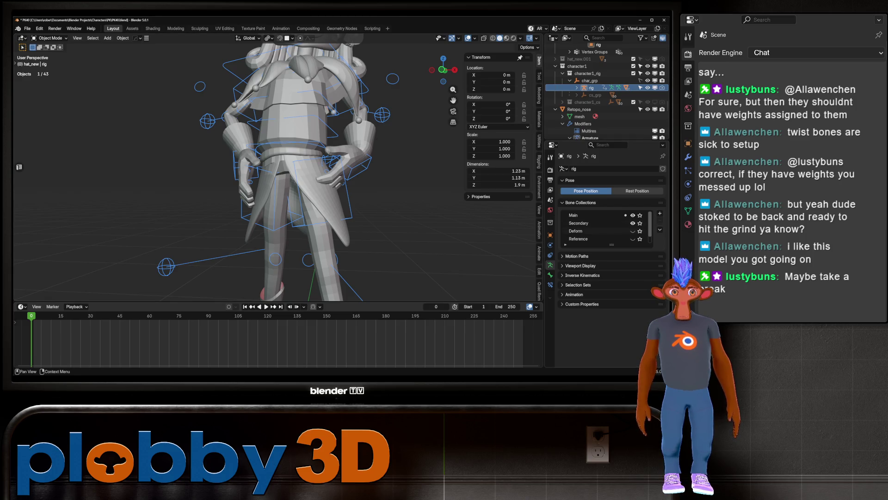
click(633, 215)
click(633, 231)
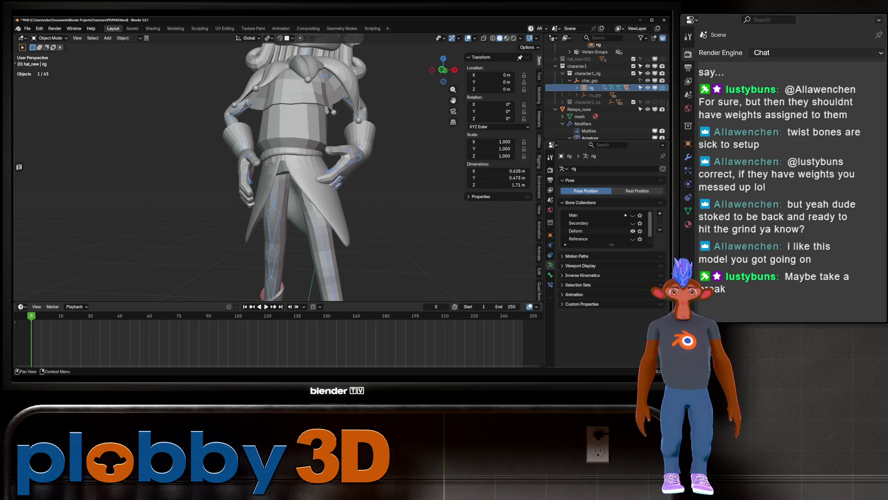
Step: Inspect the hand's deform bones in X-ray, then re-show the Main collection
mouse_move(324, 185)
middle_down()
mouse_move(282, 175)
mouse_move(310, 178)
mouse_move(306, 171)
mouse_move(269, 175)
mouse_move(306, 171)
middle_up()
scroll(342, 185, up, 6)
key(alt+z)
key(alt+z)
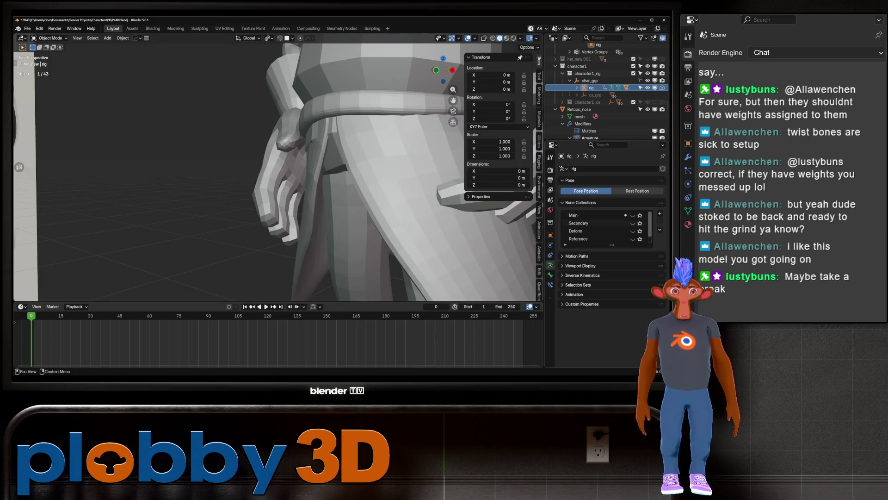
click(633, 215)
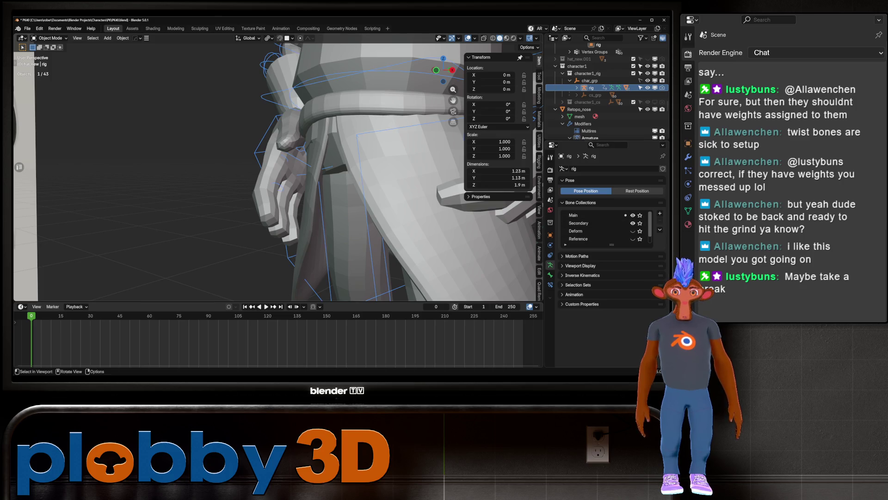
middle_drag(278, 175, 305, 173)
scroll(276, 171, down, 5)
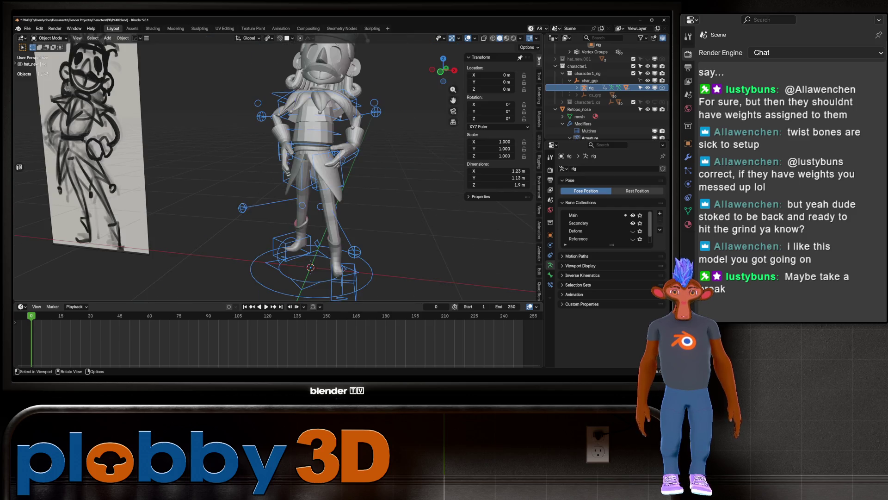
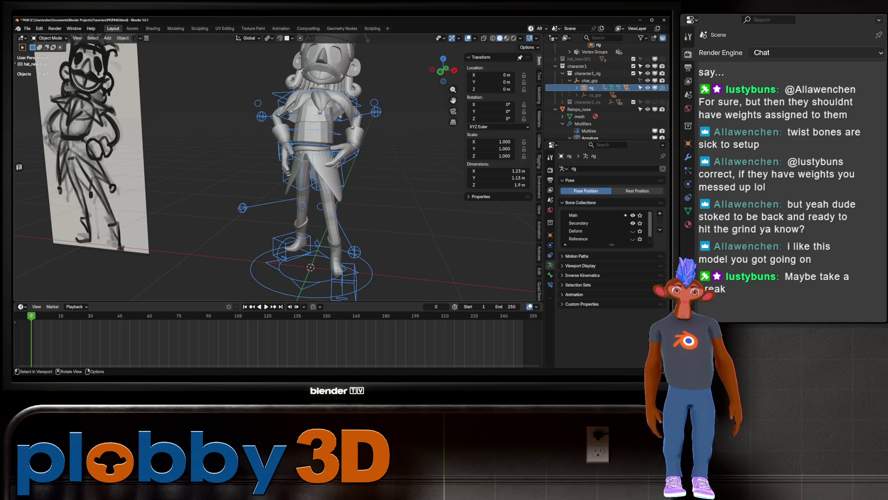
Step: Select the torso and review its Subdivision and Armature modifiers
scroll(301, 153, up, 8)
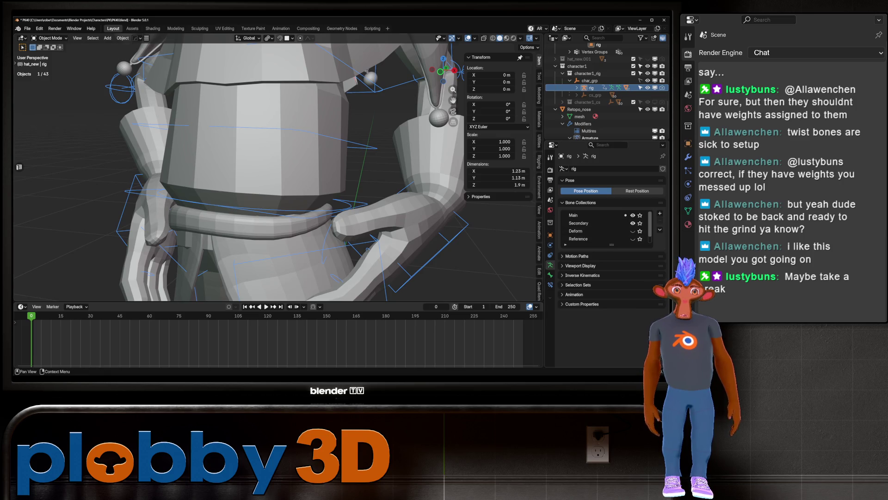
middle_drag(278, 185, 305, 157)
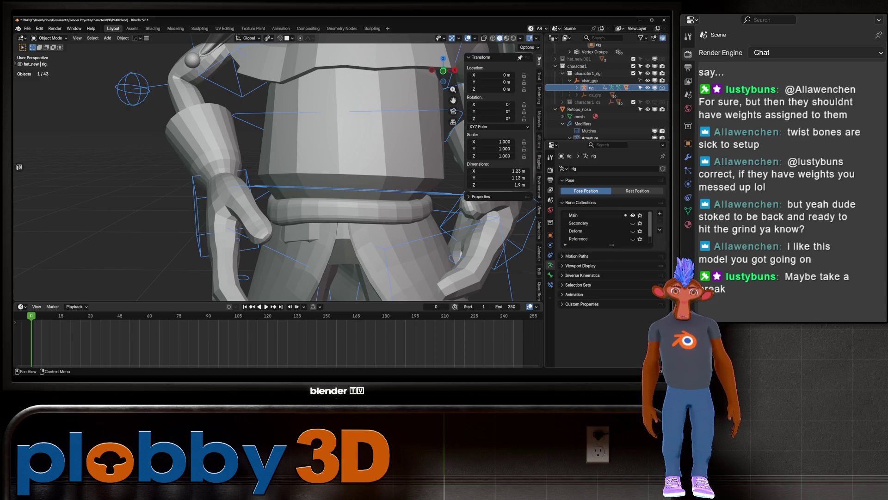
scroll(275, 172, down, 8)
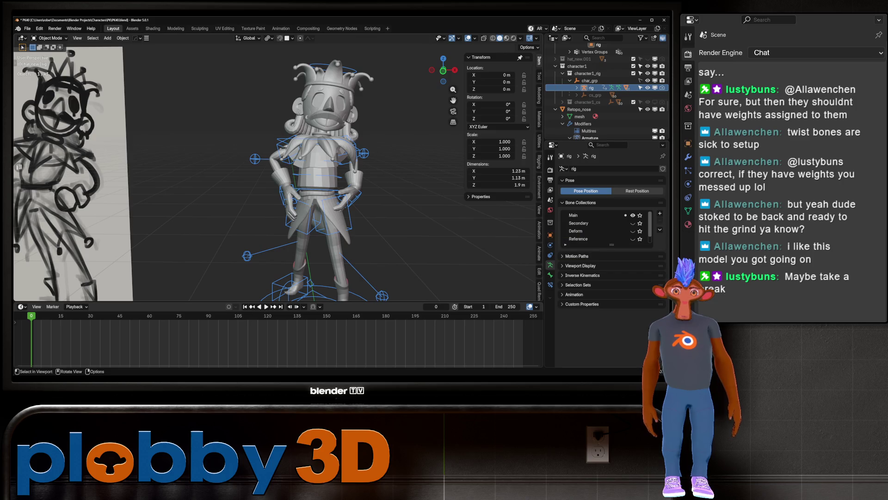
click(318, 174)
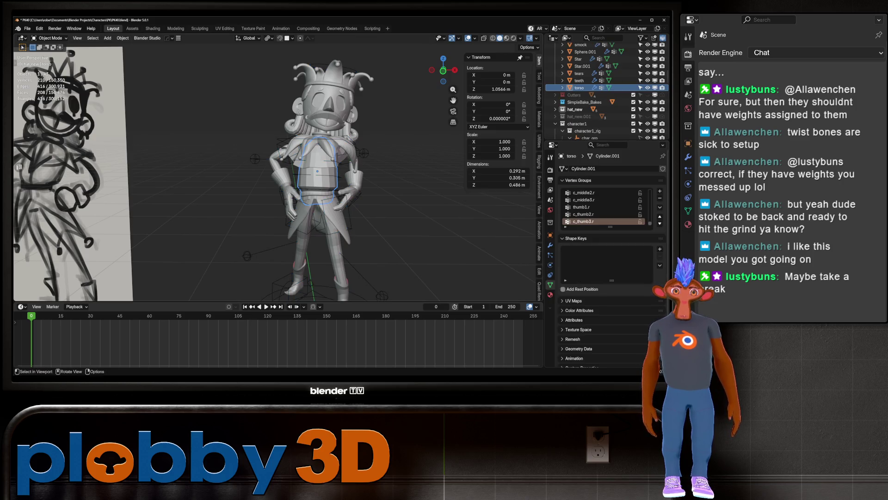
click(550, 245)
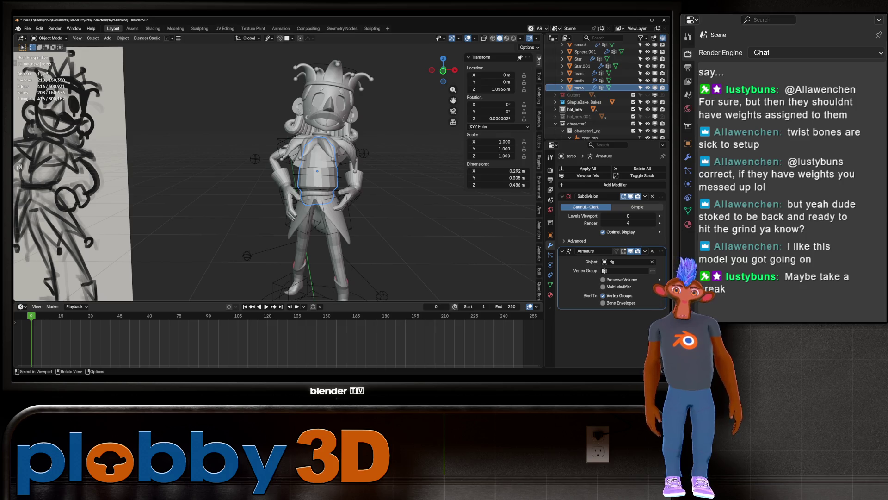
Step: Select the rig and toggle it into Edit Mode to see the T-pose bones
click(255, 159)
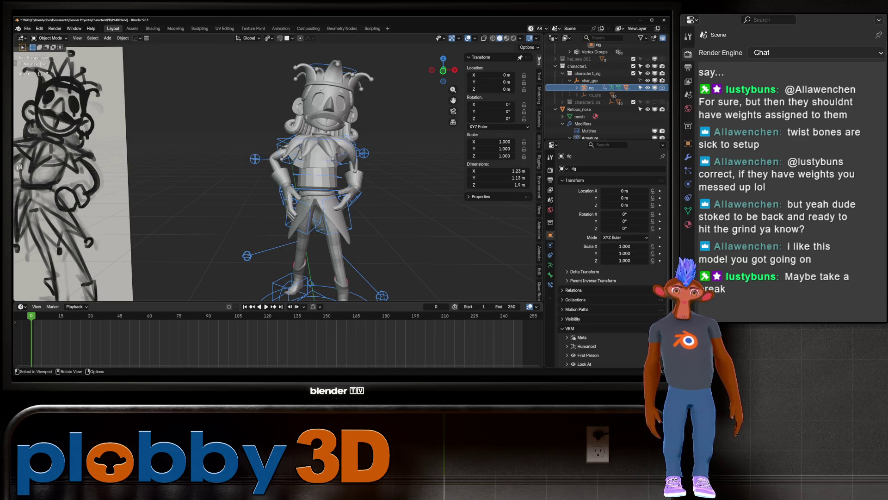
key(Tab)
key(Tab)
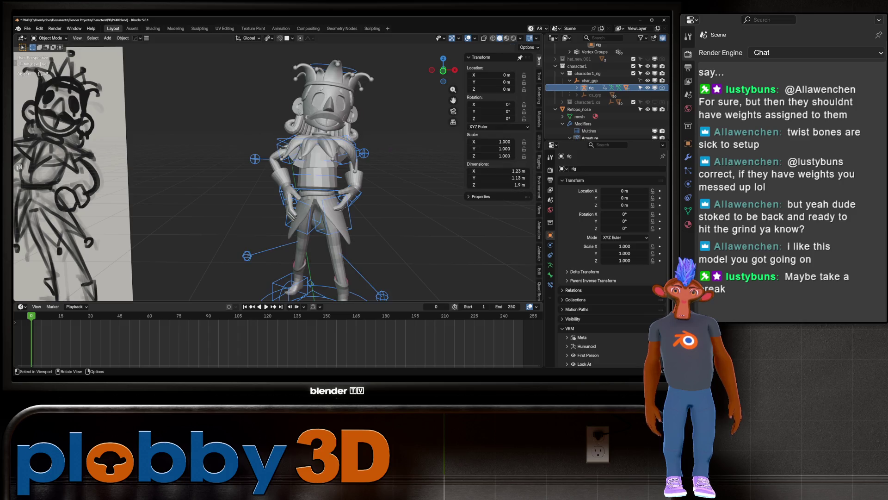
key(Tab)
scroll(199, 148, up, 10)
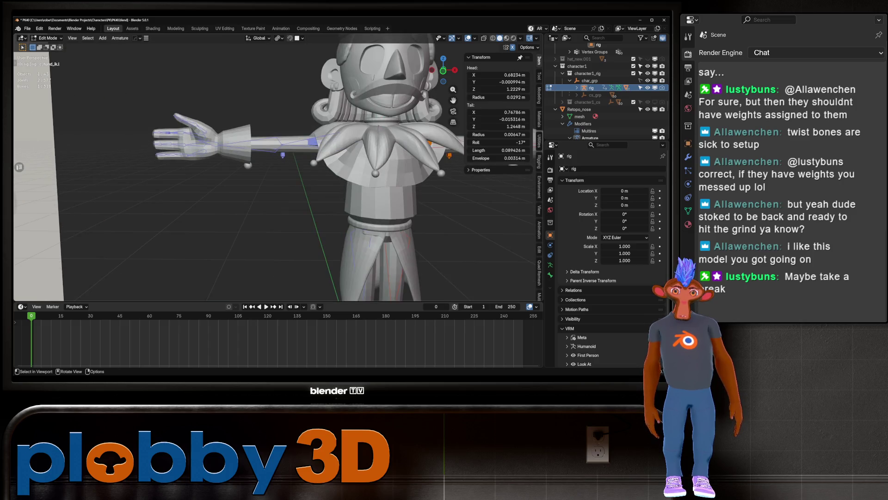
Step: Try moving the c_middle1.r joint along Y, cancel, and pick the c_middle2.r joint
middle_drag(277, 162, 314, 138)
click(227, 138)
mouse_move(226, 138)
middle_down()
mouse_move(277, 158)
mouse_move(315, 138)
middle_up()
key(g)
key(y)
key(Escape)
click(259, 142)
mouse_move(260, 142)
middle_down()
mouse_move(277, 153)
mouse_move(324, 129)
middle_up()
Step: Turn on X-ray and move the c_middle1.r bone along global Y into the finger
key(alt+z)
click(192, 143)
mouse_move(193, 143)
middle_down()
mouse_move(241, 134)
mouse_move(296, 171)
mouse_move(241, 120)
middle_up()
key(g)
key(y)
key(Return)
Step: Move the c_middle2.r and c_middle3.r joints along global Y inside the finger
click(139, 77)
shift+click(167, 76)
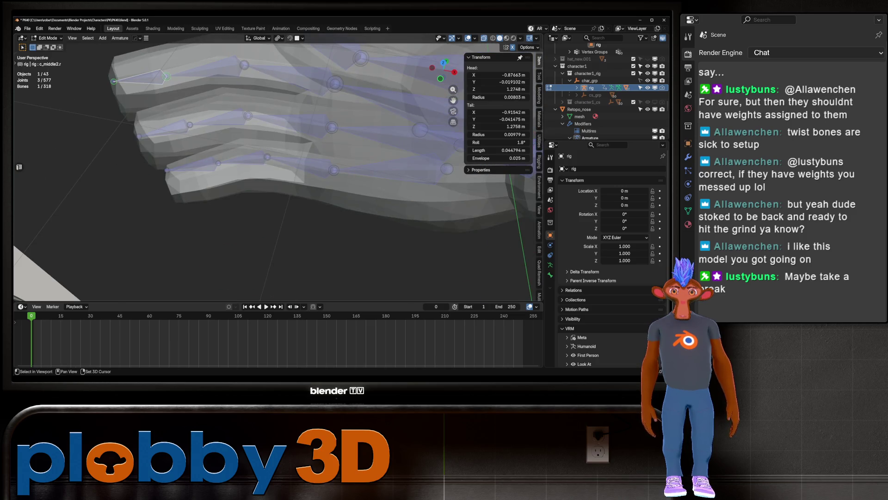
click(139, 78)
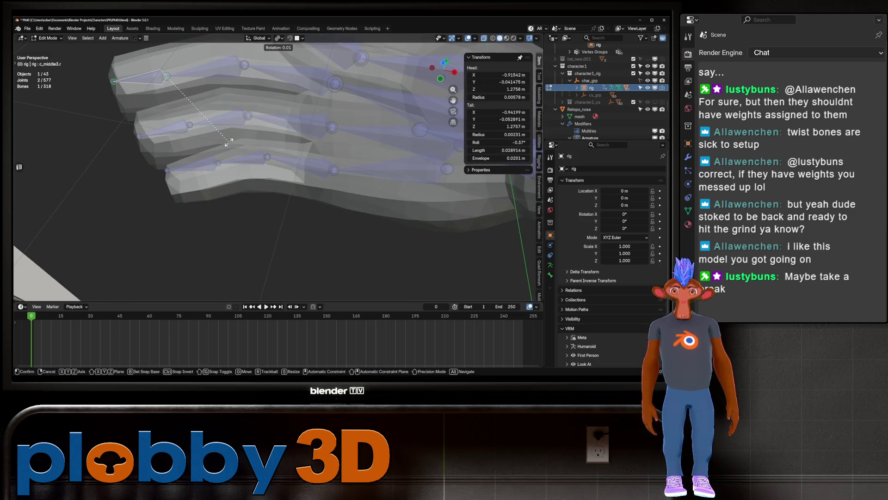
mouse_move(139, 78)
middle_down()
mouse_move(157, 92)
mouse_move(208, 104)
middle_up()
shift+click(266, 198)
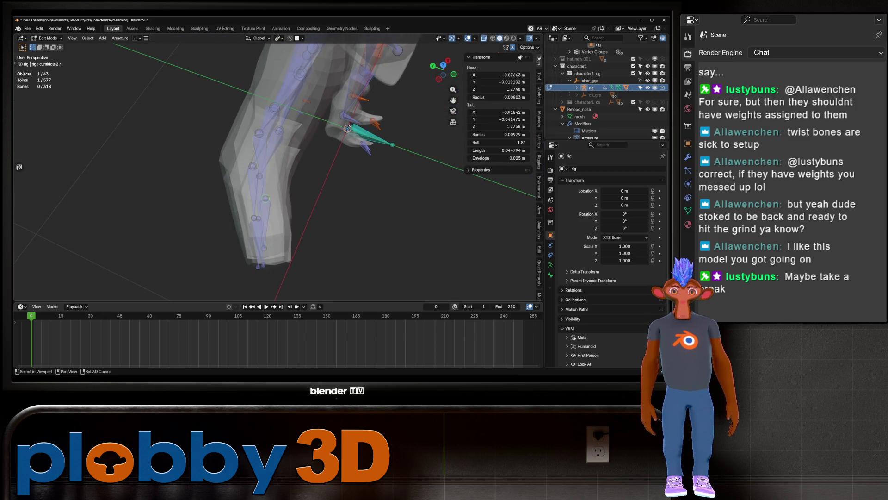
shift+click(266, 198)
key(g)
key(y)
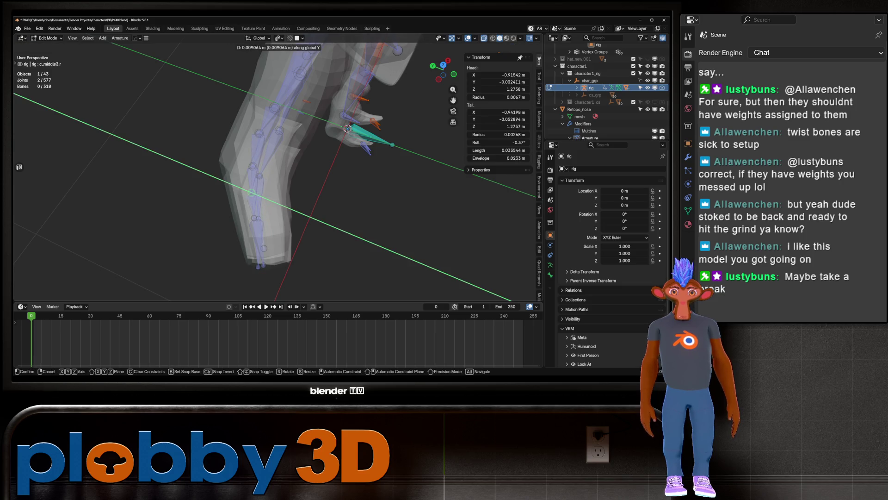
key(Return)
Step: Return to Object Mode and frame the whole posed jester character
key(Tab)
key(Home)
scroll(370, 185, up, 6)
mouse_move(370, 185)
middle_down()
mouse_move(380, 185)
mouse_move(361, 194)
middle_up()
key(Tab)
key(Tab)
scroll(277, 185, down, 5)
mouse_move(278, 185)
middle_down()
mouse_move(296, 185)
mouse_move(287, 189)
middle_up()
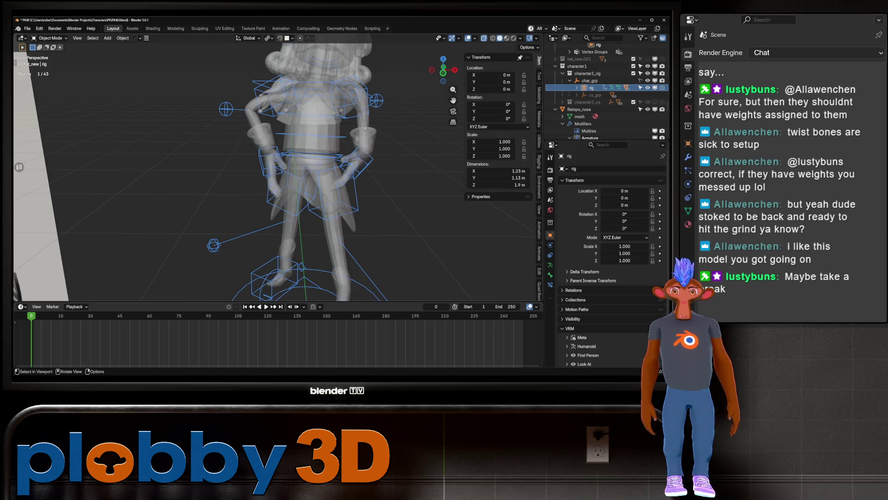
Step: Select the Hand - Stylized mesh, toggling X-ray to check it against the rig
scroll(277, 176, up, 3)
click(250, 176)
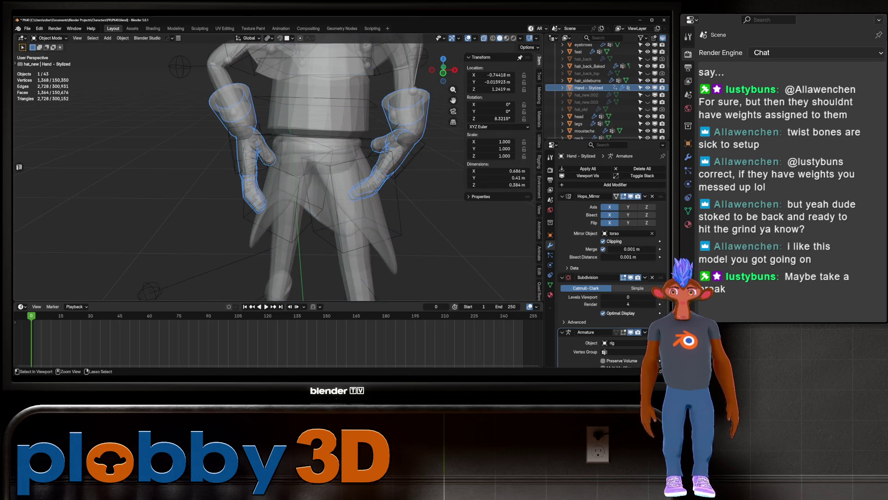
scroll(370, 153, up, 4)
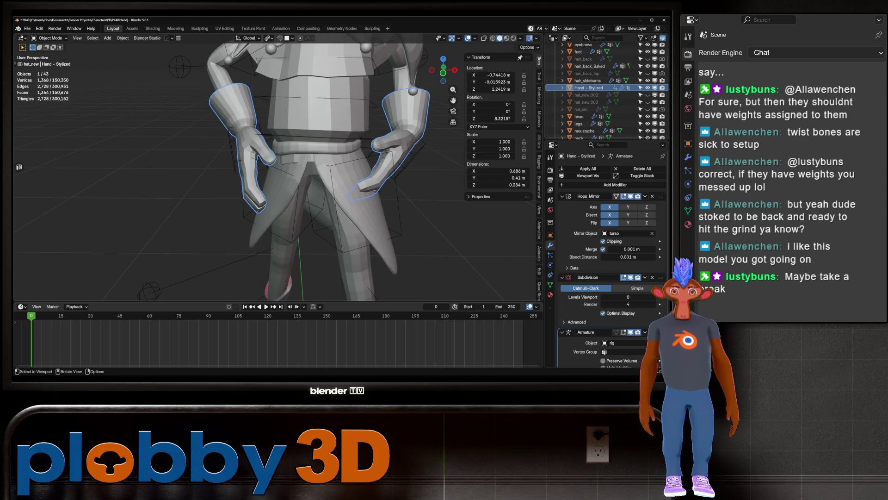
click(259, 171)
click(277, 176)
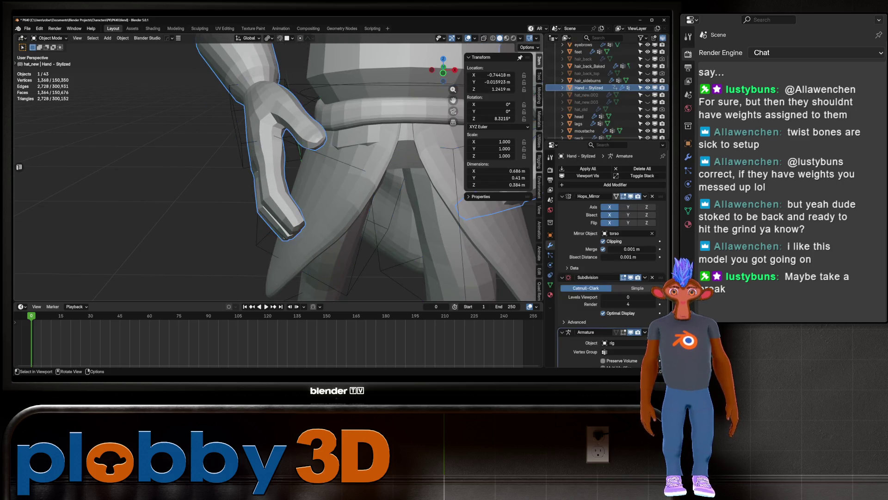
key(alt+z)
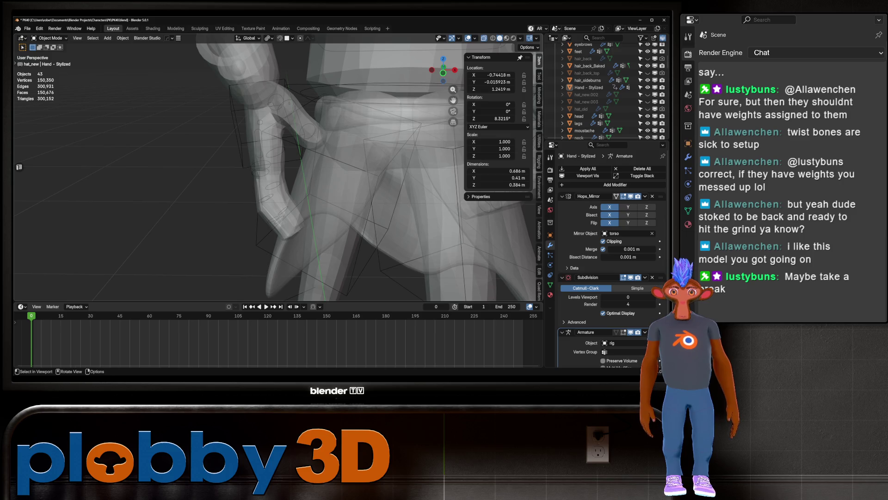
click(283, 194)
key(alt+z)
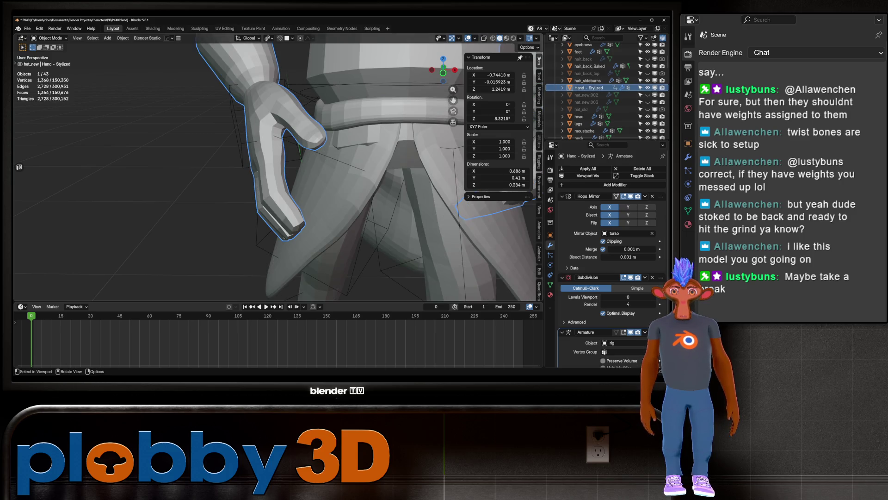
Step: Select the rig plus the stylized hand and enter Weight Paint mode
click(388, 217)
click(388, 217)
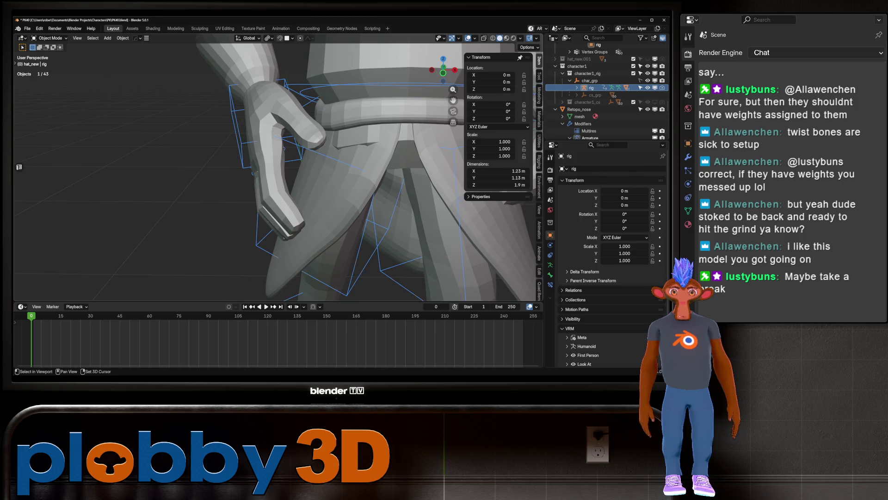
shift+click(269, 185)
key(ctrl+Tab)
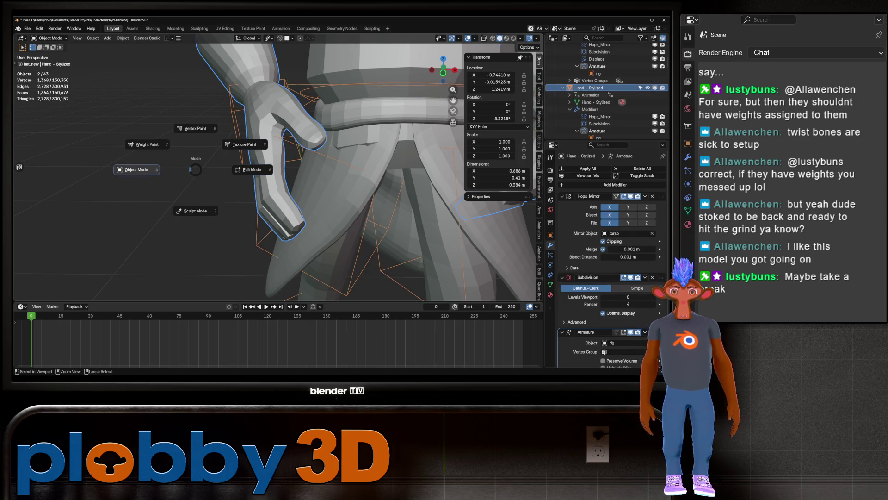
click(147, 144)
Step: Inspect the c_middle2.r weights with the hand's vertex groups shown in Object Data
mouse_move(278, 186)
middle_down()
mouse_move(296, 176)
mouse_move(282, 185)
middle_up()
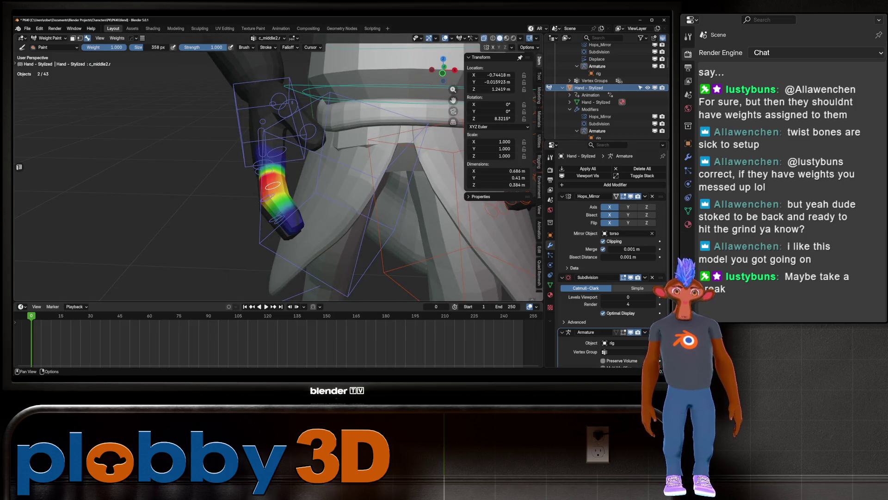
click(550, 284)
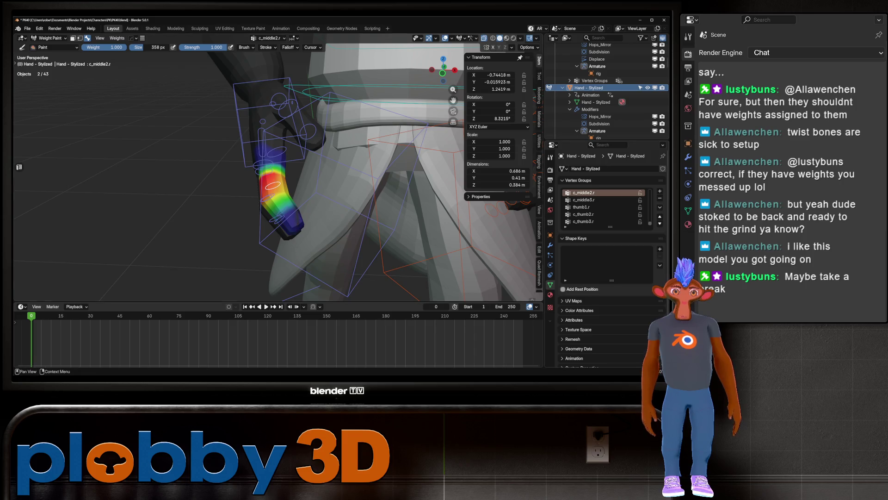
scroll(240, 222, down, 5)
middle_drag(241, 222, 281, 215)
scroll(278, 213, up, 5)
Step: Return to Object Mode and zoom around the jester and reference sketch
key(ctrl+Tab)
click(219, 226)
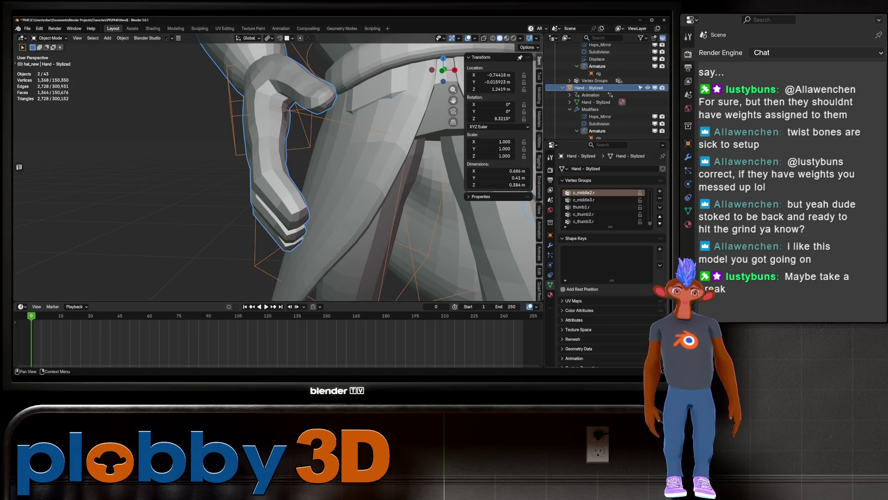
scroll(601, 206, up, 15)
scroll(601, 207, up, 5)
scroll(604, 206, down, 20)
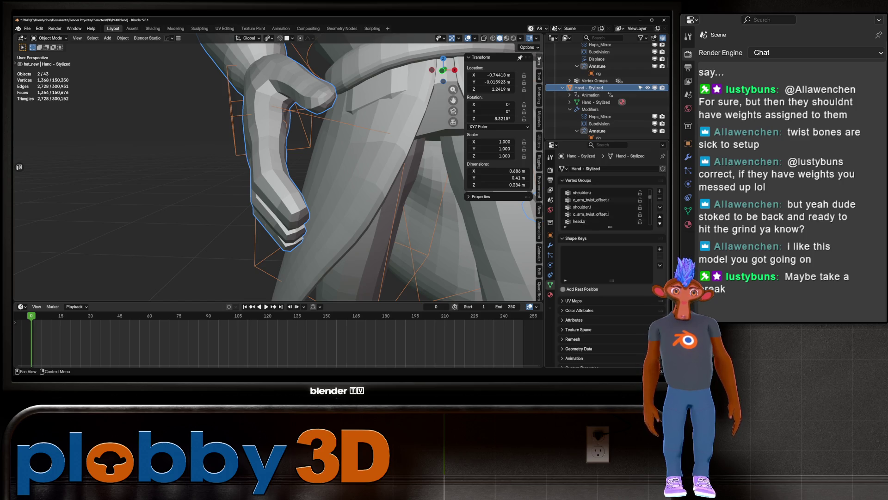
scroll(604, 207, down, 1)
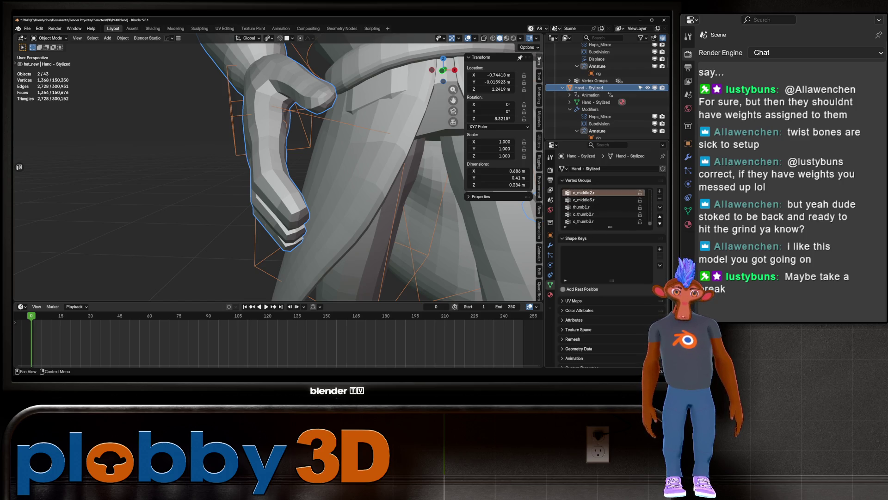
scroll(277, 171, down, 10)
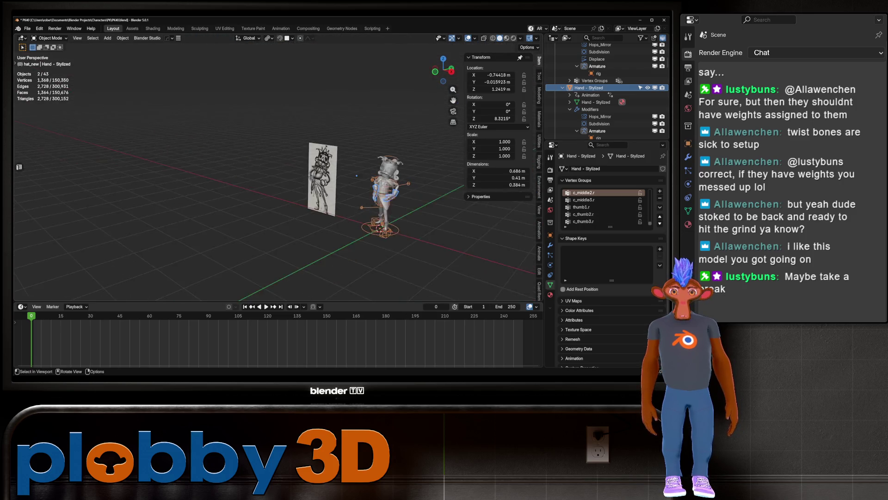
Step: Orbit to a frontal view and deselect the rig, keeping only the hand selected
middle_drag(278, 171, 347, 167)
scroll(254, 136, up, 5)
click(587, 87)
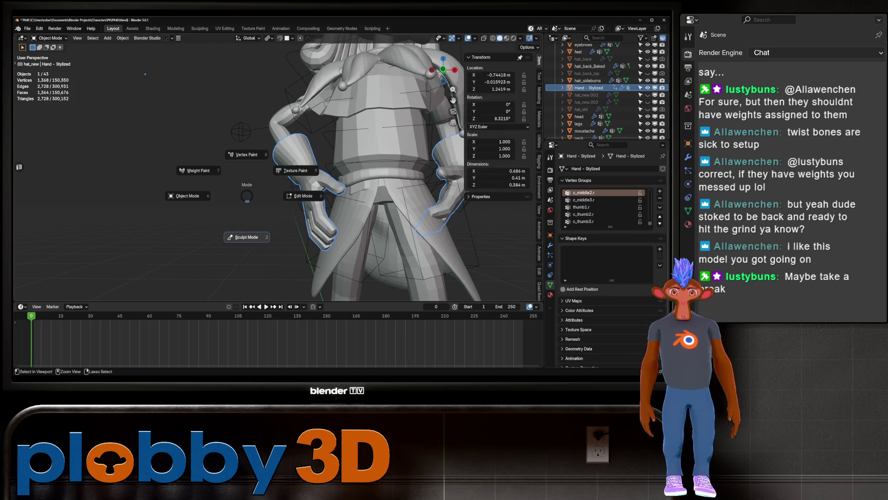
scroll(275, 171, down, 5)
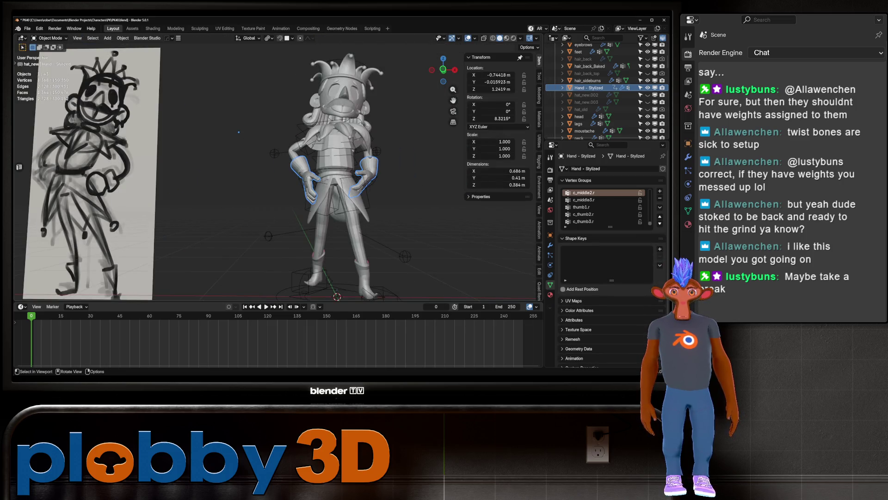
Step: Frame the c_middle2.r bone, then hide the Main bone collection and show Deform
key(Tab)
key(KP_Decimal)
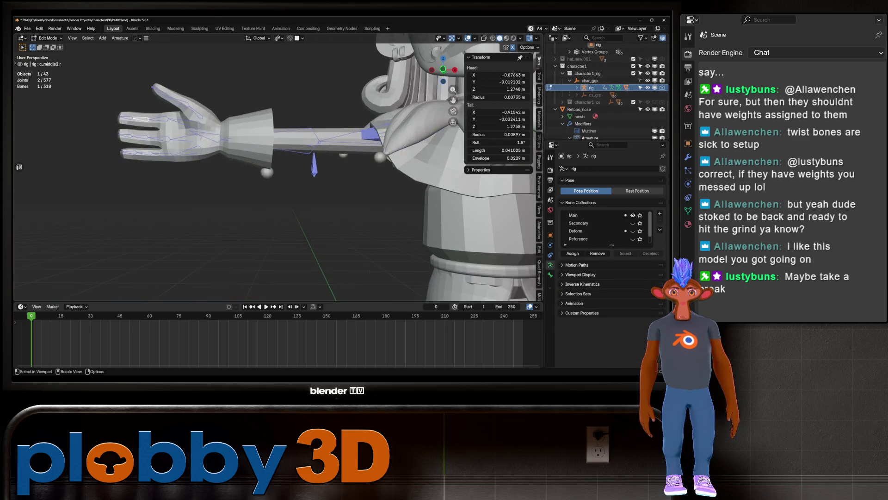
key(Tab)
scroll(275, 172, up, 5)
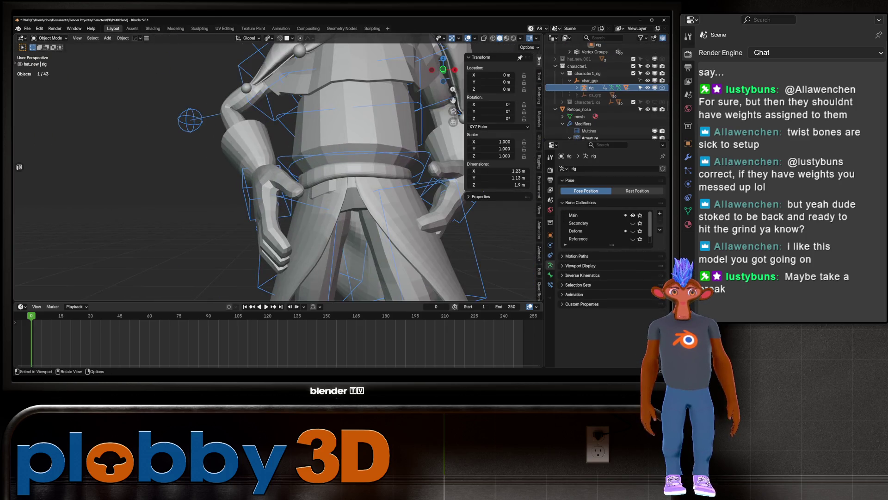
click(633, 215)
click(633, 231)
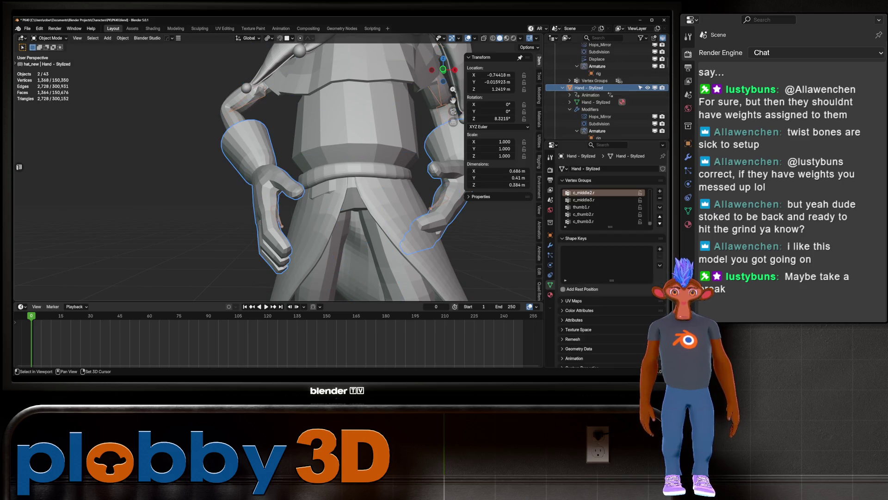
Step: Select the Hand - Stylized mesh and open it in Edit Mode
click(277, 218)
middle_drag(277, 217, 287, 194)
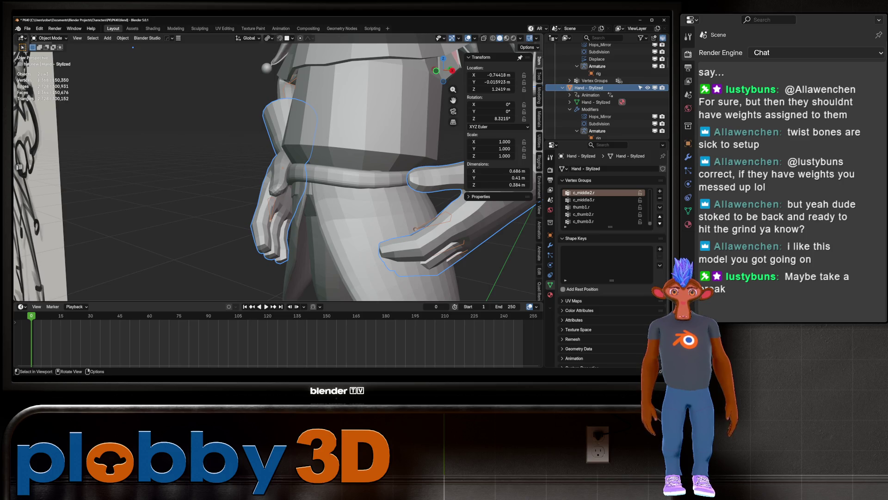
scroll(287, 194, down, 5)
key(Tab)
key(Tab)
scroll(278, 167, up, 3)
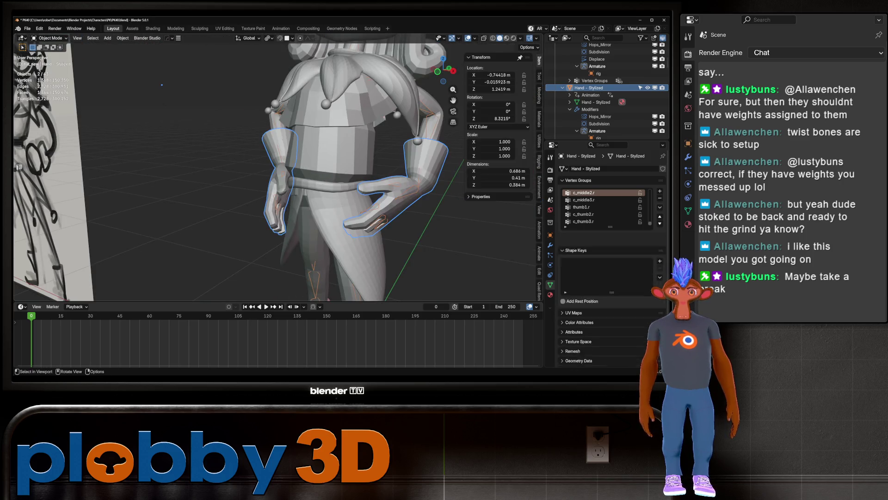
scroll(278, 167, up, 3)
Step: Select the rig with the stylized hand and bring up the mode pie menu
click(591, 88)
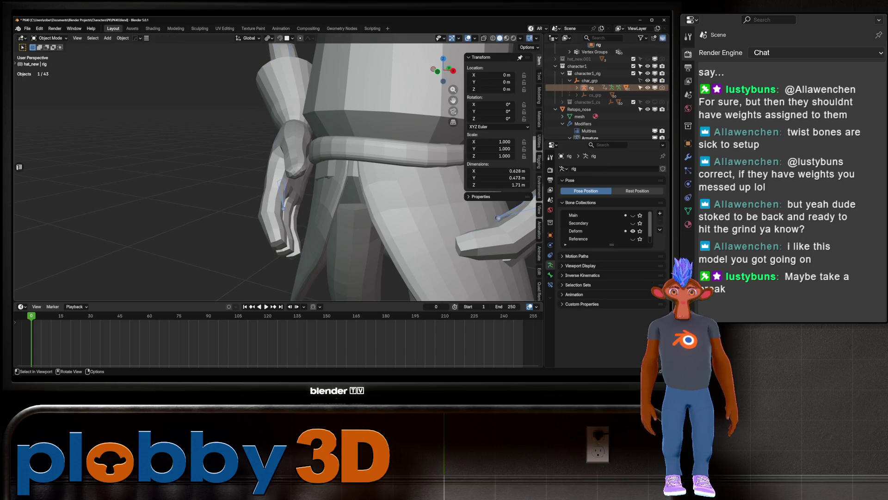
shift+click(302, 238)
key(ctrl+Tab)
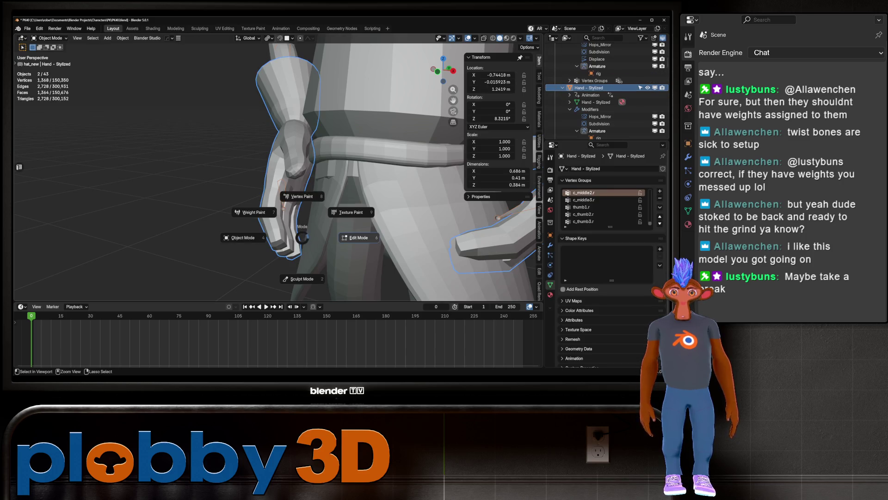
Step: In Weight Paint, review the hand's middle1.r, hand.r and c_middle2.r weights, then switch to the rig
click(250, 212)
mouse_move(250, 212)
middle_down()
mouse_move(324, 199)
mouse_move(291, 207)
mouse_move(297, 188)
mouse_move(307, 199)
middle_up()
alt+click(292, 207)
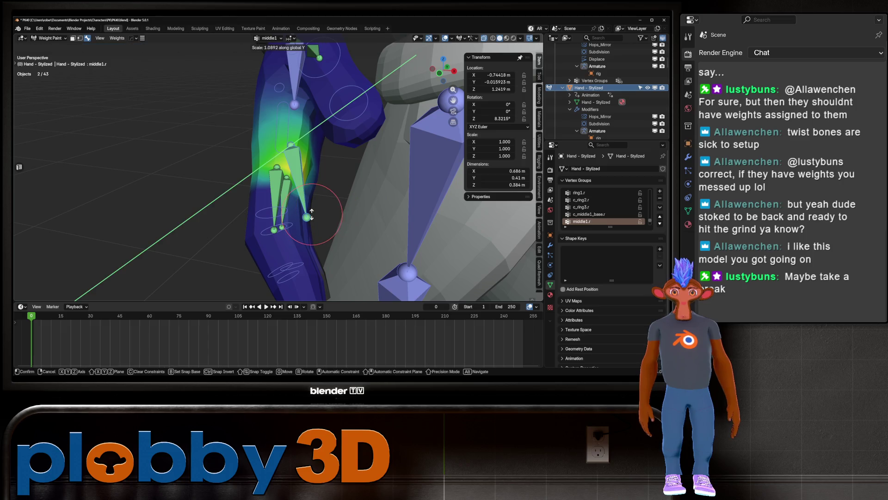
alt+click(306, 152)
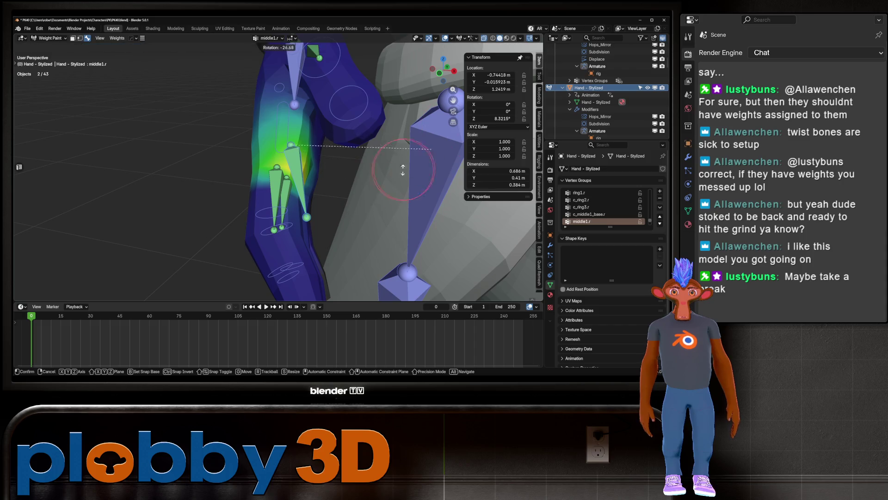
alt+click(277, 185)
mouse_move(276, 185)
middle_down()
mouse_move(304, 113)
mouse_move(382, 165)
mouse_move(282, 144)
mouse_move(296, 152)
middle_up()
ctrl+click(381, 165)
scroll(342, 183, up, 3)
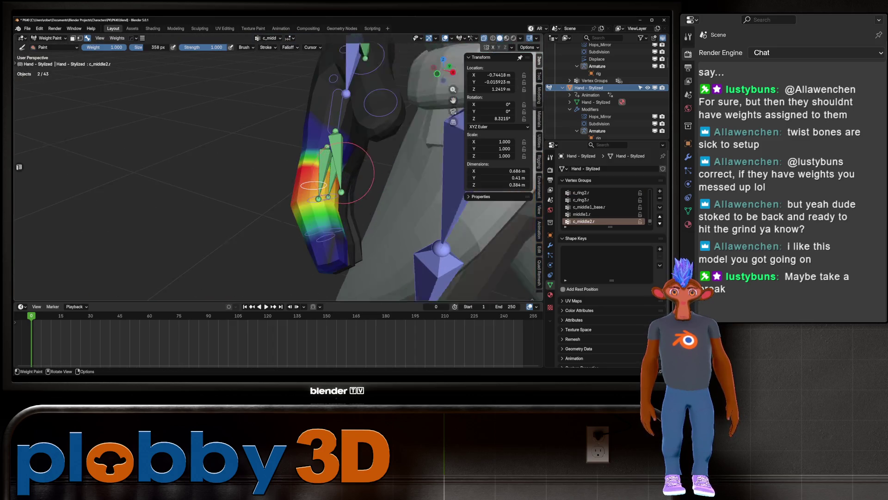
key(ctrl+Tab)
click(283, 183)
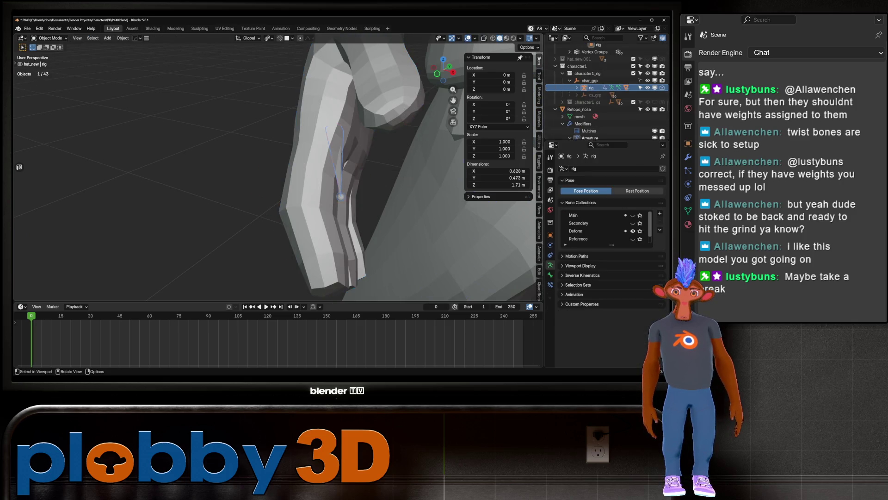
Step: Toggle the rig into Edit Mode and make middle1.r the active bone
key(Tab)
scroll(278, 167, down, 5)
mouse_move(277, 166)
middle_down()
mouse_move(296, 155)
mouse_move(278, 158)
middle_up()
scroll(296, 176, up, 4)
click(149, 127)
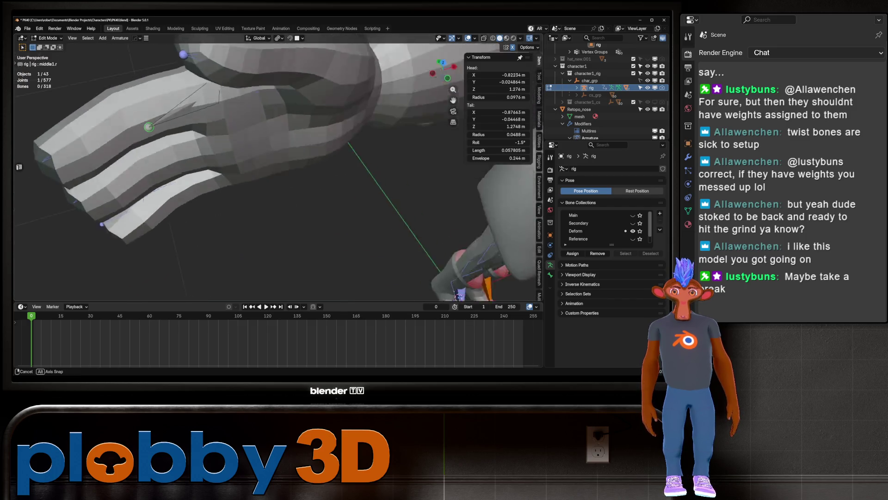
middle_drag(149, 127, 149, 126)
key(Tab)
Step: Zoom in on the hips and switch the rig into Pose Mode
scroll(278, 167, down, 4)
mouse_move(278, 166)
middle_down()
mouse_move(315, 153)
mouse_move(287, 162)
mouse_move(300, 157)
middle_up()
key(Tab)
key(Tab)
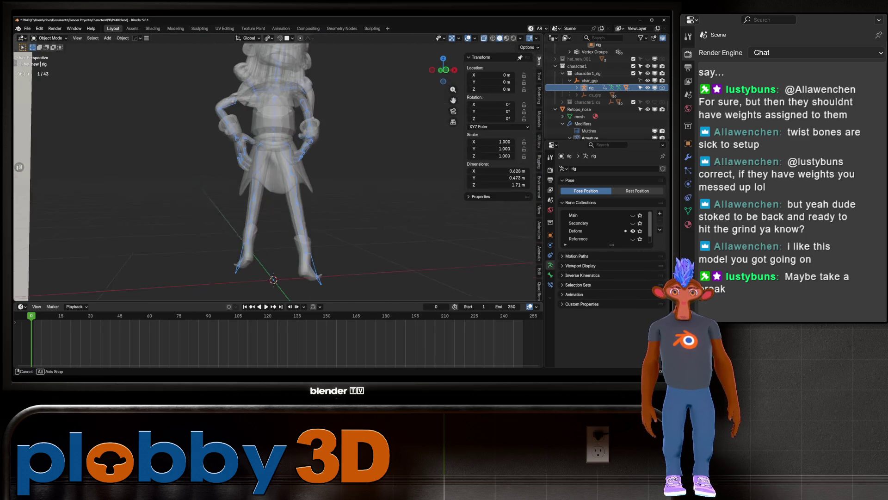
scroll(277, 167, up, 3)
scroll(277, 167, up, 2)
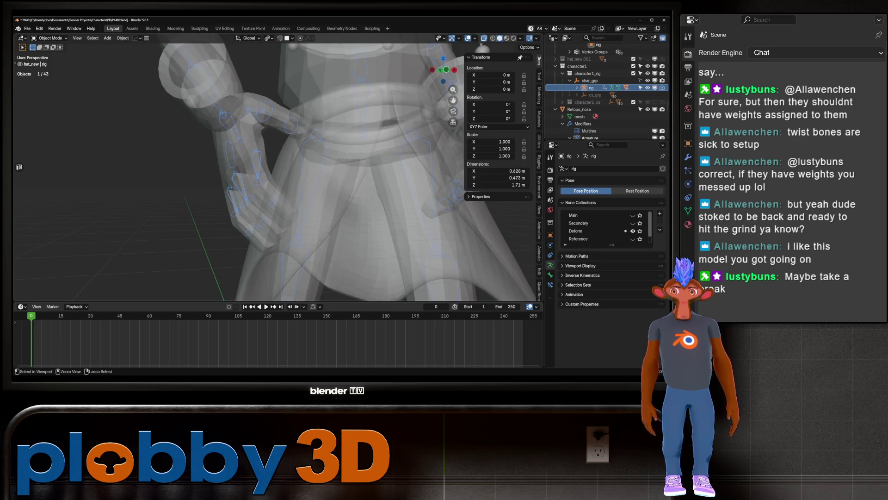
key(ctrl+Tab)
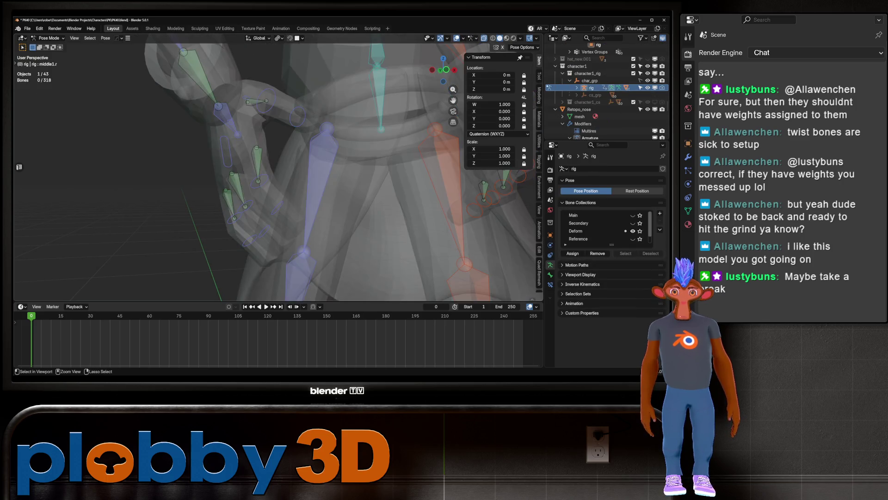
Step: In Pose Mode, hide the Deform bone collection and show the Main and Secondary collections
key(ctrl+Tab)
key(alt+Tab)
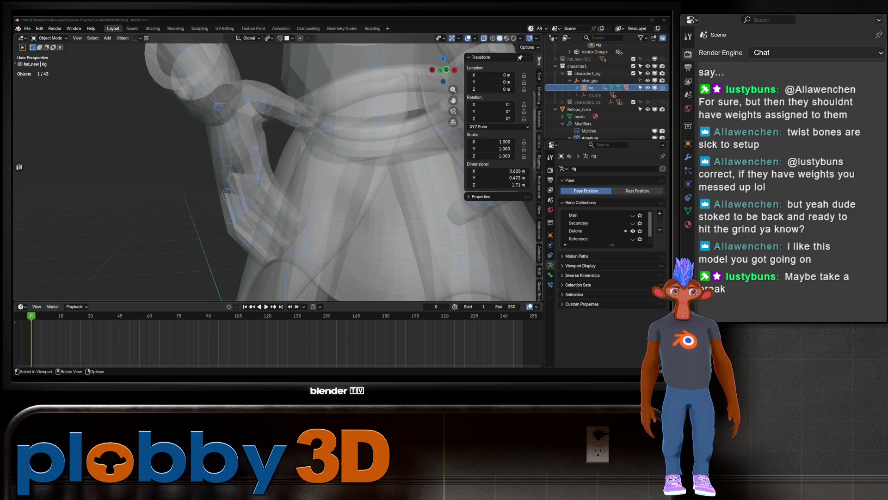
key(ctrl+Tab)
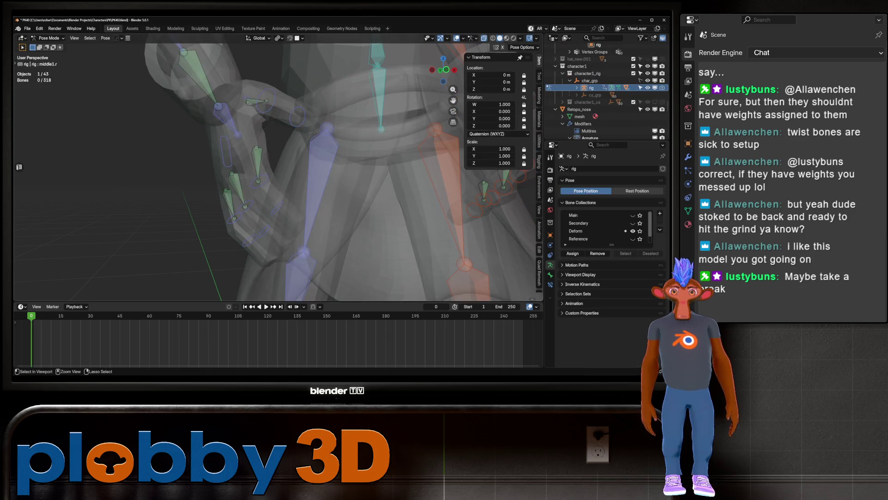
click(556, 66)
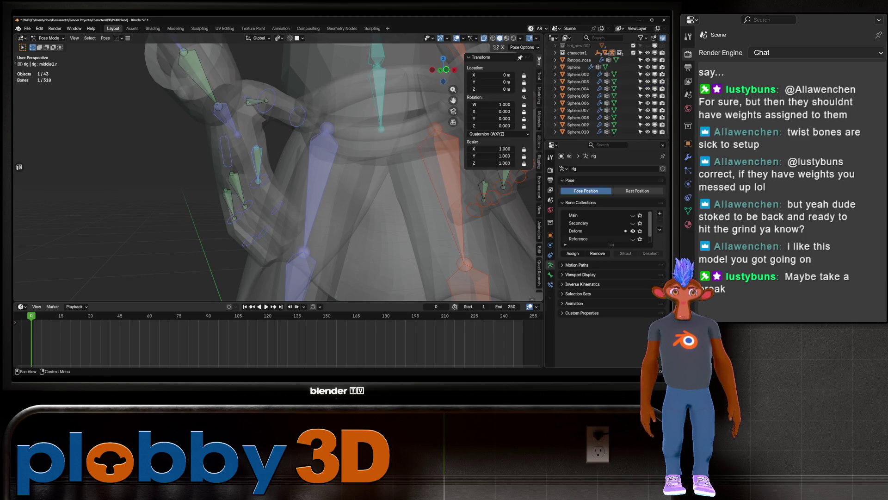
click(633, 231)
drag(633, 216, 633, 223)
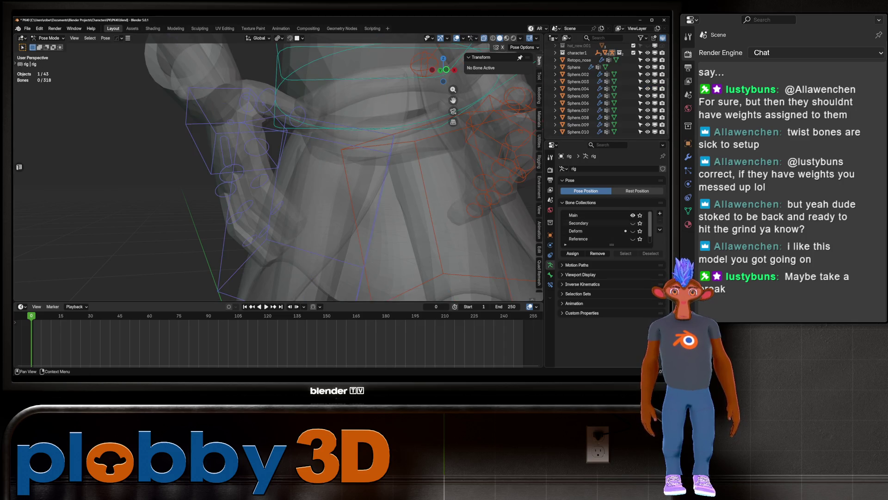
Step: Select and frame the c_middle2.r bone, then the c_pinky1.r bone, abandoning a trial rotation
click(229, 186)
key(KP_Decimal)
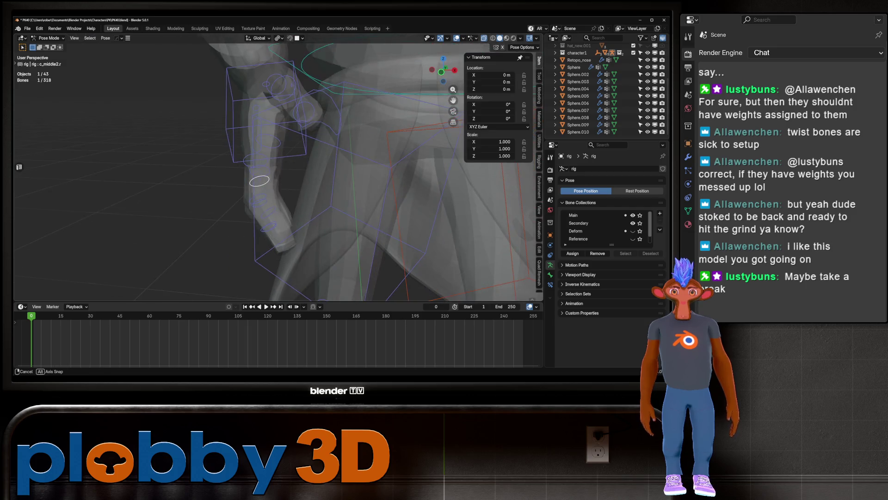
key(r)
key(Escape)
click(259, 169)
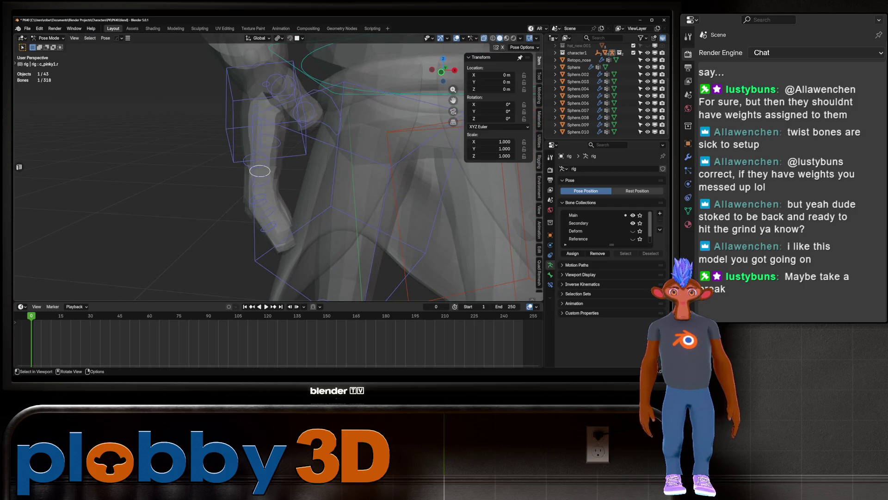
key(KP_Decimal)
Step: Check the hand's solid mesh outside pose mode, then return the rig to pose mode
scroll(278, 171, up, 2)
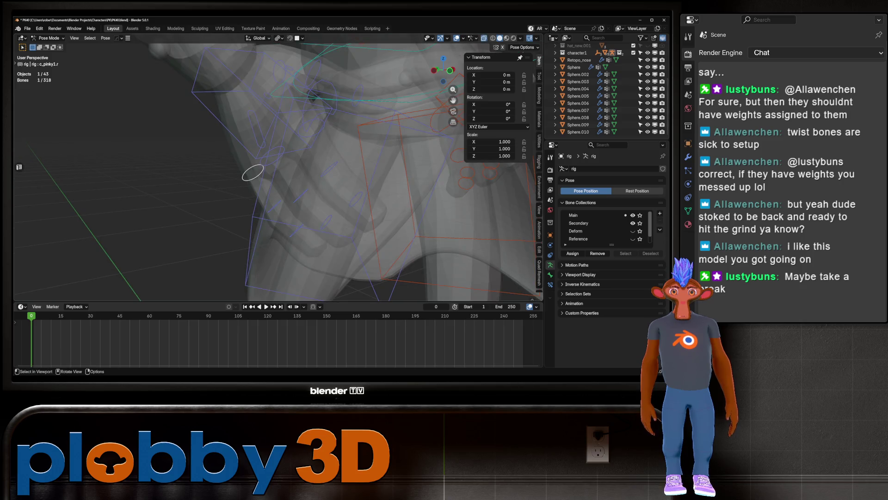
key(alt+Tab)
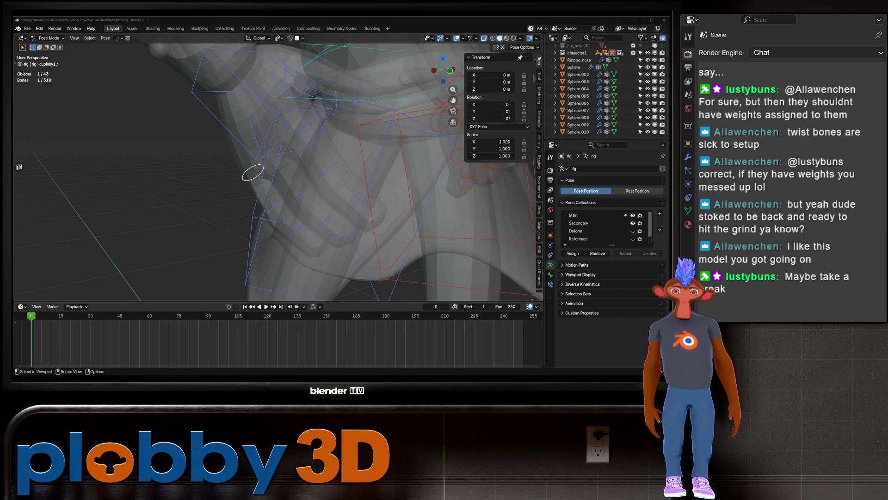
key(ctrl+Tab)
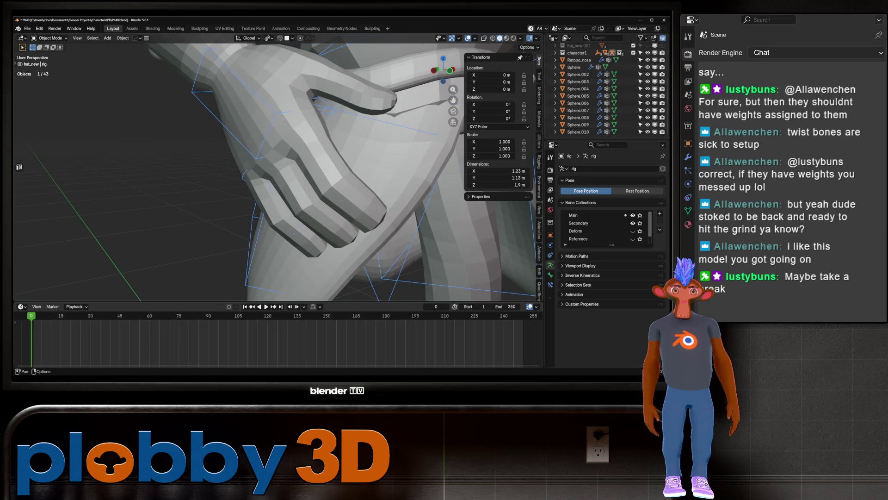
mouse_move(278, 171)
middle_down()
mouse_move(296, 167)
mouse_move(259, 175)
middle_up()
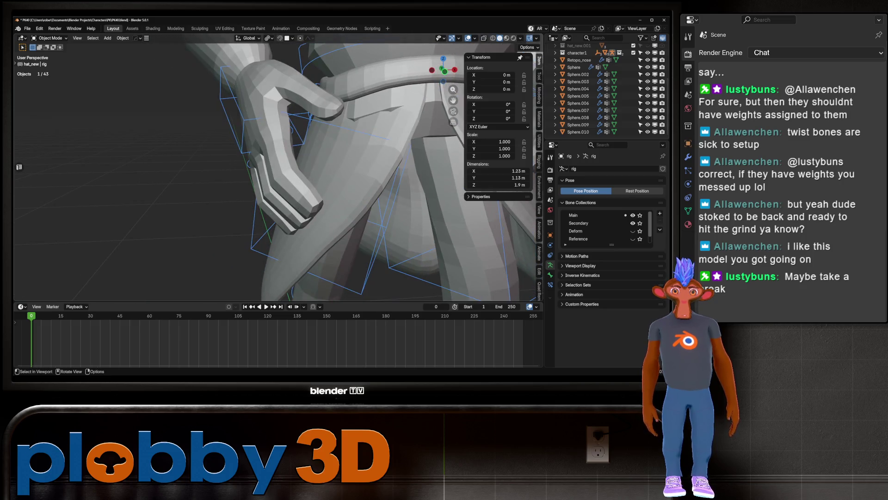
key(ctrl+Tab)
scroll(278, 171, up, 4)
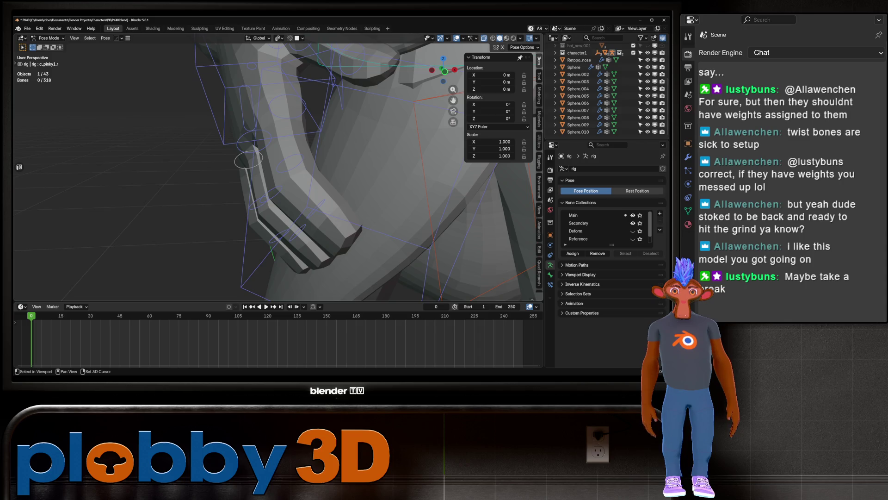
middle_drag(278, 171, 296, 164)
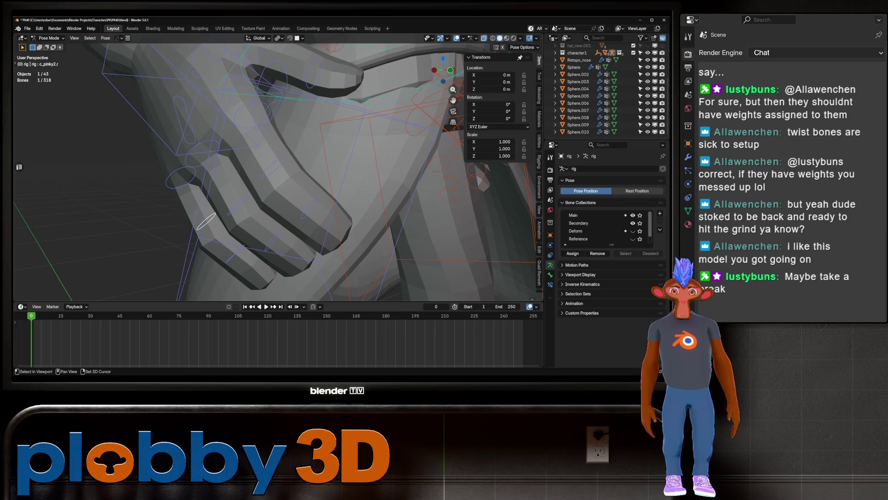
Step: Curl the right pinky finger bones 78.7° about local Z
shift+click(168, 177)
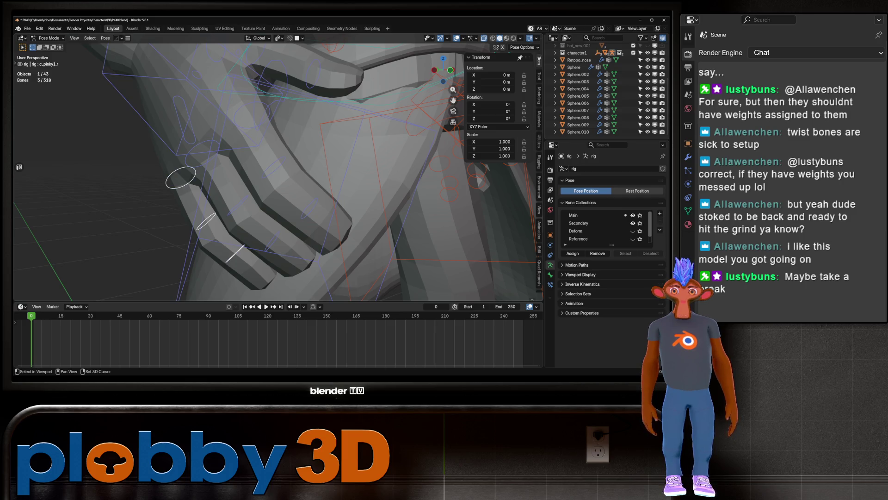
key(r)
key(x)
key(x)
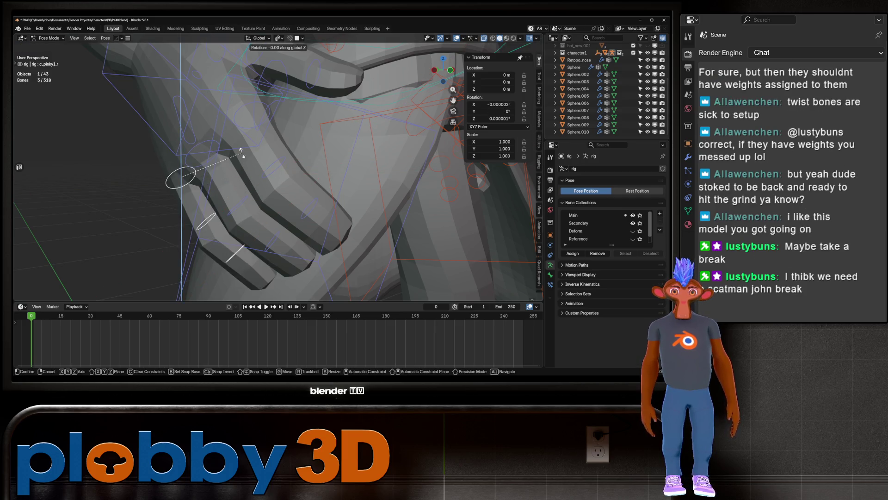
key(Escape)
middle_drag(241, 172, 278, 176)
key(r)
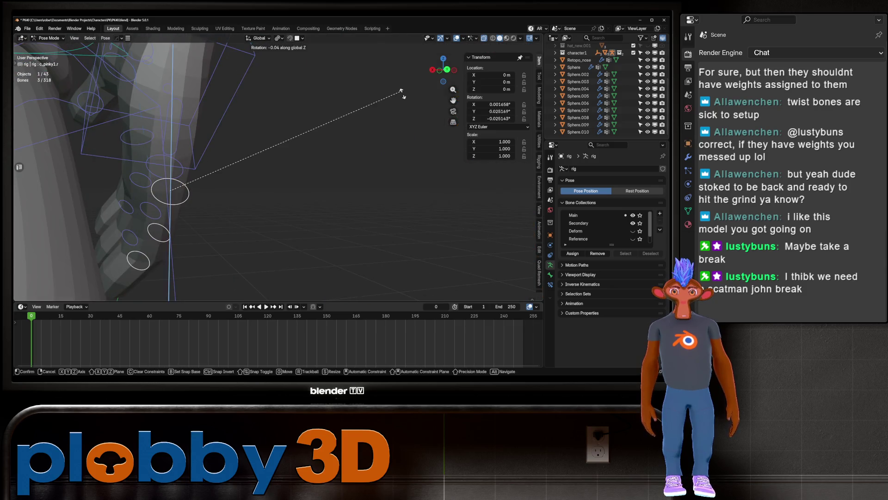
key(z)
key(z)
click(185, 209)
middle_drag(185, 208, 320, 162)
Step: Curl the right ring finger bones, from c_ring1.r on, 82.3° about local Z
click(268, 191)
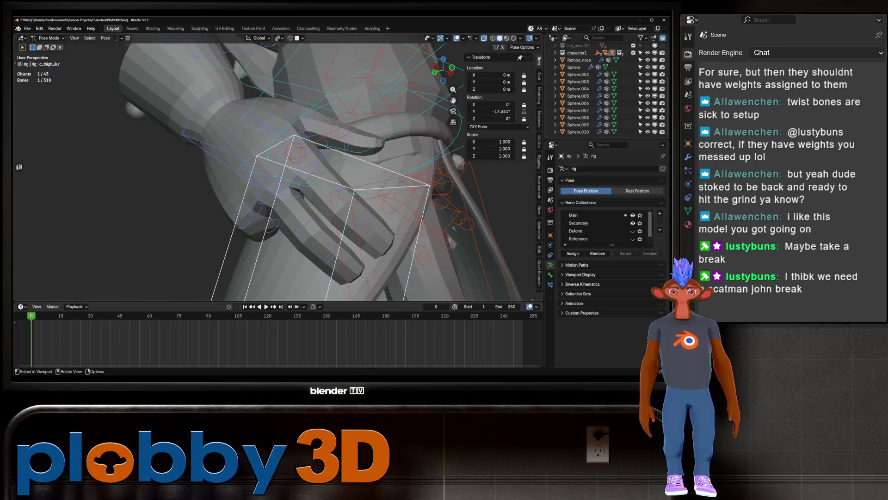
shift+click(332, 252)
key(r)
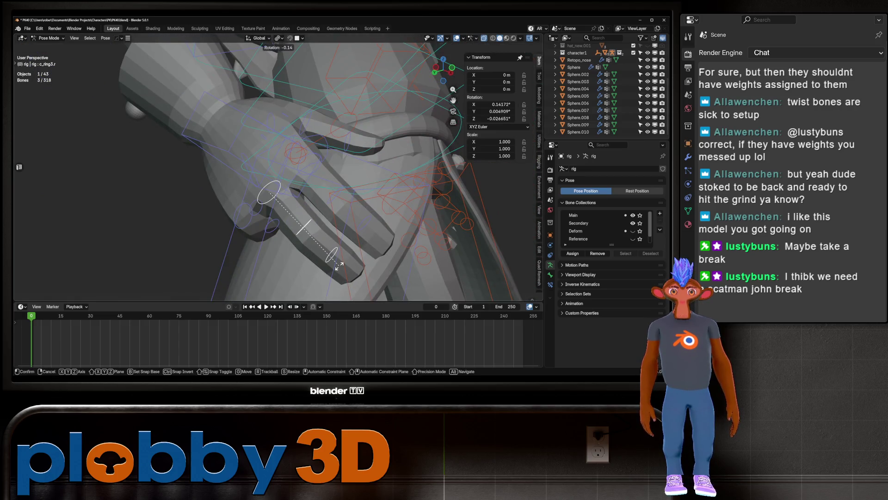
key(z)
key(z)
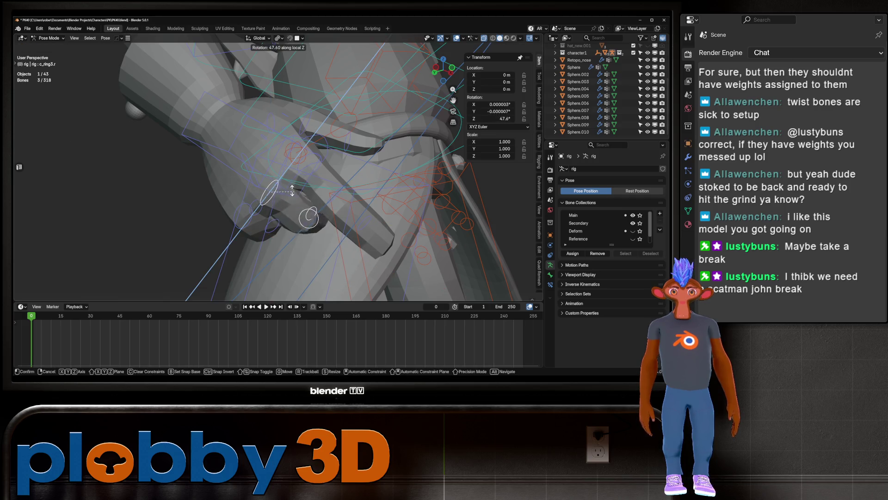
click(286, 180)
middle_drag(286, 180, 180, 196)
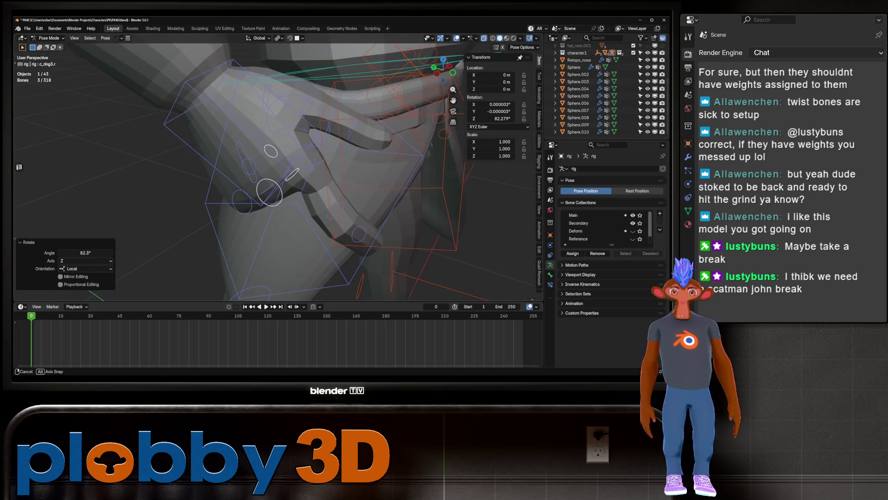
Step: Curl the right middle finger bones 98.8° about local Z, then clear a finger bone's rotation
click(335, 211)
shift+click(311, 166)
shift+click(359, 234)
middle_drag(358, 235, 325, 209)
key(r)
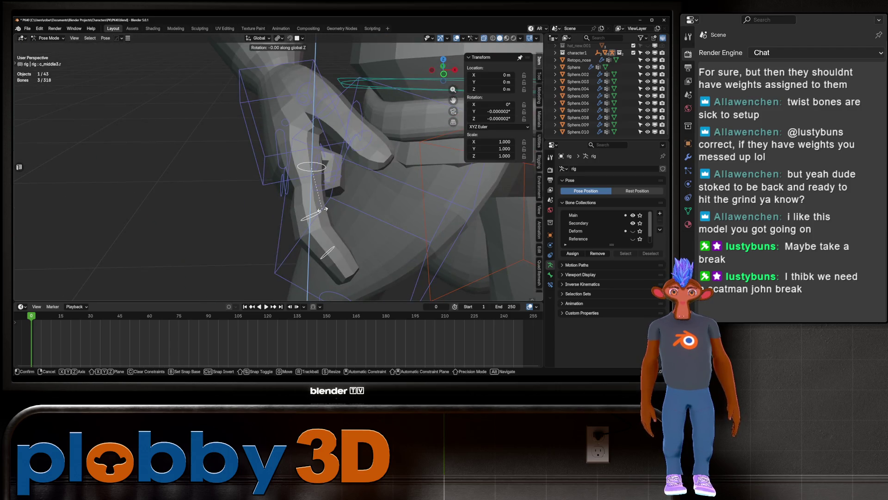
key(z)
click(358, 173)
middle_drag(359, 173, 287, 210)
key(alt+r)
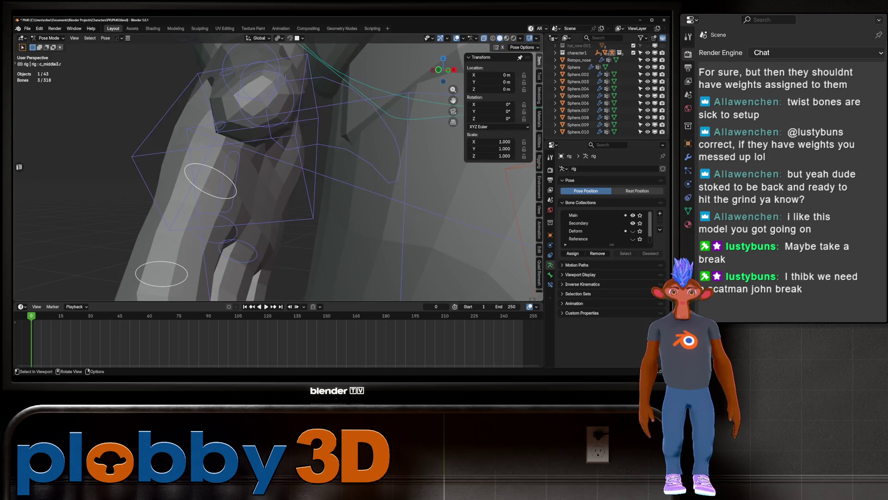
Step: Zoom out to show the whole jester rig and switch to the Animation workspace
scroll(278, 172, down, 5)
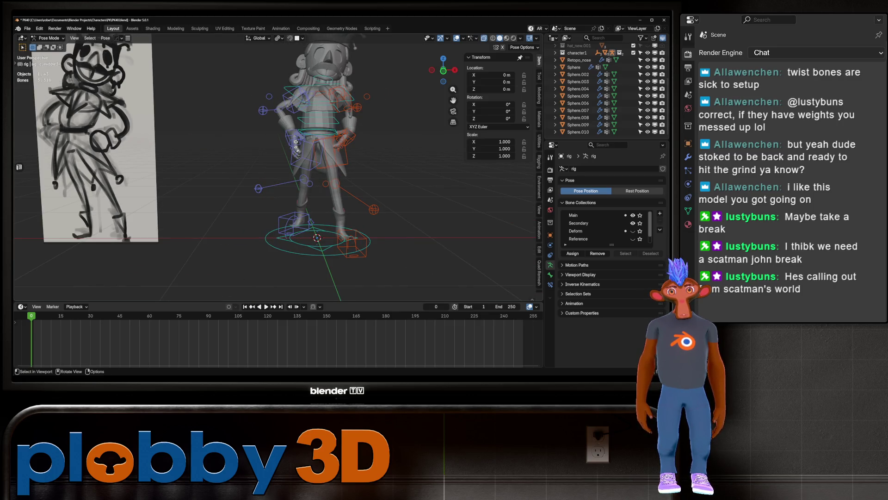
click(281, 28)
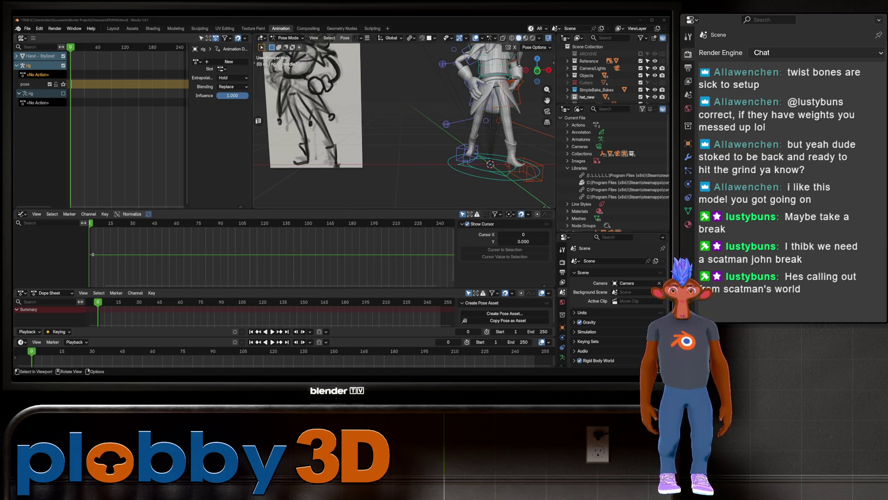
Step: Uncheck the 'pose' track in the NLA editor so its action stops driving the jester rig
scroll(402, 125, down, 2)
scroll(403, 125, up, 4)
scroll(402, 125, up, 2)
scroll(402, 125, down, 2)
mouse_move(402, 124)
middle_down()
mouse_move(337, 127)
mouse_move(416, 129)
middle_up()
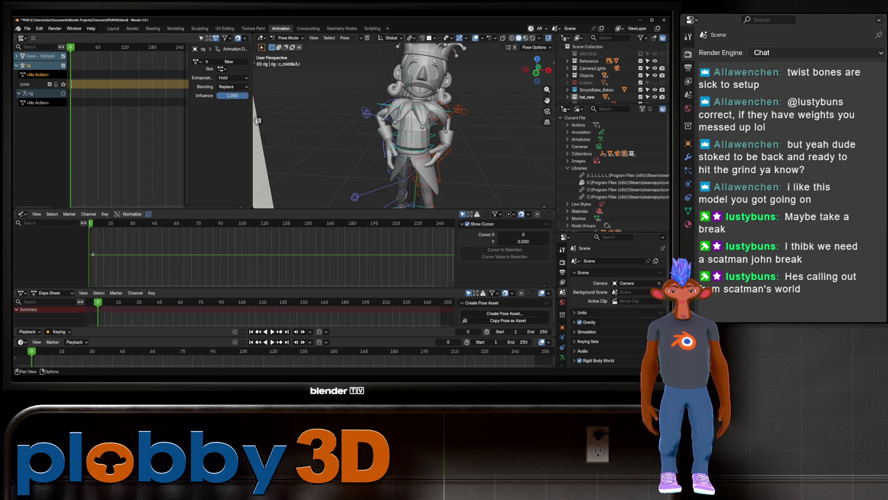
middle_drag(258, 120, 258, 121)
scroll(404, 125, up, 5)
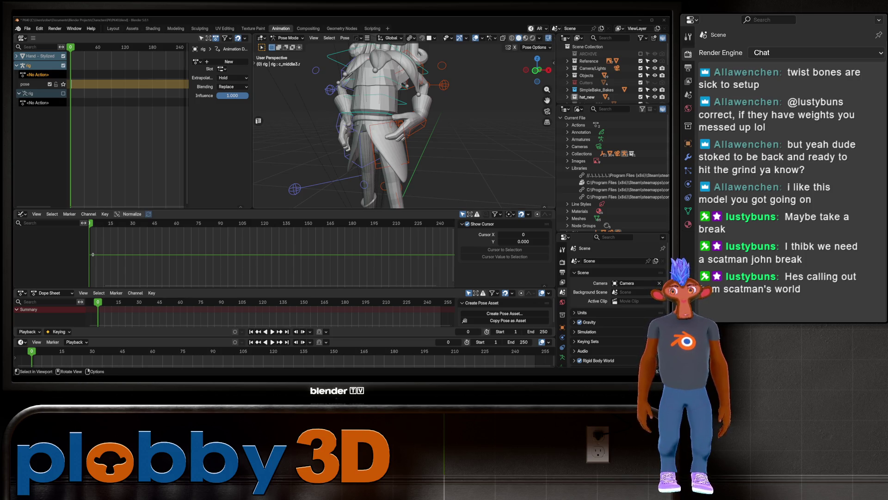
click(49, 85)
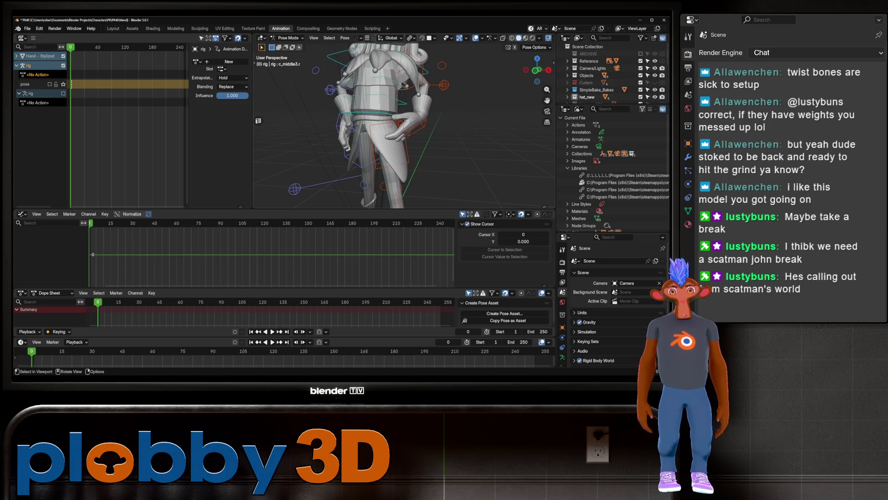
scroll(404, 121, up, 4)
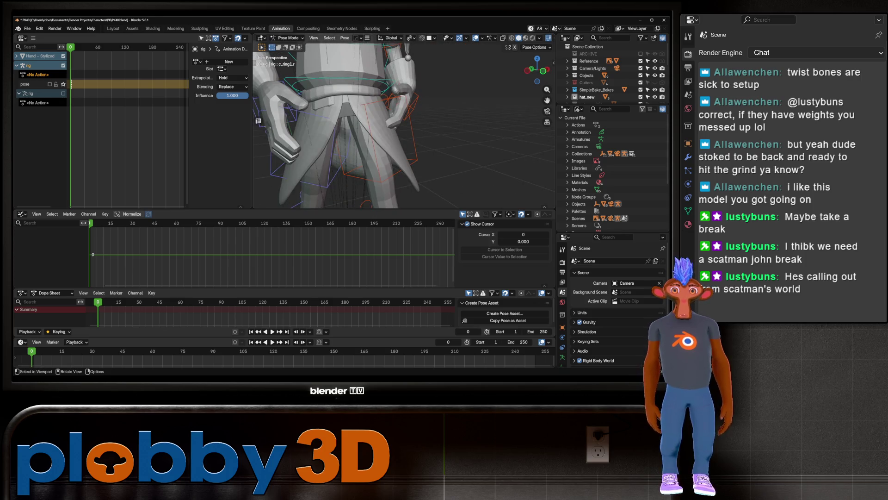
Step: Curl the right pinky's tip bone inward about local Z
middle_drag(366, 107, 373, 87)
key(r)
key(x)
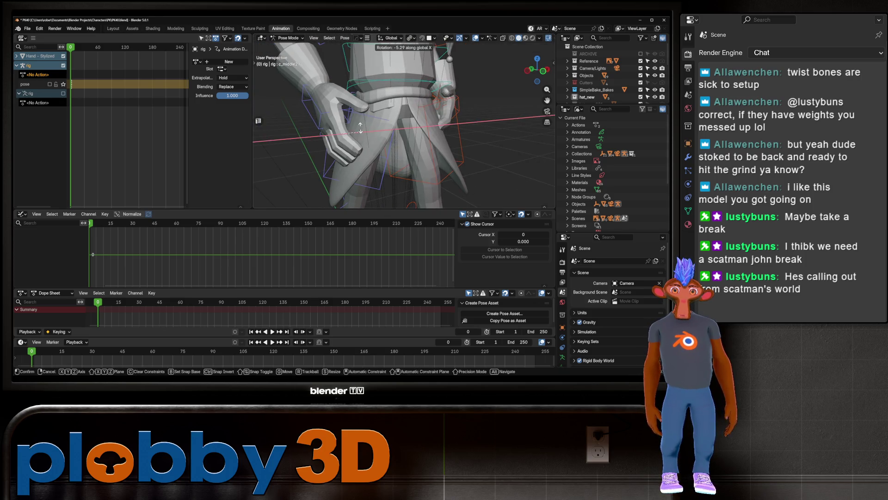
key(Escape)
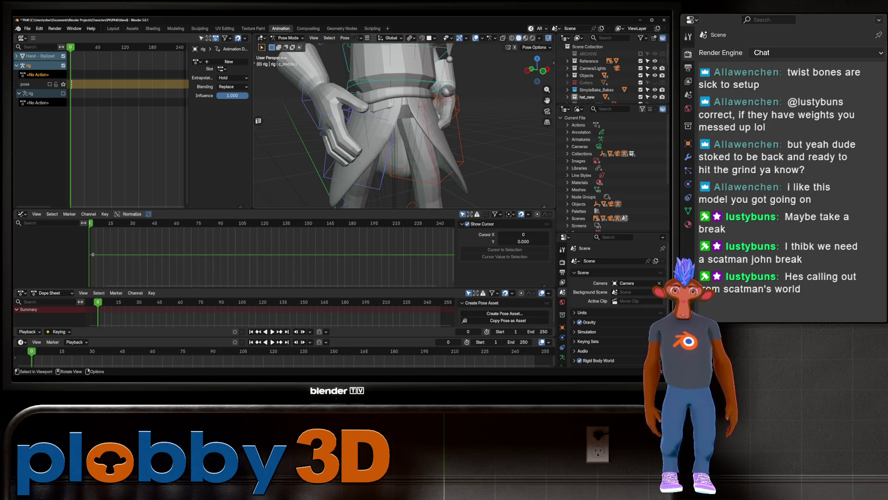
scroll(403, 121, up, 3)
scroll(350, 138, up, 2)
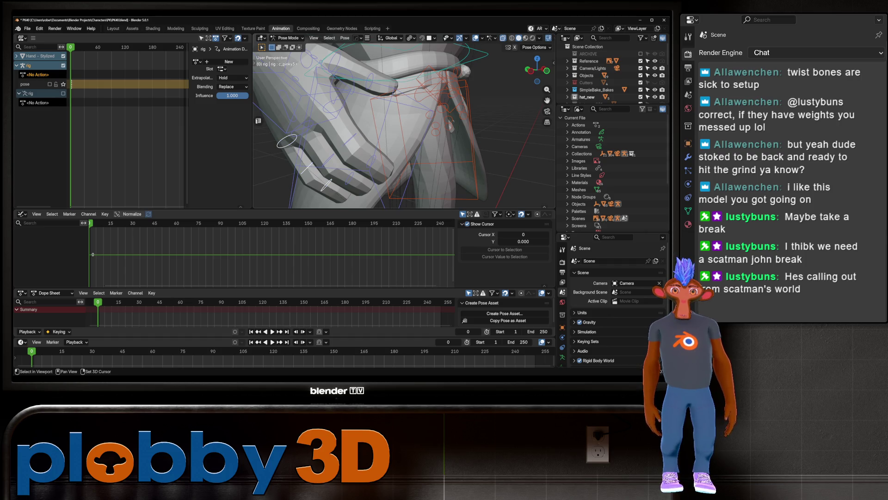
key(r)
key(z)
key(z)
click(326, 110)
mouse_move(326, 110)
middle_down()
mouse_move(357, 149)
mouse_move(320, 96)
middle_up()
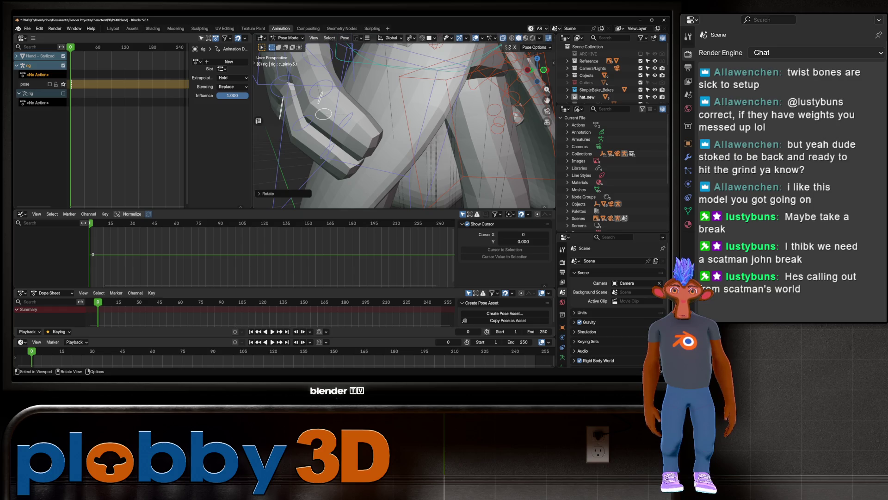
Step: Curl the right ring finger's base bone about local Z
click(286, 77)
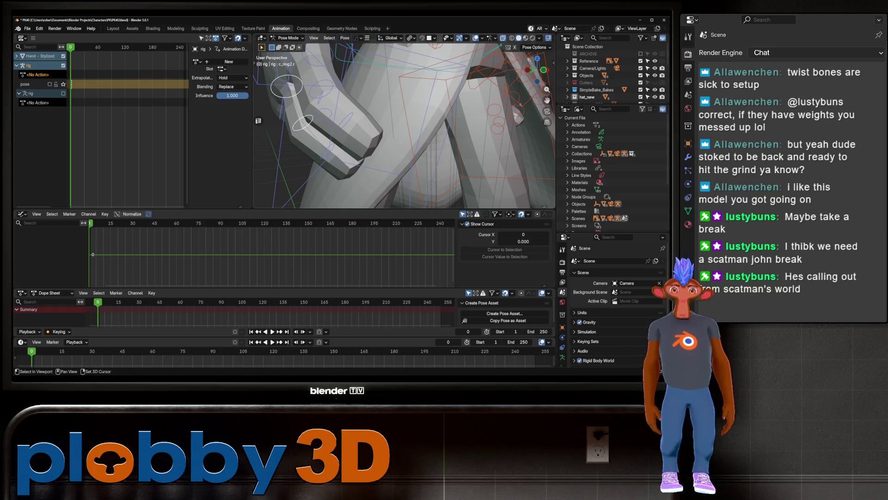
mouse_move(287, 76)
middle_down()
mouse_move(296, 72)
mouse_move(342, 139)
middle_up()
key(r)
key(z)
key(z)
click(293, 73)
Step: Try a local-Z rotation on the middle finger's tip bone, cancel it, and toggle edit mode
scroll(338, 134, up, 3)
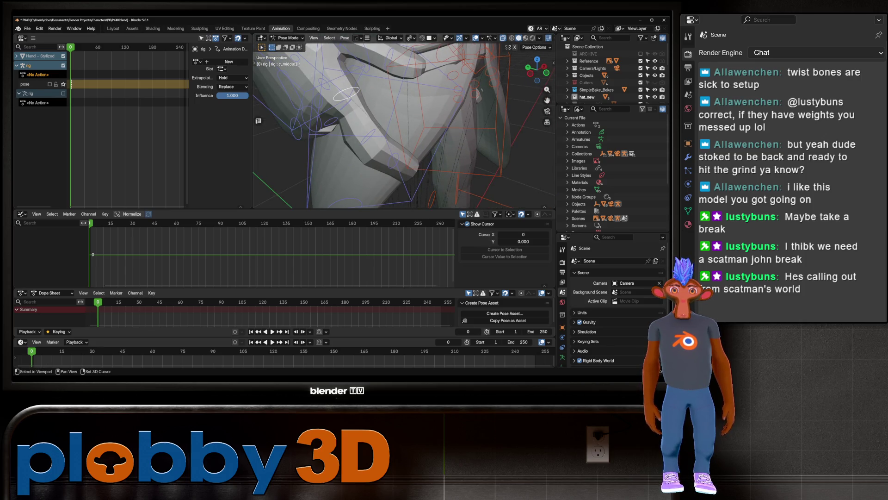
middle_drag(342, 139, 370, 148)
click(396, 155)
key(r)
key(z)
key(z)
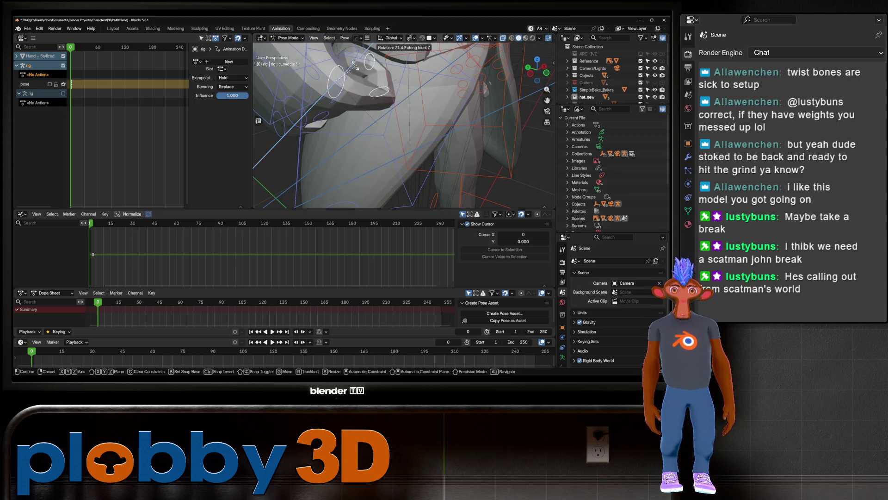
right_click(346, 65)
key(Tab)
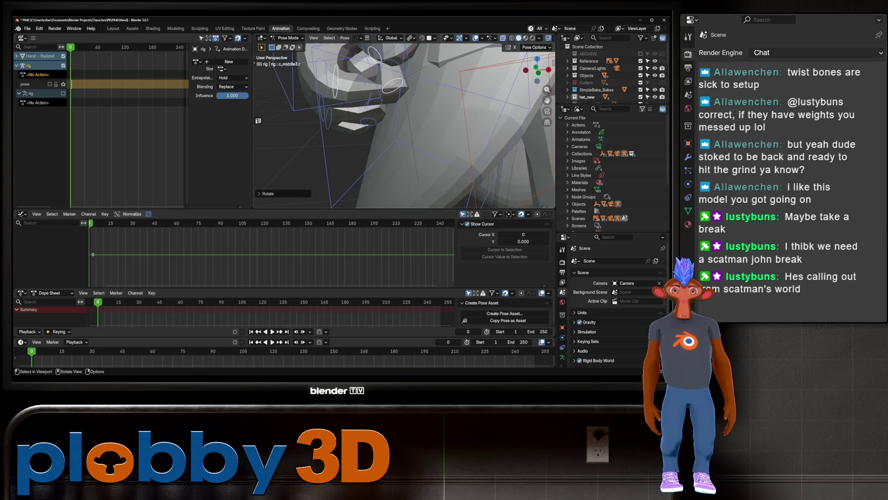
key(Tab)
scroll(404, 125, down, 5)
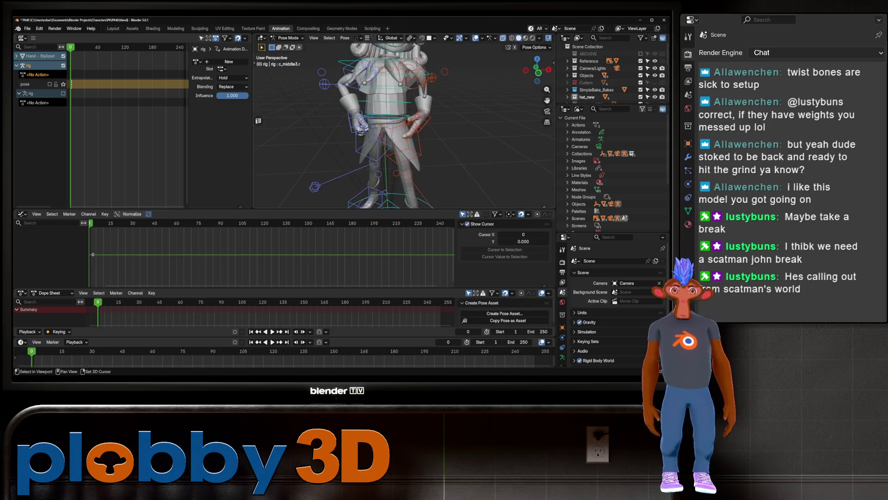
scroll(405, 125, up, 5)
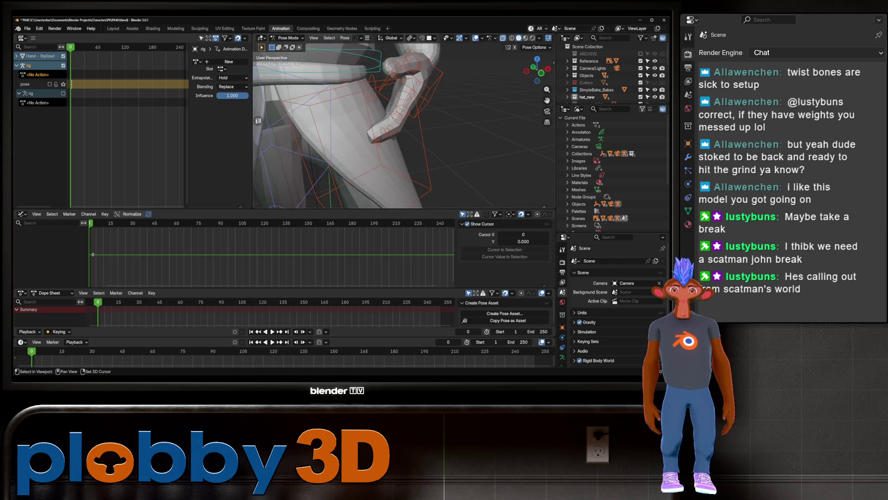
mouse_move(405, 125)
middle_down()
mouse_move(412, 132)
mouse_move(380, 121)
middle_up()
Step: Rotate a right thumb bone about Z and move it into a new position
click(372, 125)
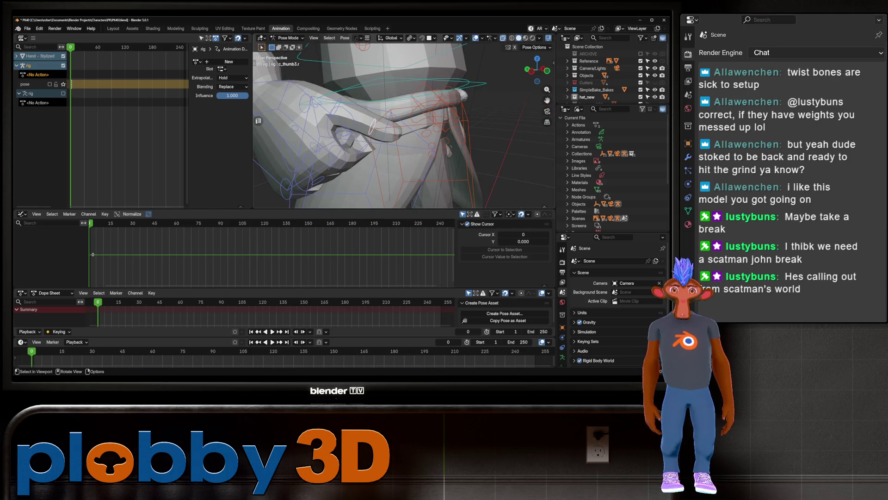
key(r)
key(z)
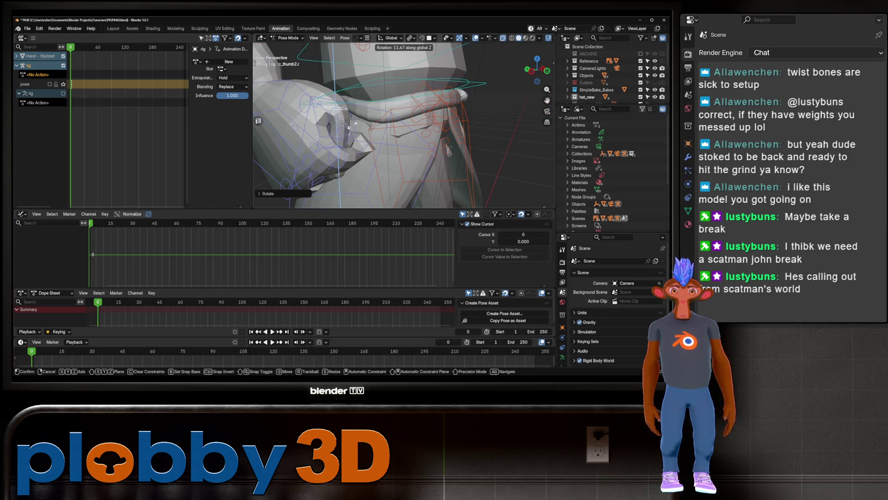
click(360, 95)
middle_drag(360, 95, 348, 101)
key(g)
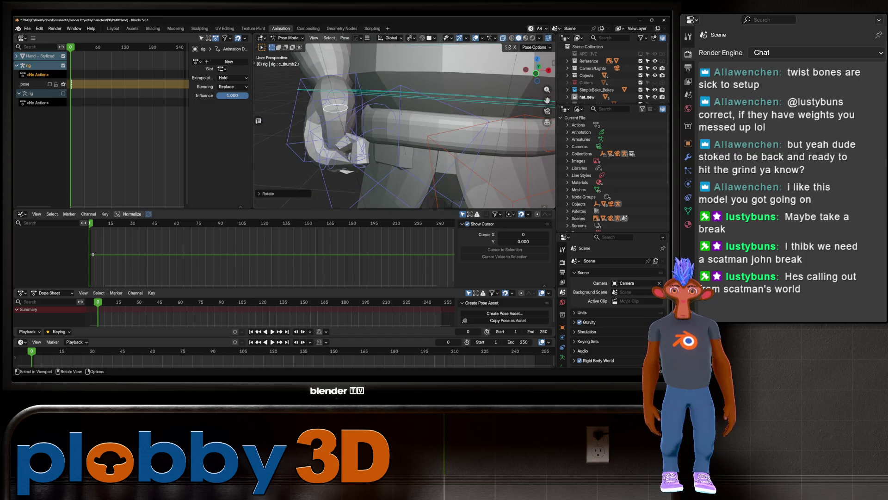
key(Return)
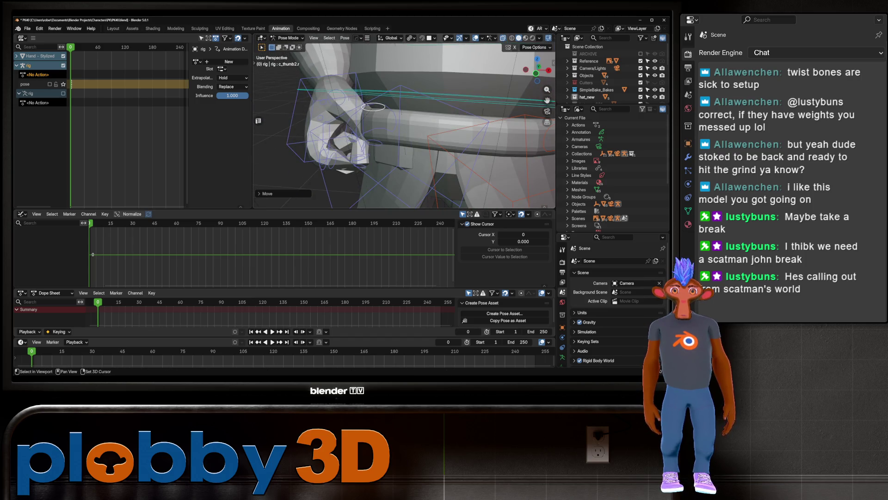
Step: Bend the thumb tip about local X, then curl it over the fingers about local Z
click(374, 144)
key(r)
key(x)
key(x)
click(374, 142)
middle_drag(373, 142, 401, 138)
scroll(401, 137, up, 5)
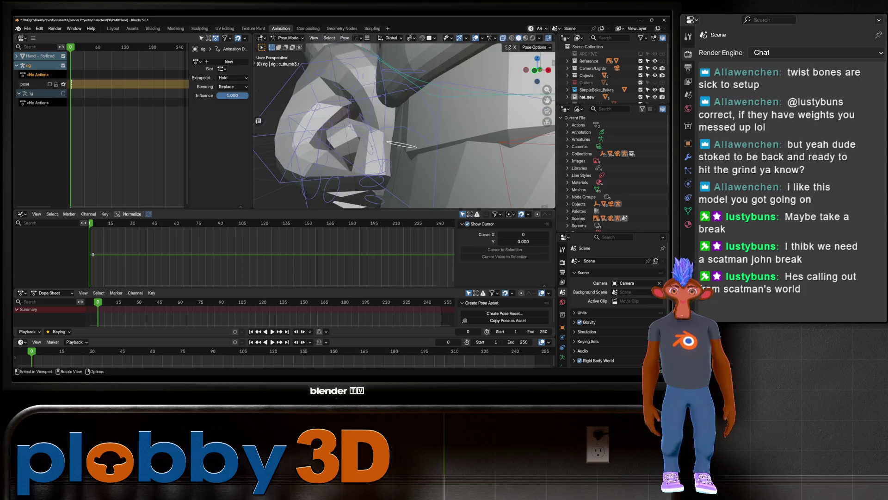
scroll(362, 135, up, 2)
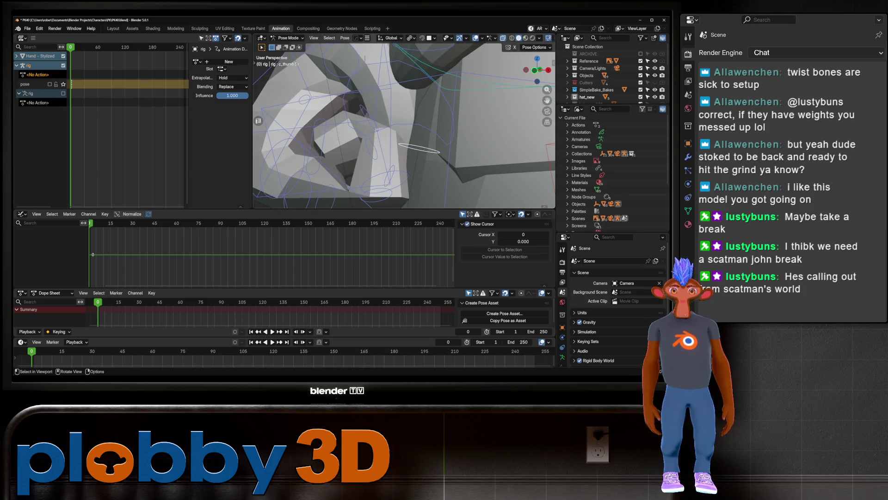
scroll(361, 135, down, 6)
key(r)
key(z)
key(z)
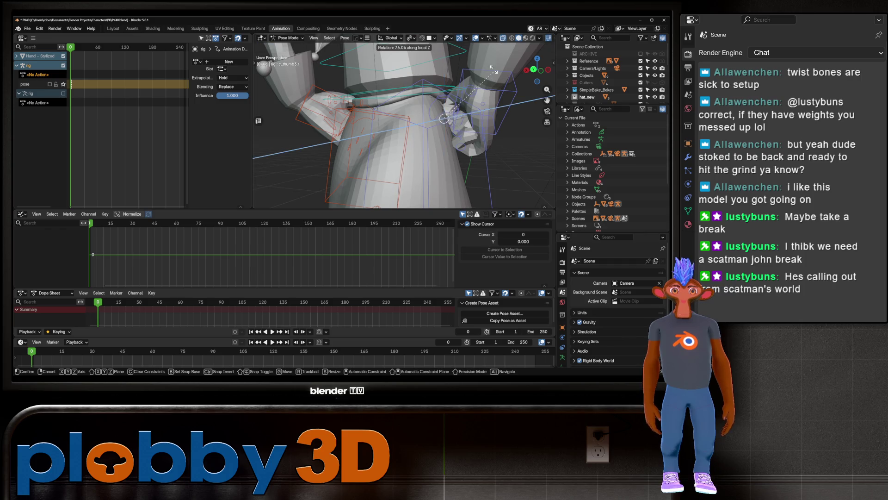
click(489, 60)
Step: Inspect the finished fist up close and return to the Layout workspace
scroll(397, 120, down, 8)
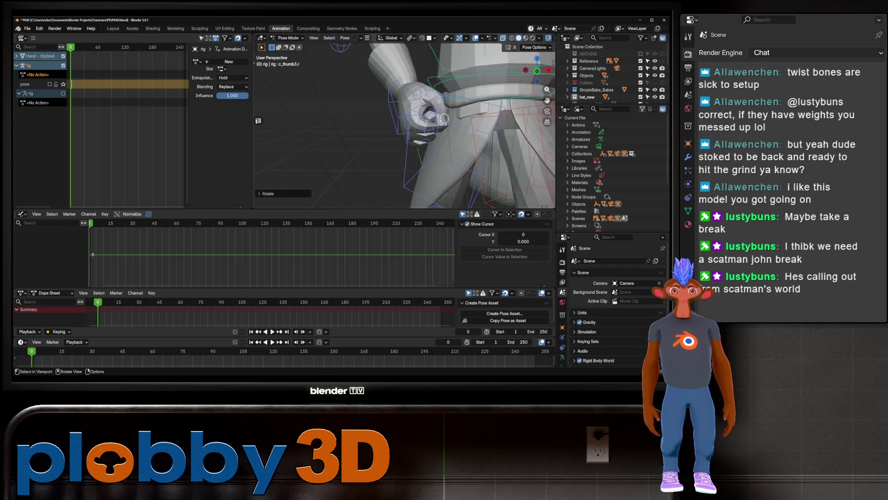
scroll(397, 119, up, 5)
mouse_move(397, 119)
middle_down()
mouse_move(381, 118)
mouse_move(390, 114)
middle_up()
scroll(390, 121, up, 2)
scroll(390, 114, up, 2)
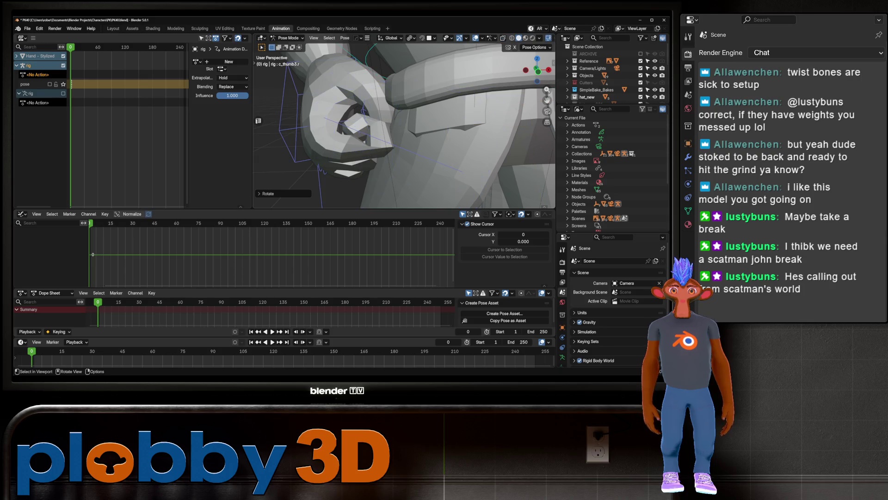
key(ctrl+Page_Up)
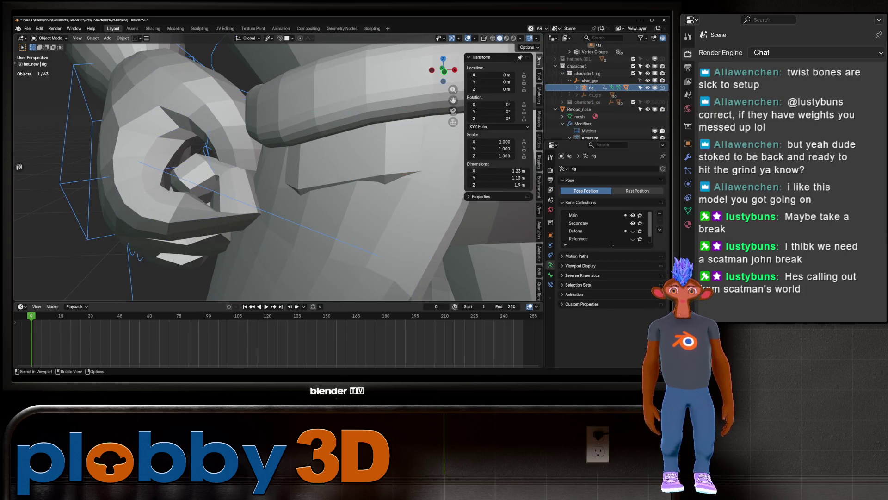
Step: Enter pose mode and select the right middle finger's base and second bones
scroll(278, 171, down, 1)
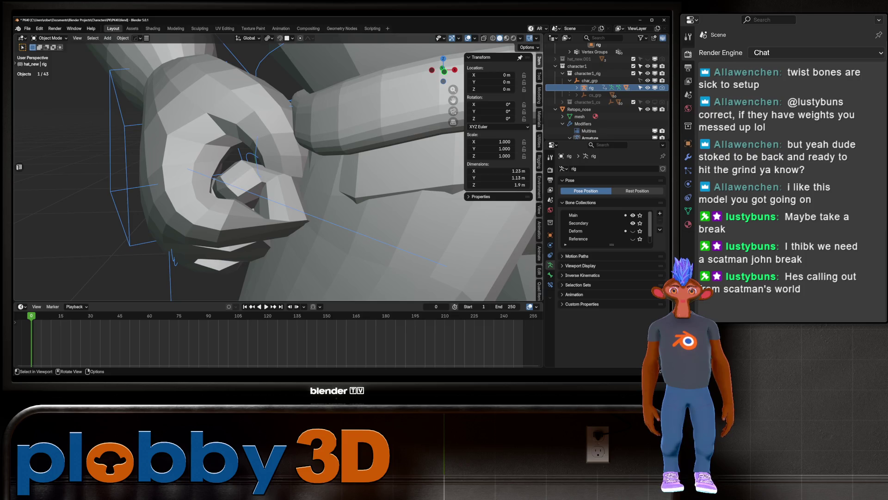
key(ctrl+Tab)
middle_drag(341, 175, 342, 179)
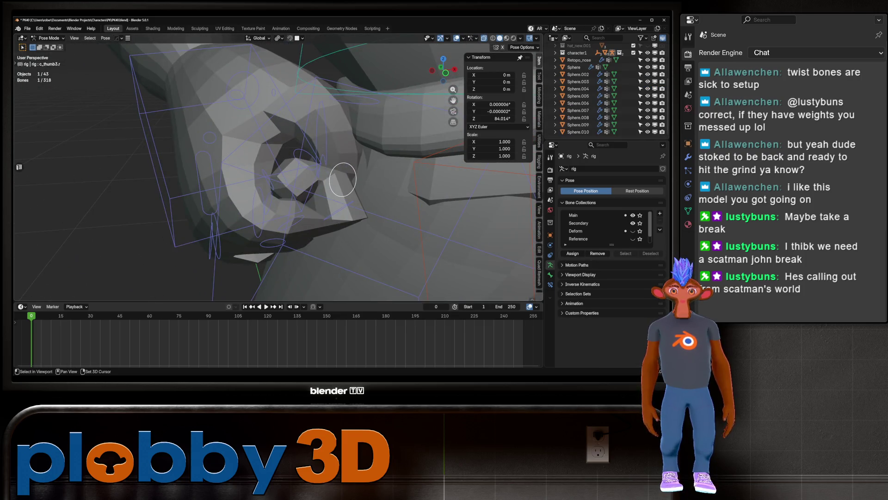
shift+click(340, 209)
middle_drag(340, 210, 349, 199)
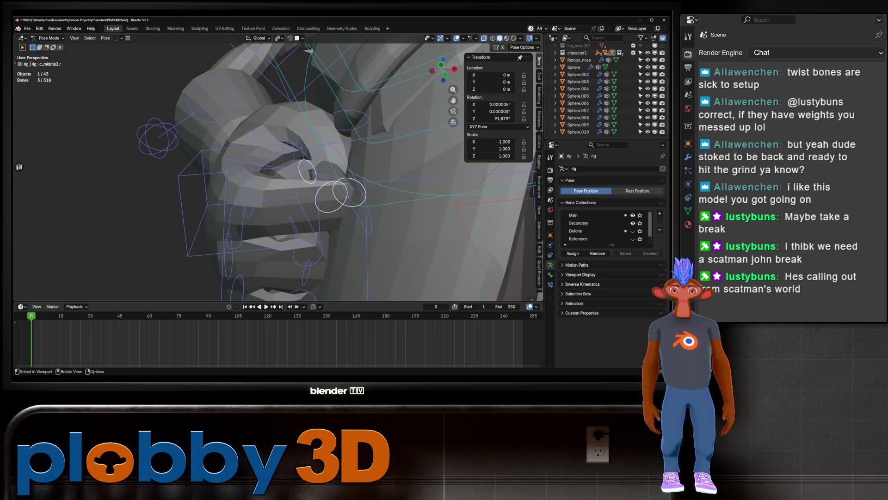
shift+click(250, 194)
mouse_move(250, 194)
middle_down()
mouse_move(262, 183)
mouse_move(317, 176)
middle_up()
Step: Add the ring and pinky finger bones to the selection
shift+click(213, 171)
shift+click(301, 185)
shift+click(280, 198)
shift+click(294, 236)
shift+click(203, 226)
middle_drag(203, 226, 217, 213)
mouse_move(277, 185)
middle_down()
mouse_move(291, 183)
mouse_move(231, 204)
middle_up()
Step: Copy the curled fist pose of the selected right-hand finger bones
right_click(232, 205)
click(227, 93)
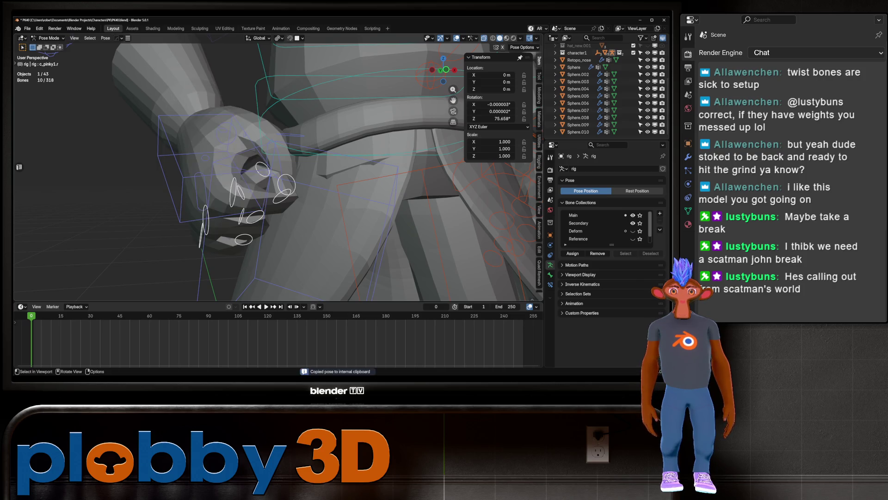
scroll(278, 172, down, 5)
scroll(277, 171, up, 4)
Step: Paste the copied fist pose onto the left hand's c_middle and c_pinky1.l bones
click(275, 168)
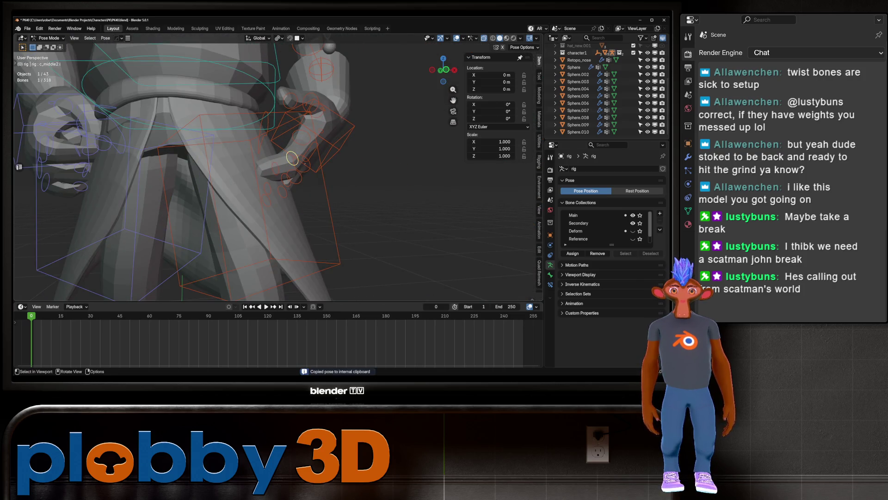
shift+click(292, 158)
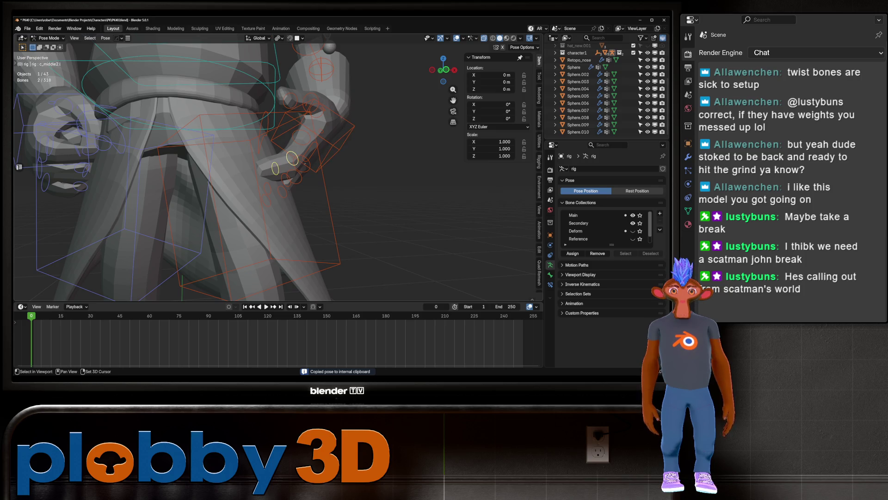
shift+click(301, 137)
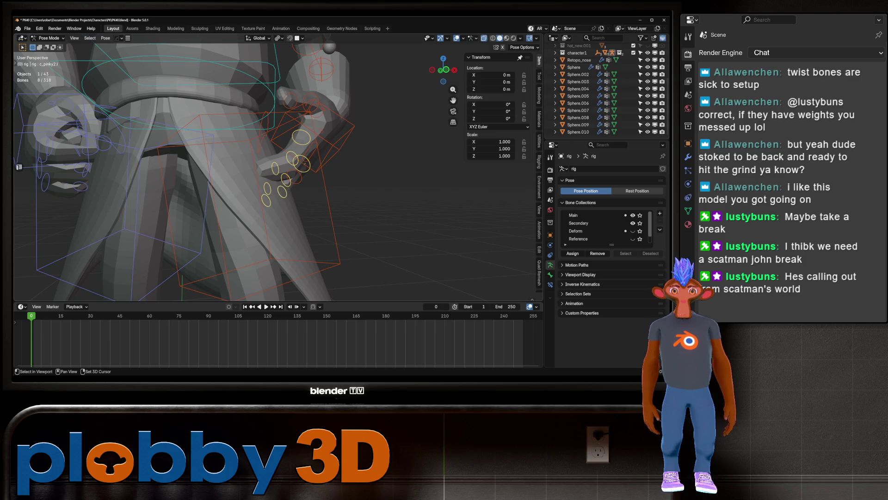
shift+click(295, 177)
key(KP_Decimal)
right_click(365, 210)
click(364, 209)
middle_drag(365, 209, 315, 201)
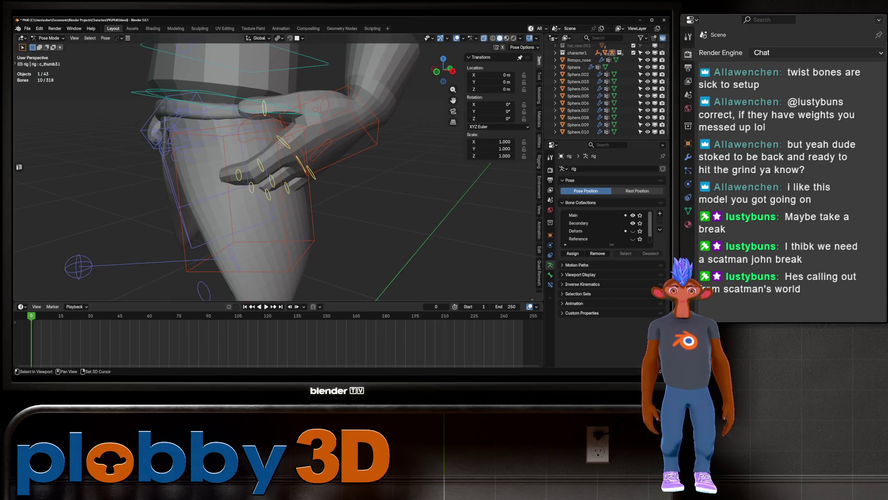
right_click(301, 148)
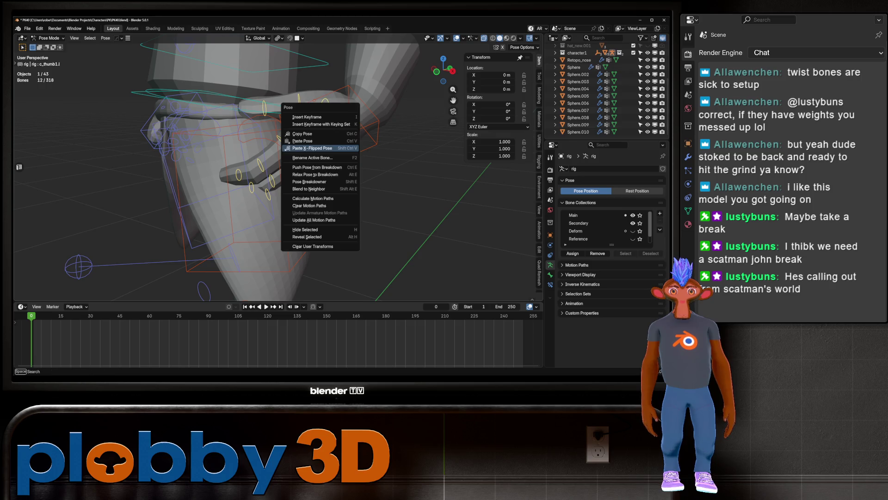
Step: Paste the finger pose X-flipped onto the left hand, then close in on the hand
click(301, 148)
key(alt+a)
mouse_move(301, 148)
middle_down()
mouse_move(261, 177)
mouse_move(204, 181)
middle_up()
scroll(278, 162, up, 8)
middle_drag(278, 162, 256, 154)
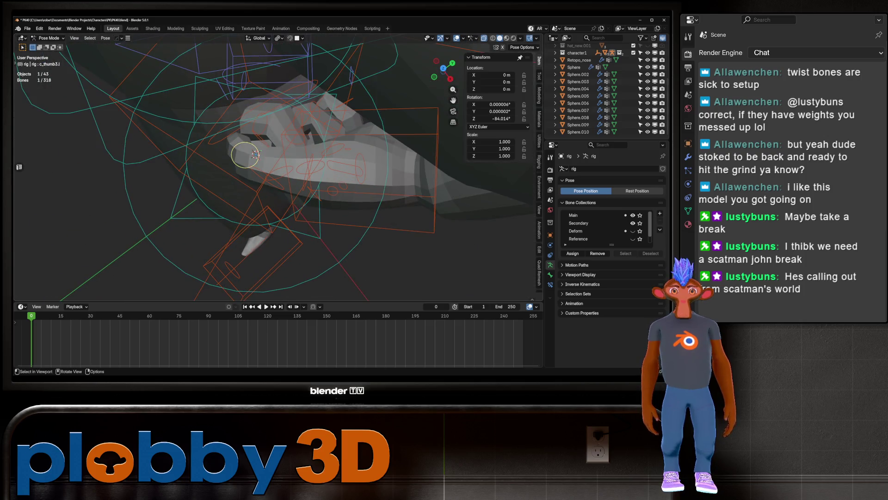
Step: Adjust the left ring finger base bone c_ring1.l with a free rotation
click(256, 154)
click(311, 166)
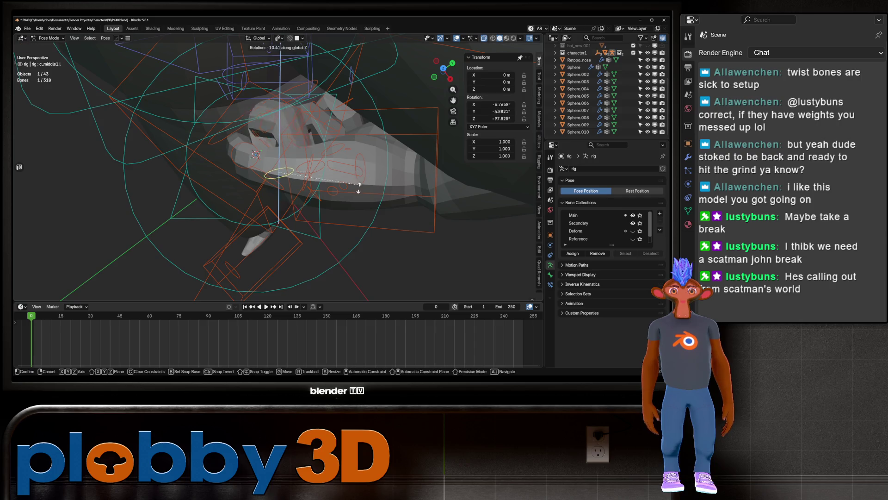
key(r)
click(355, 190)
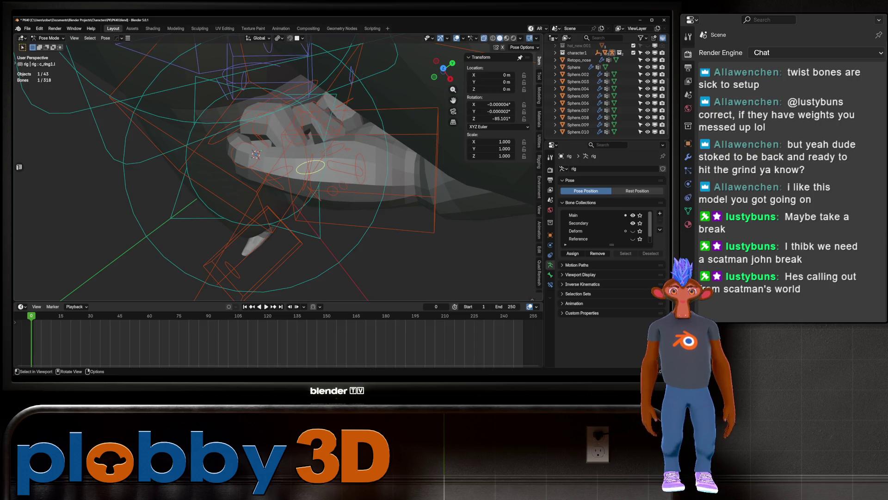
scroll(355, 190, up, 5)
middle_drag(355, 190, 324, 180)
Step: Rotate the thumb bone c_thumb2.l -46.7° about local Z to curl it over the fingers
click(313, 102)
key(r)
key(z)
key(z)
middle_drag(316, 103, 370, 106)
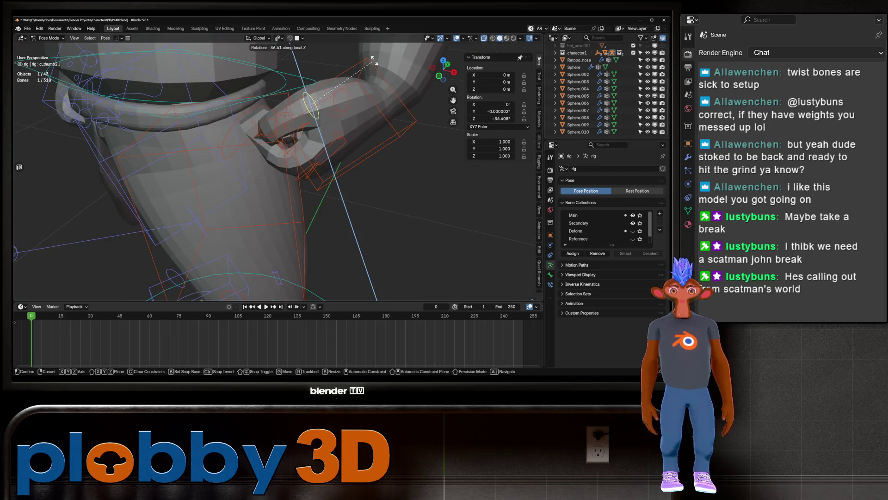
click(335, 79)
Step: Check the curled thumb from another angle, cancelling the trial extra rotations
middle_drag(334, 80, 305, 107)
key(r)
key(y)
key(y)
key(Escape)
key(r)
key(Escape)
scroll(278, 171, down, 6)
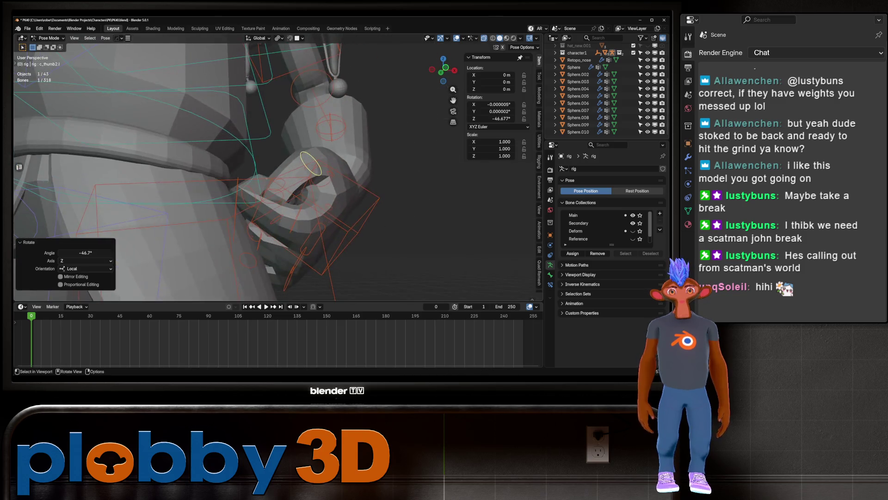
scroll(278, 171, down, 3)
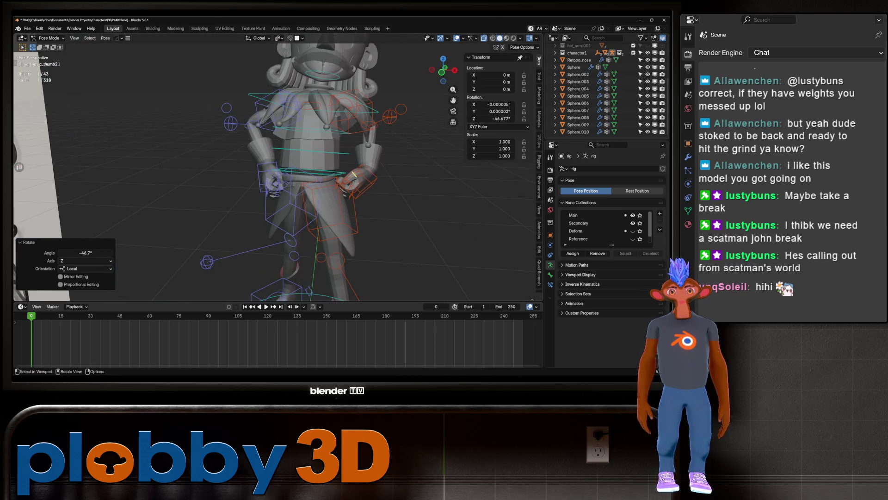
Step: Switch the armature to Edit Mode and orbit around the hand close-up
key(Tab)
key(Tab)
scroll(277, 172, down, 5)
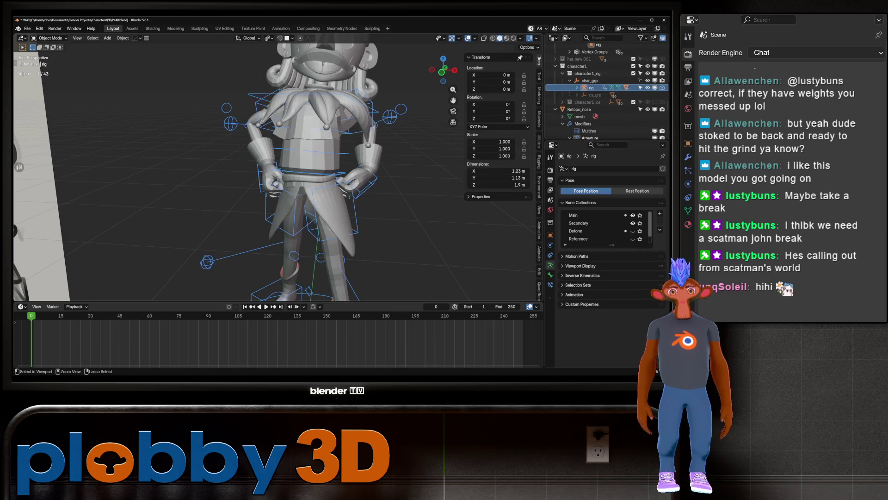
middle_drag(278, 171, 440, 172)
scroll(277, 171, up, 3)
scroll(333, 158, up, 8)
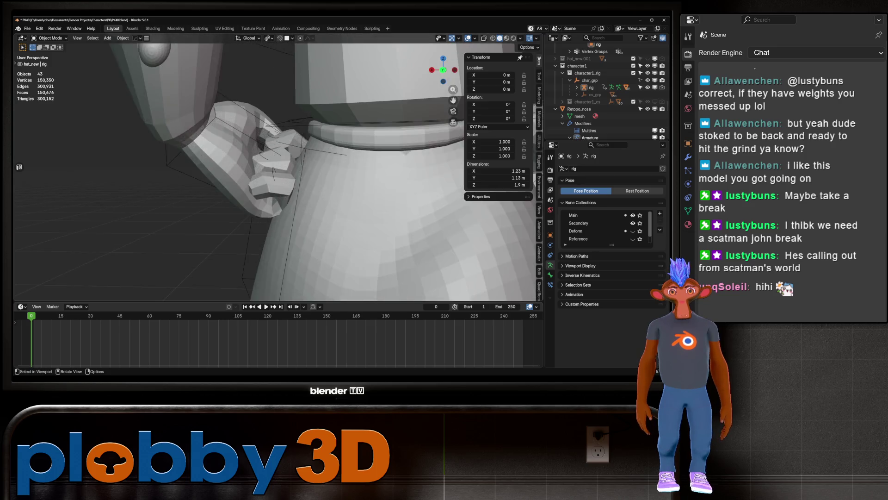
middle_drag(278, 171, 314, 176)
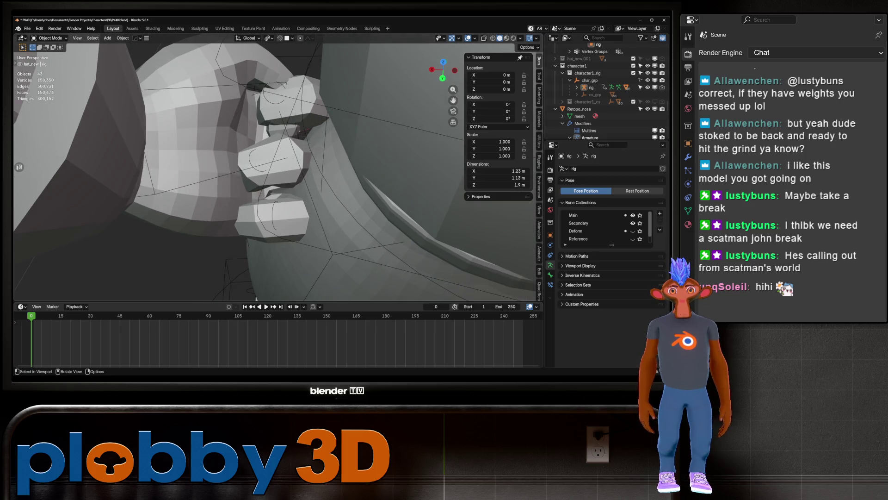
Step: In Pose Mode, try an X-axis rotation on c_middle3.l, then cancel it
key(ctrl+Tab)
click(275, 93)
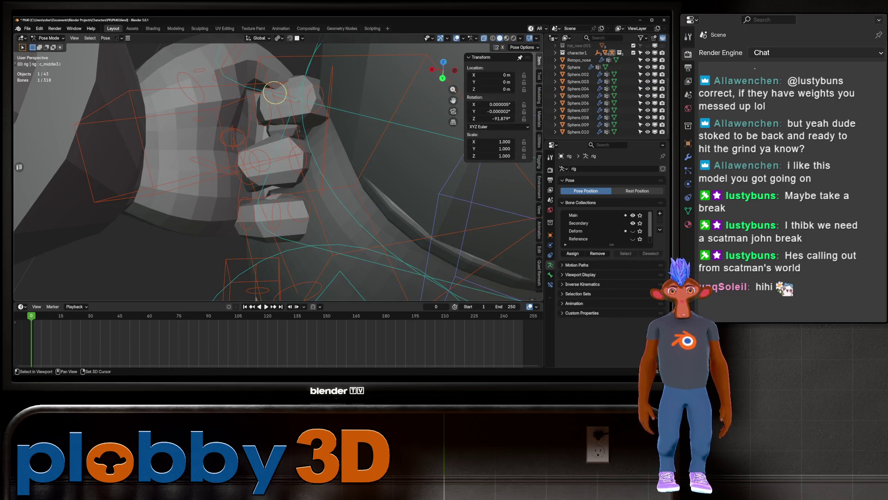
key(r)
key(x)
key(x)
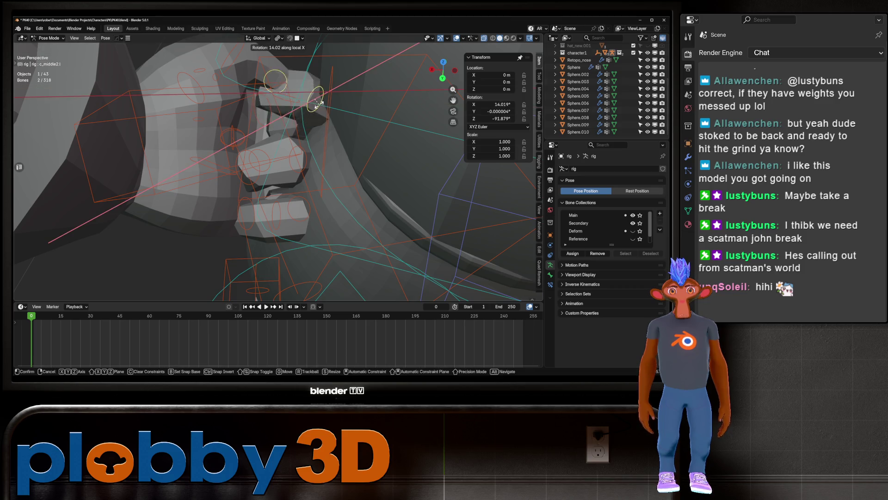
key(Escape)
mouse_move(309, 110)
middle_down()
mouse_move(255, 262)
mouse_move(231, 292)
middle_up()
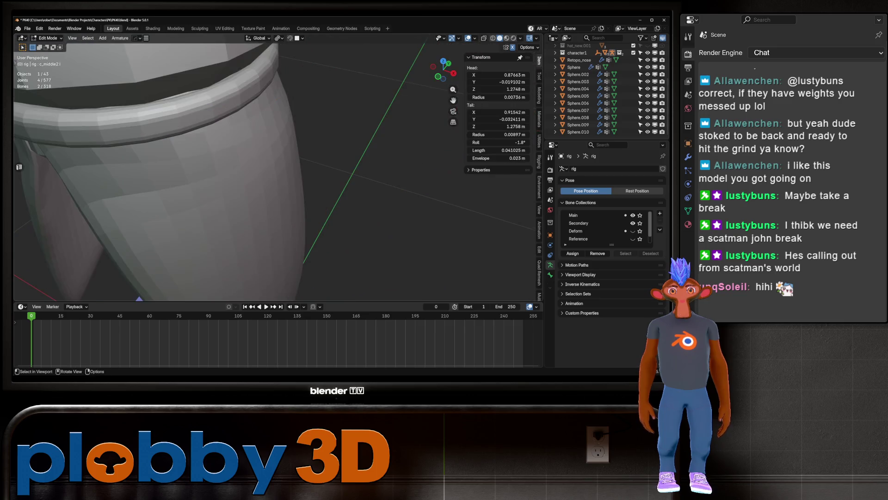
Step: Frame the hand bones from the front with the sketch reference in view
key(Tab)
scroll(278, 171, down, 5)
key(Tab)
key(KP_1)
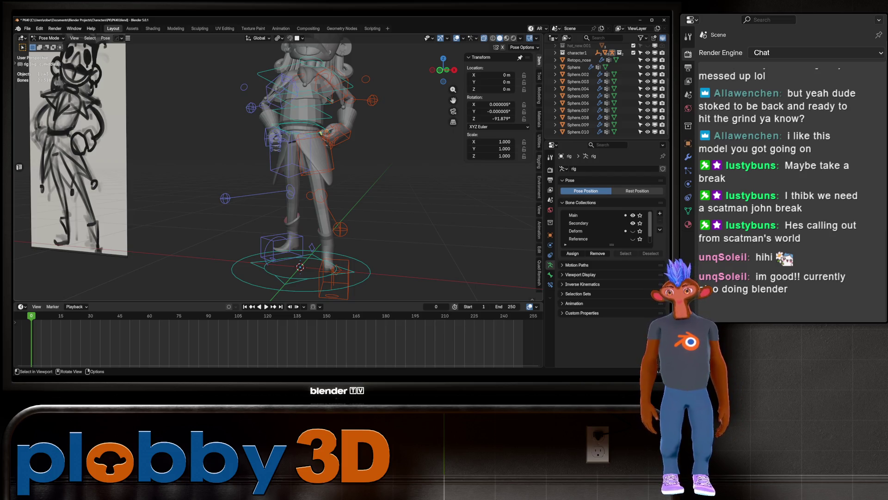
key(KP_Decimal)
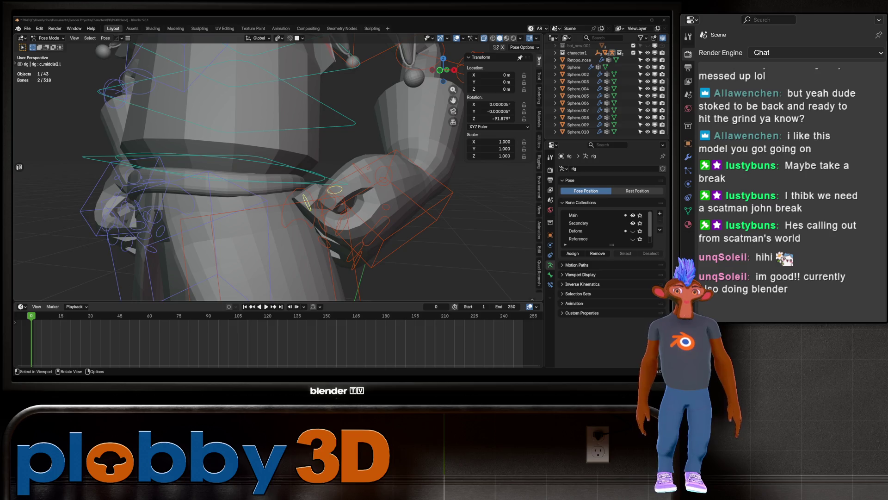
scroll(278, 171, down, 8)
mouse_move(278, 171)
middle_down()
mouse_move(343, 174)
mouse_move(329, 172)
middle_up()
scroll(278, 172, down, 3)
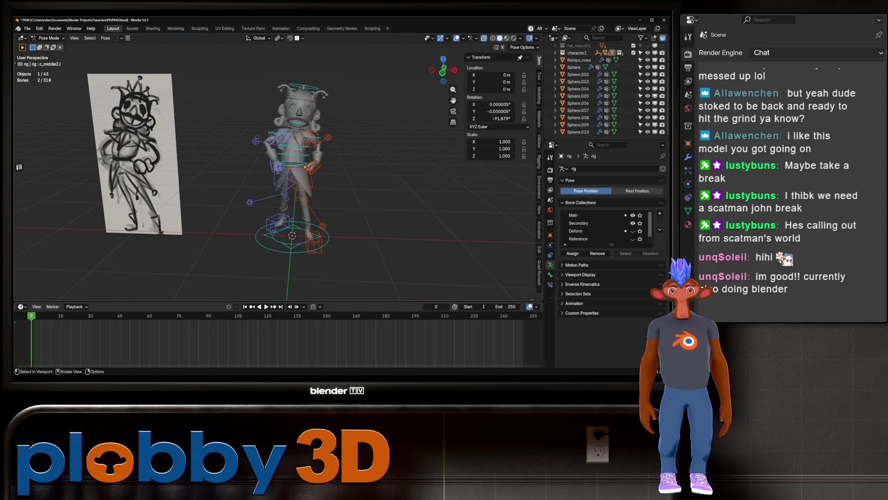
scroll(277, 172, up, 5)
Step: Return to Object Mode and end on a front orthographic view of the jester
key(ctrl+Tab)
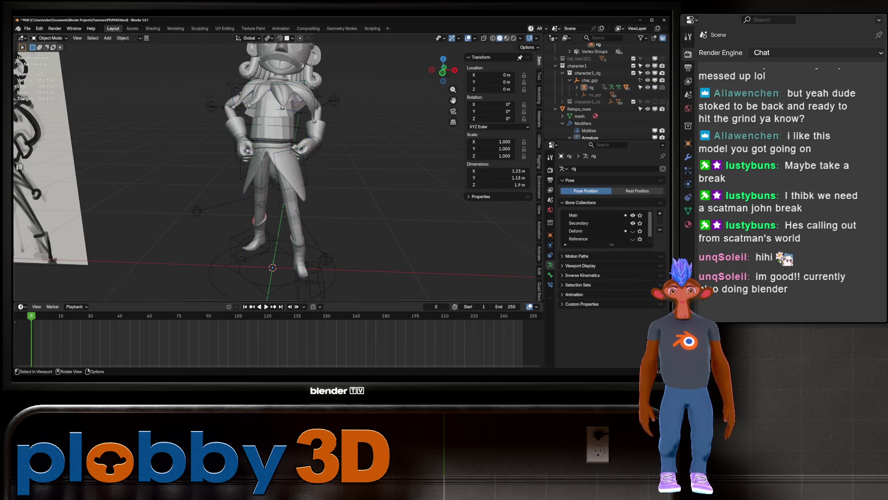
scroll(278, 172, down, 4)
middle_drag(277, 171, 431, 176)
scroll(356, 171, up, 6)
scroll(278, 171, down, 5)
scroll(278, 171, up, 2)
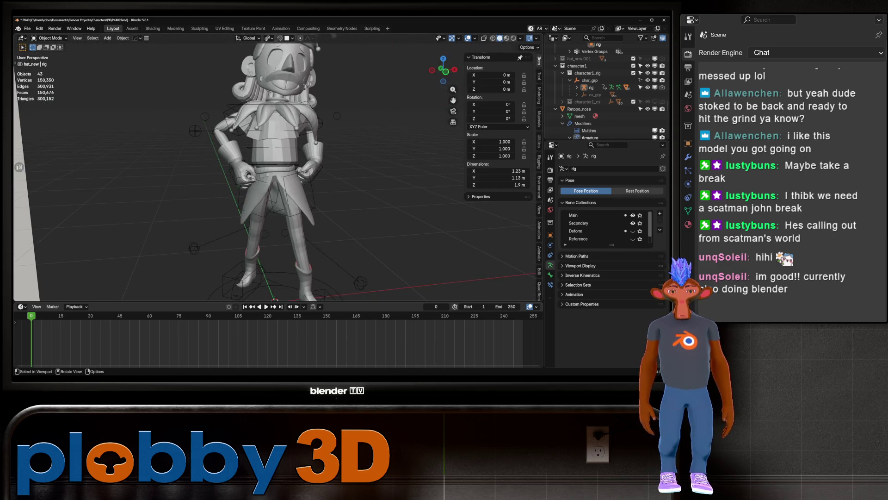
shift+middle_drag(278, 171, 292, 176)
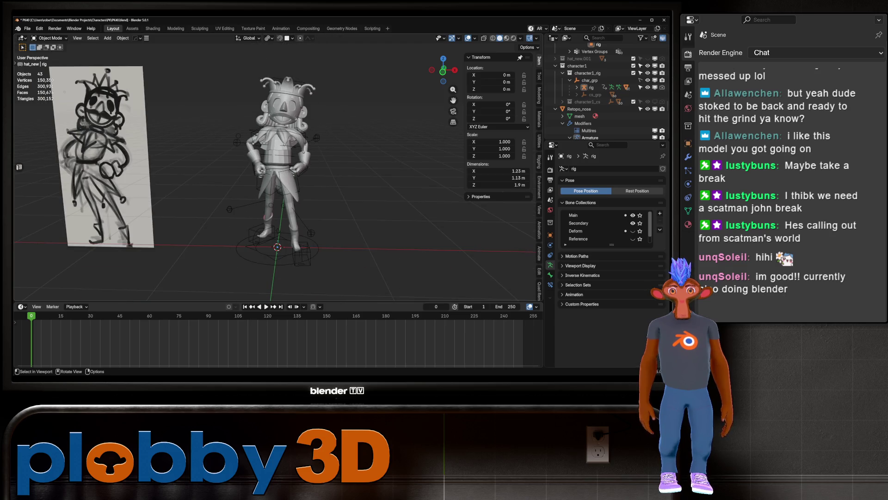
key(KP_1)
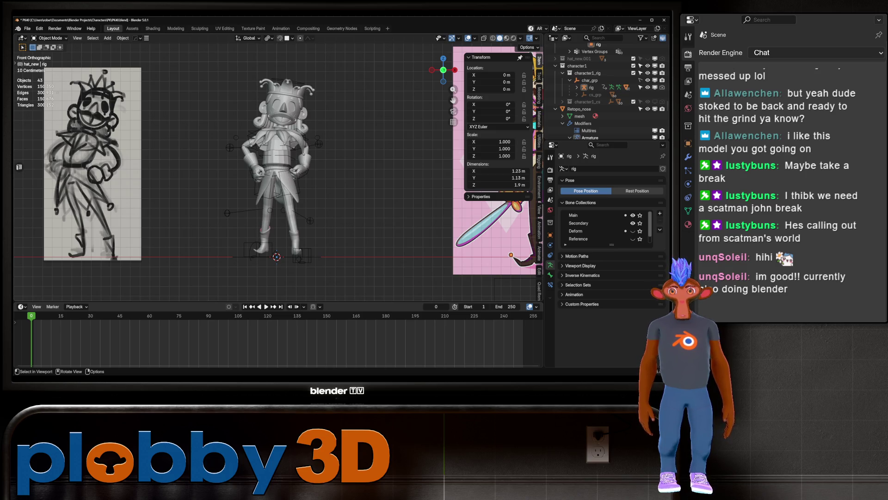
Step: Tilt the neck bone c_neck.x with two free rotations and show material colours
key(ctrl+Tab)
click(281, 122)
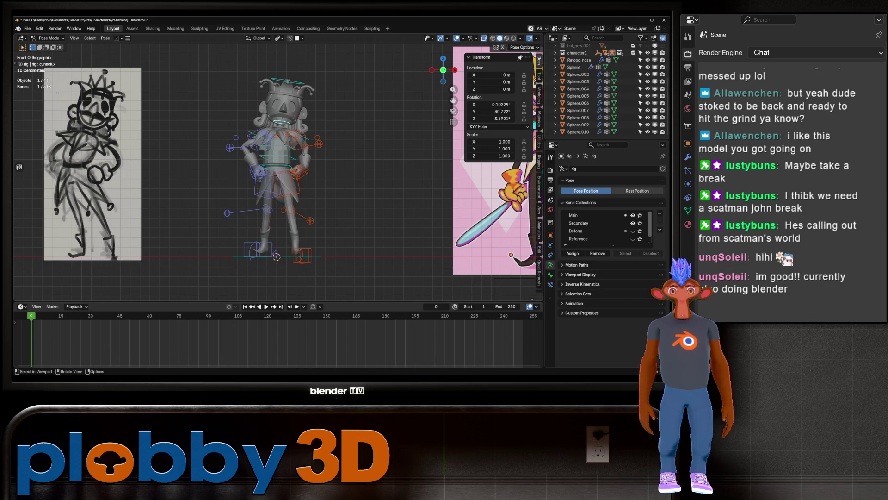
key(r)
key(r)
click(326, 124)
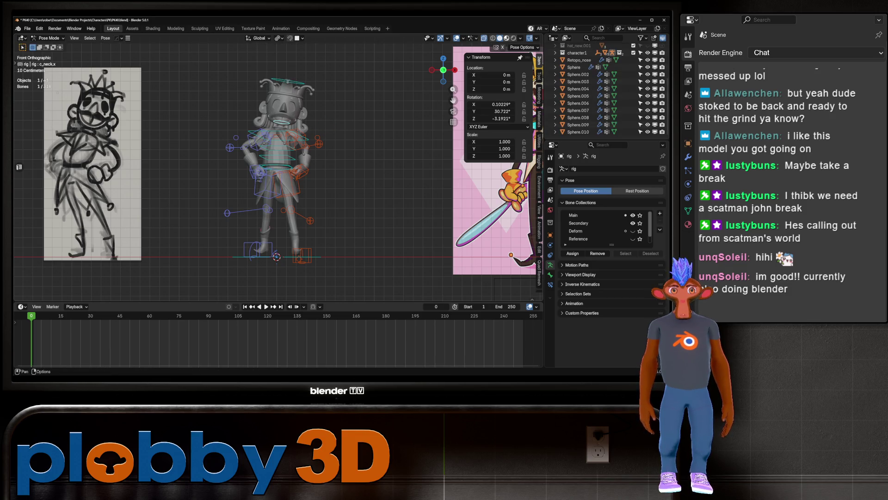
click(507, 38)
key(r)
key(r)
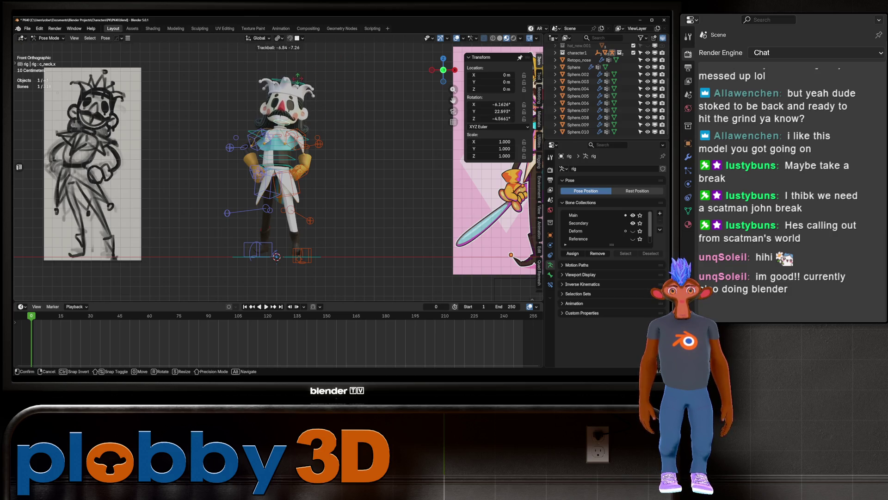
key(Return)
middle_drag(324, 185, 241, 194)
Step: Return to Object Mode and inspect the character's left side
key(ctrl+Tab)
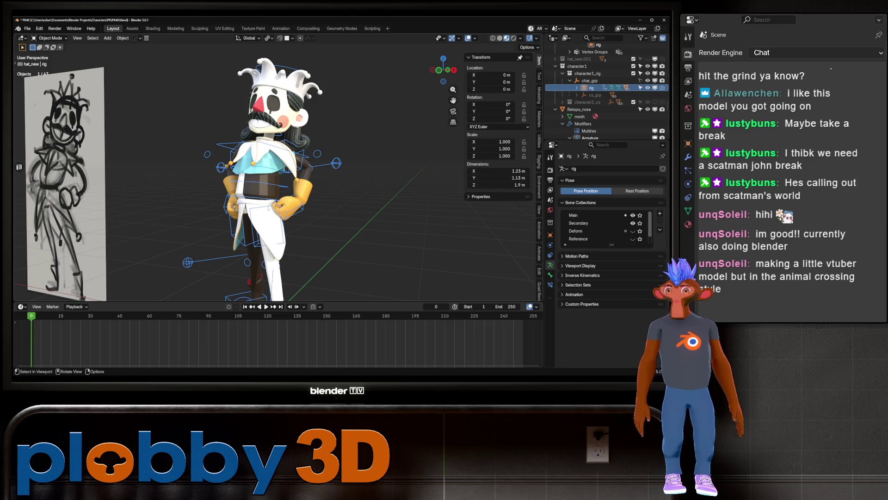
scroll(261, 197, up, 5)
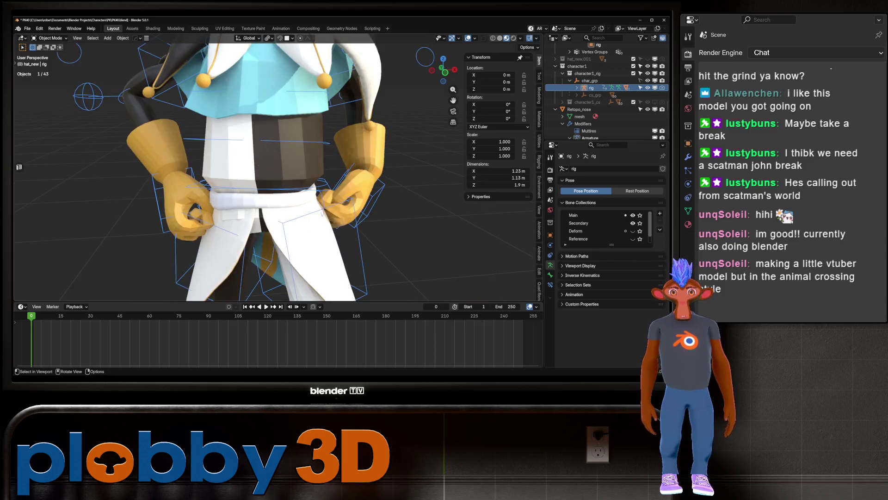
mouse_move(259, 185)
middle_down()
mouse_move(370, 190)
mouse_move(430, 180)
mouse_move(398, 185)
middle_up()
scroll(261, 185, down, 8)
scroll(262, 194, up, 4)
scroll(296, 185, down, 5)
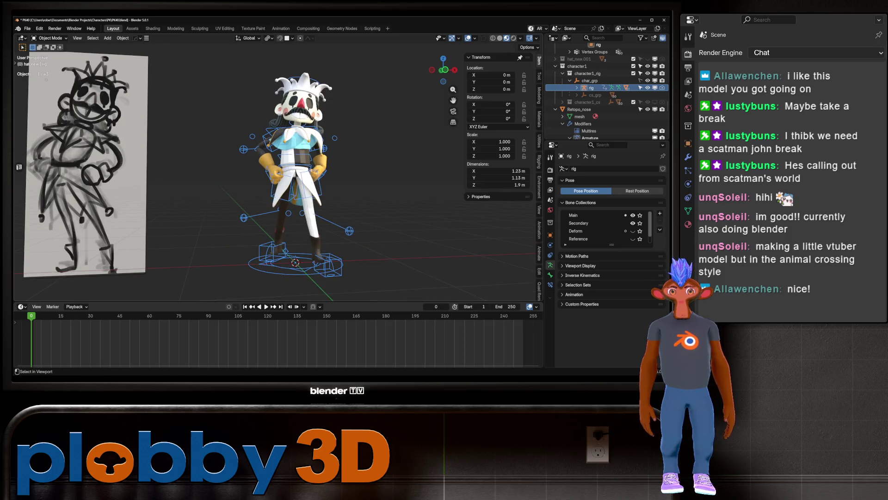
Step: Save an incremented copy of the file as PKA1.blend
key(ctrl+alt+s)
middle_drag(398, 185, 319, 185)
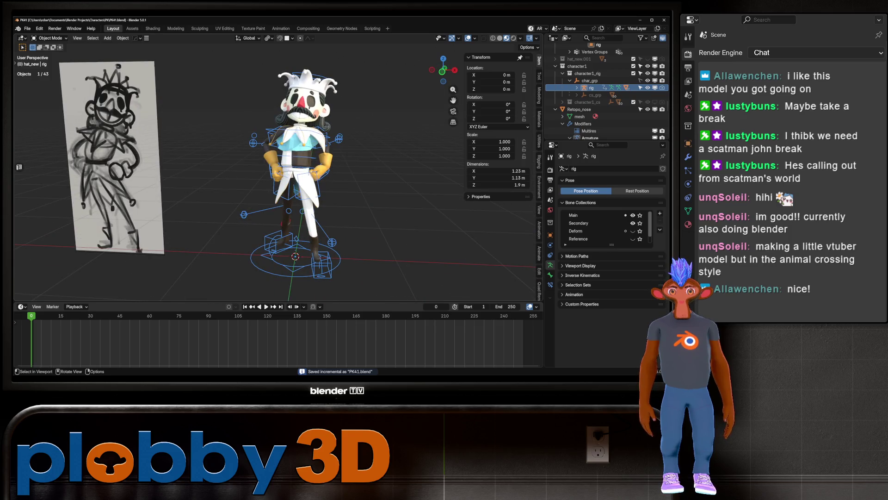
scroll(274, 172, up, 4)
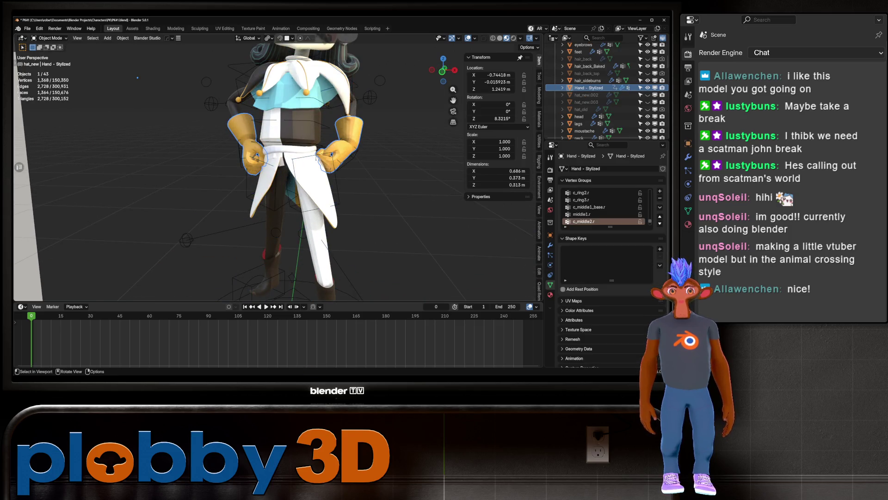
Step: In Pose Mode, select the left hand IK control c_hand_ik.l in front view
key(ctrl+Tab)
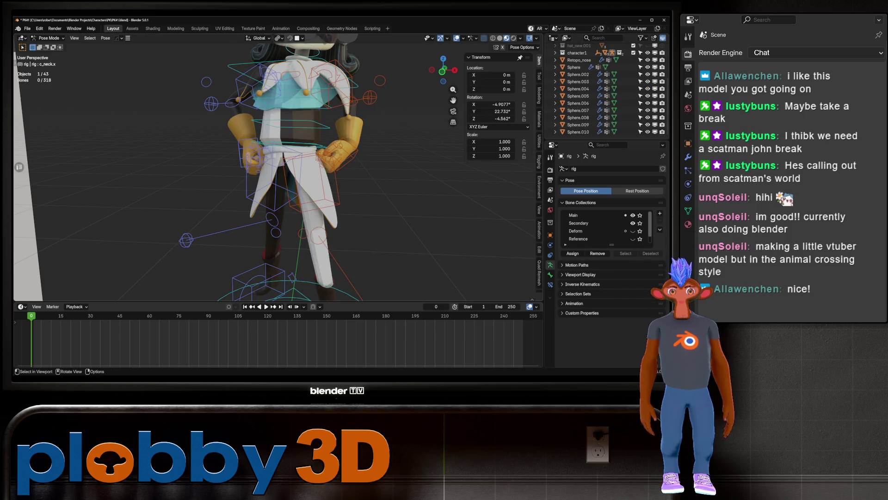
click(340, 153)
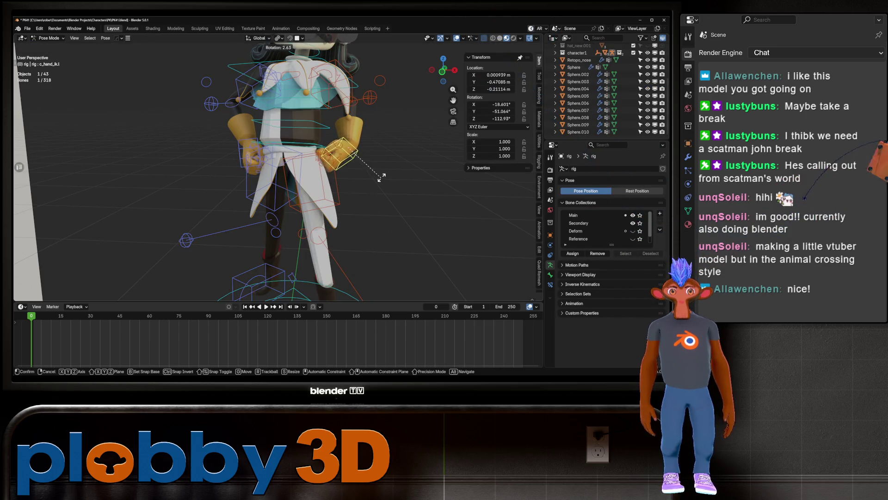
scroll(274, 172, down, 4)
key(KP_1)
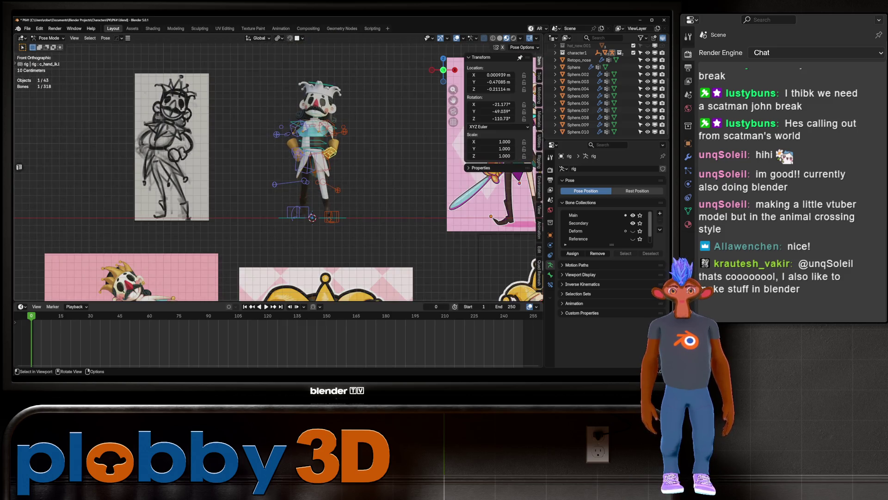
Step: Rotate c_hand_ik.l about global Z, then freely to a new angle
scroll(330, 148, up, 4)
key(r)
key(z)
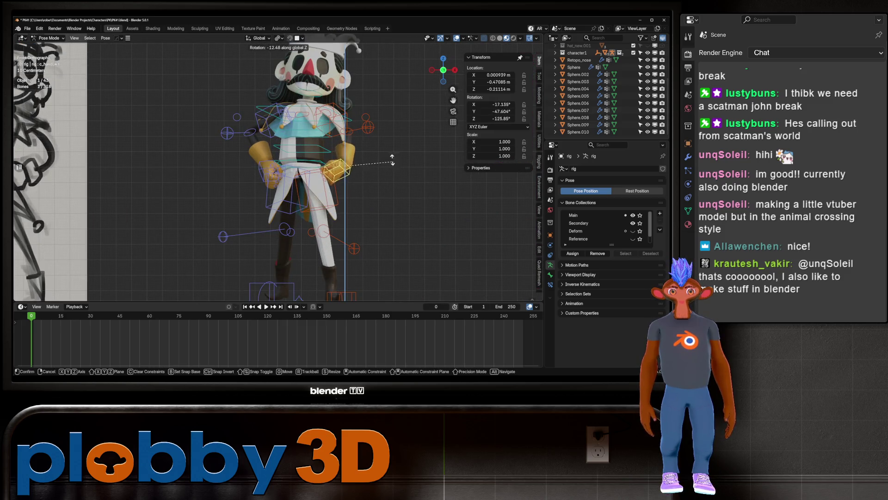
click(363, 152)
mouse_move(363, 152)
middle_down()
mouse_move(379, 148)
mouse_move(333, 153)
mouse_move(324, 139)
middle_up()
key(r)
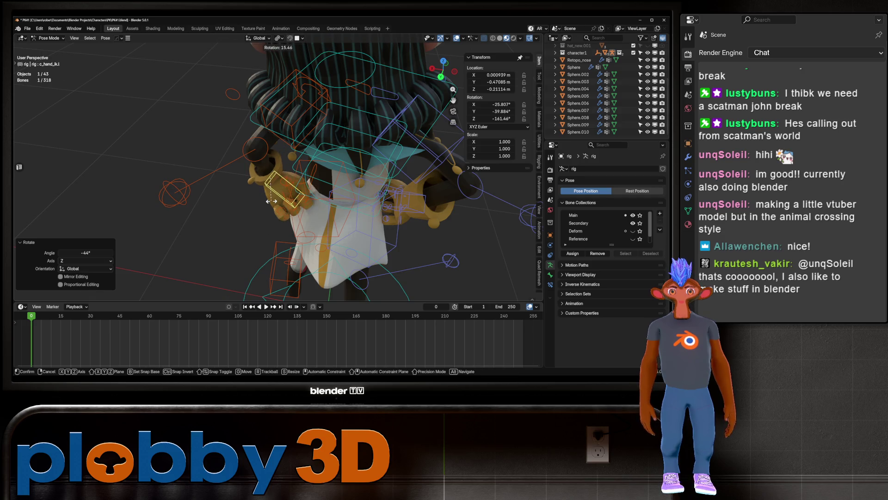
click(272, 201)
mouse_move(271, 200)
middle_down()
mouse_move(241, 176)
mouse_move(324, 120)
middle_up()
Step: Move the left elbow pole control c_arms_pole.l in front view
click(341, 109)
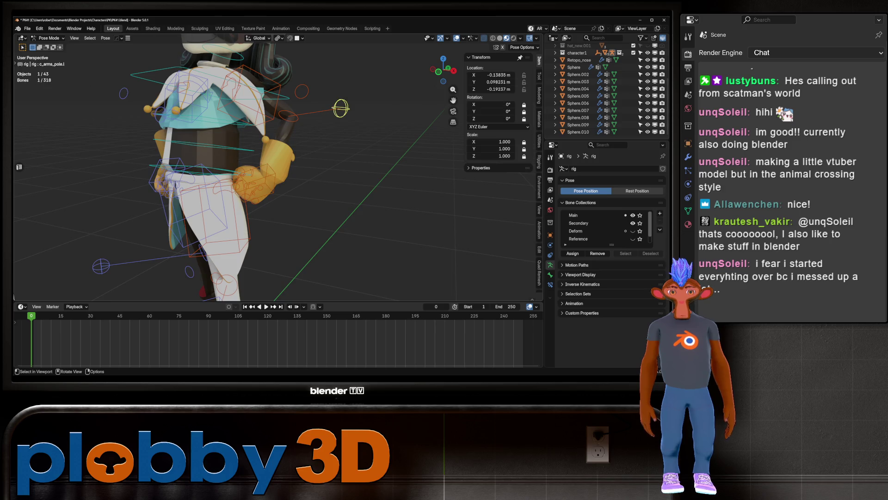
key(KP_1)
key(g)
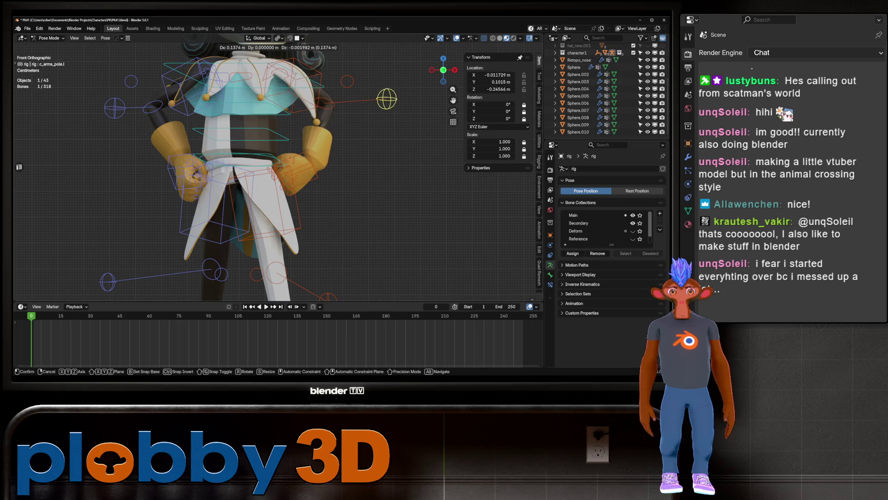
key(Return)
key(alt+a)
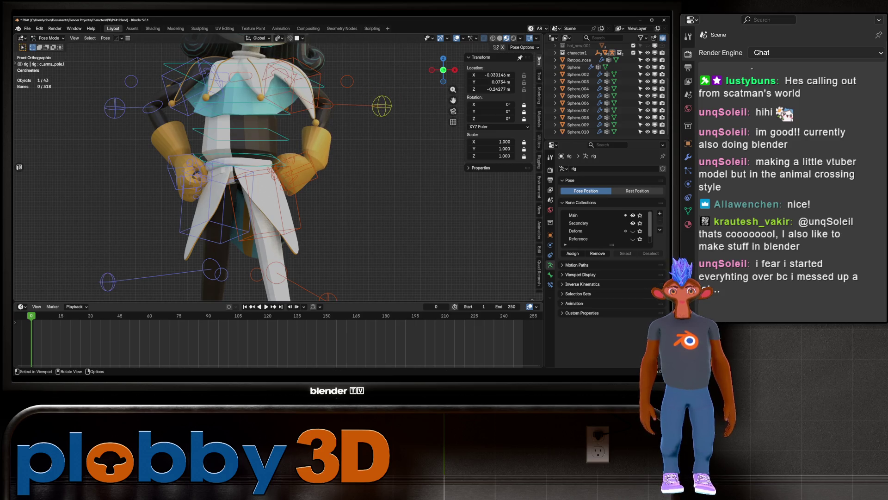
Step: Rotate the left hand control -21° on local X and 36.3° on local Z
click(299, 174)
key(r)
key(x)
key(x)
text(-21)
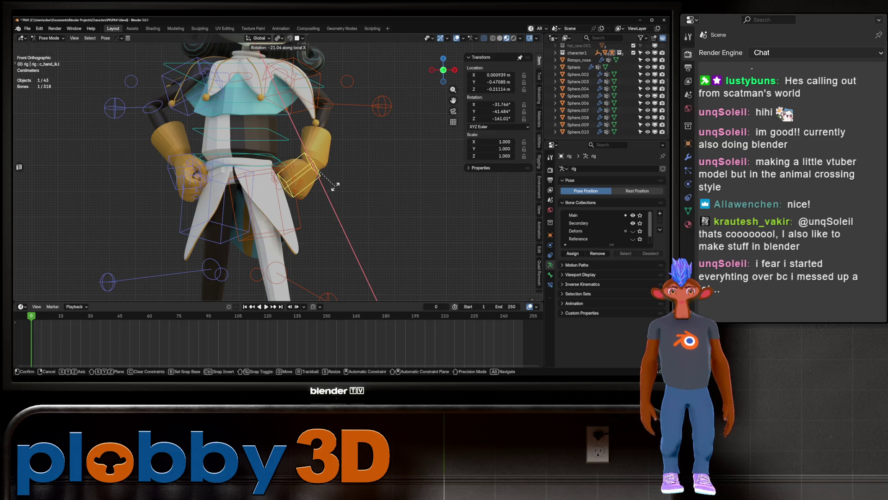
key(Return)
key(r)
key(z)
key(z)
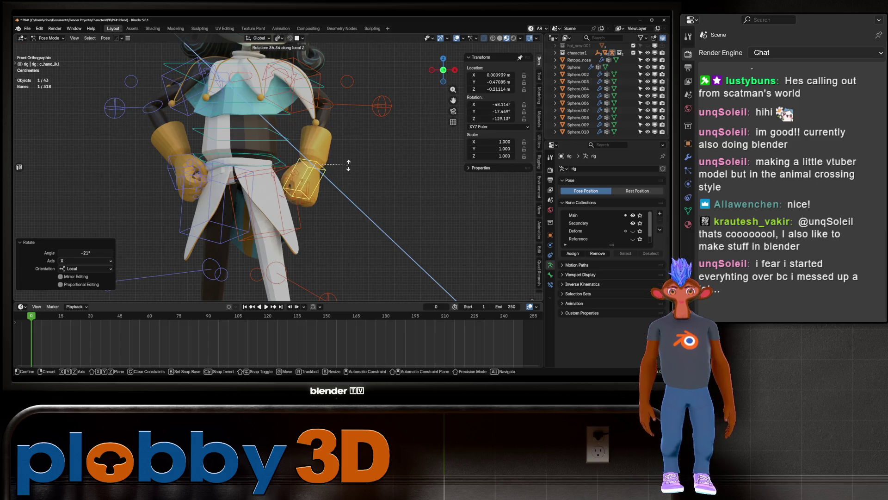
key(Return)
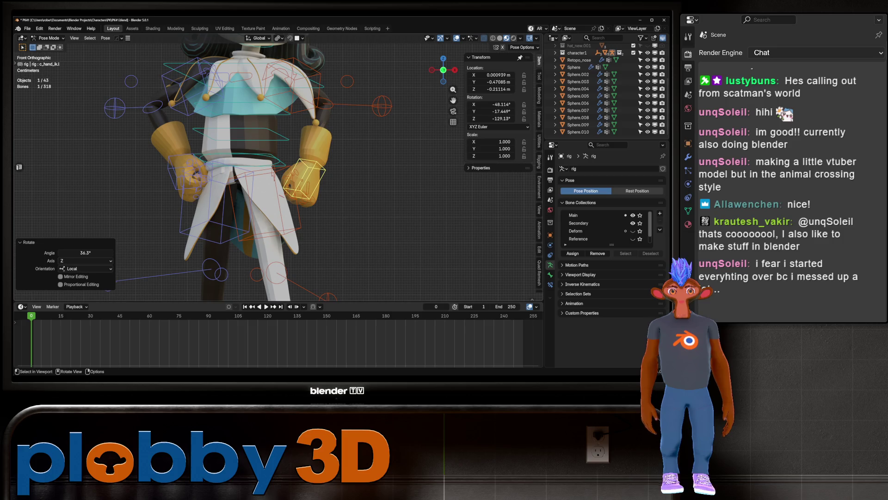
Step: Move the left hand control so the fist rests by the waist
click(323, 104)
click(382, 106)
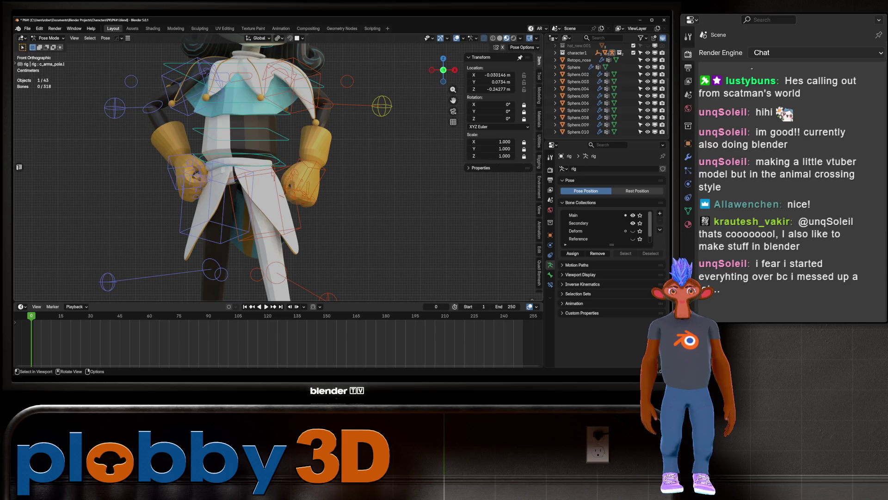
click(303, 173)
key(g)
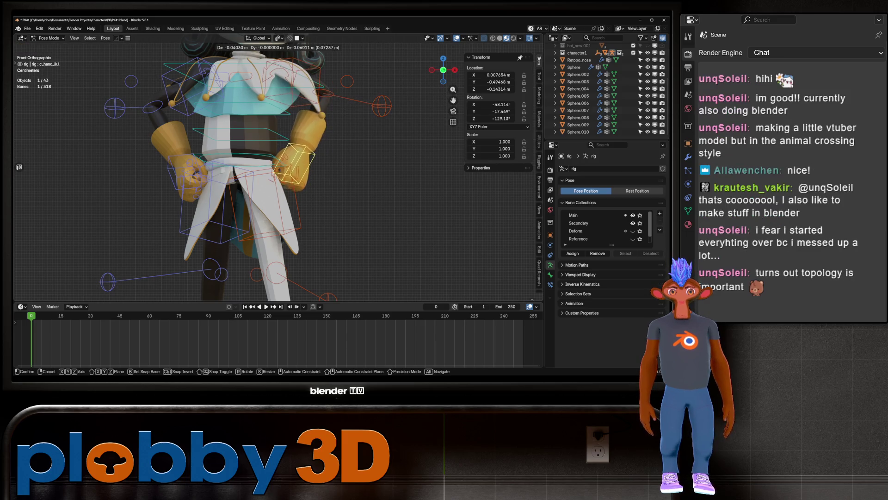
key(Return)
key(r)
key(x)
key(x)
key(Escape)
key(g)
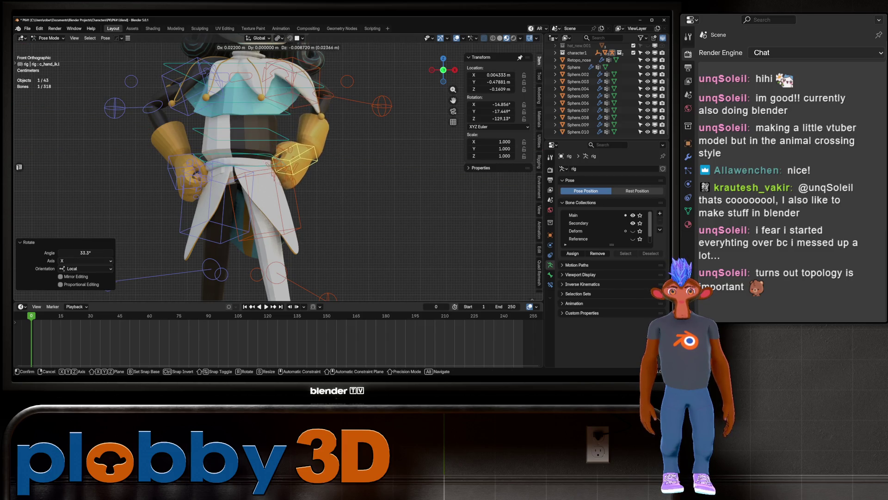
key(Return)
mouse_move(278, 176)
middle_down()
mouse_move(435, 180)
mouse_move(467, 192)
mouse_move(484, 212)
middle_up()
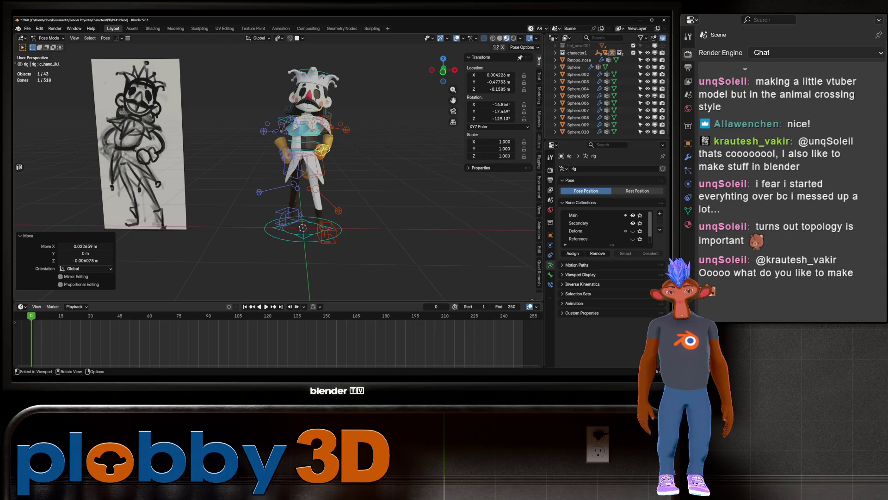
Step: Clear the bone selection and orbit around the head from side to front
scroll(278, 171, up, 5)
mouse_move(278, 171)
middle_down()
mouse_move(352, 174)
mouse_move(287, 178)
mouse_move(333, 176)
mouse_move(240, 152)
middle_up()
scroll(277, 171, up, 2)
scroll(277, 171, up, 6)
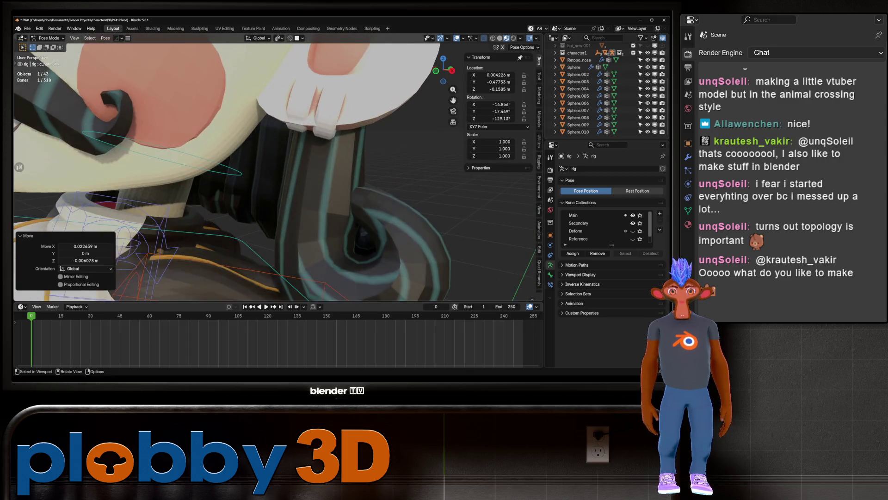
key(alt+a)
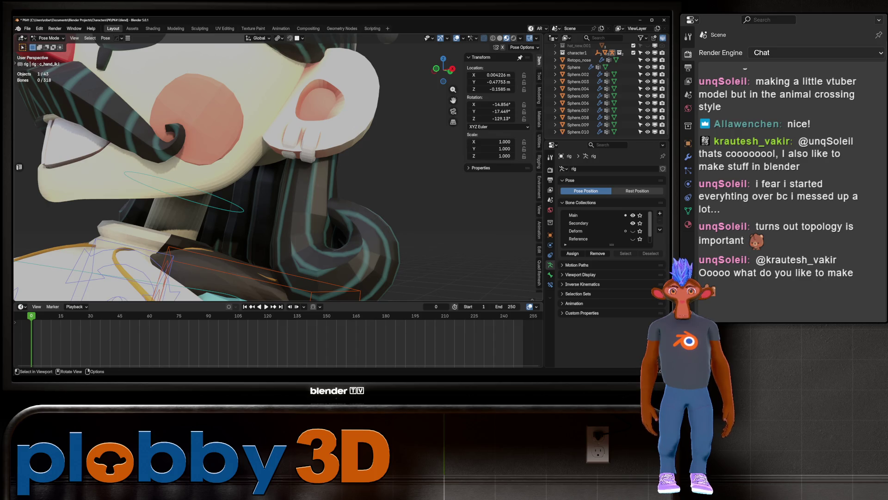
scroll(277, 171, down, 5)
mouse_move(277, 171)
middle_down()
mouse_move(259, 171)
mouse_move(482, 171)
middle_up()
scroll(277, 171, up, 5)
scroll(277, 171, down, 5)
scroll(278, 171, up, 4)
Step: Move the right hand control c_hand_ik.r along global Y
click(273, 147)
middle_drag(273, 147, 296, 190)
key(g)
key(z)
key(y)
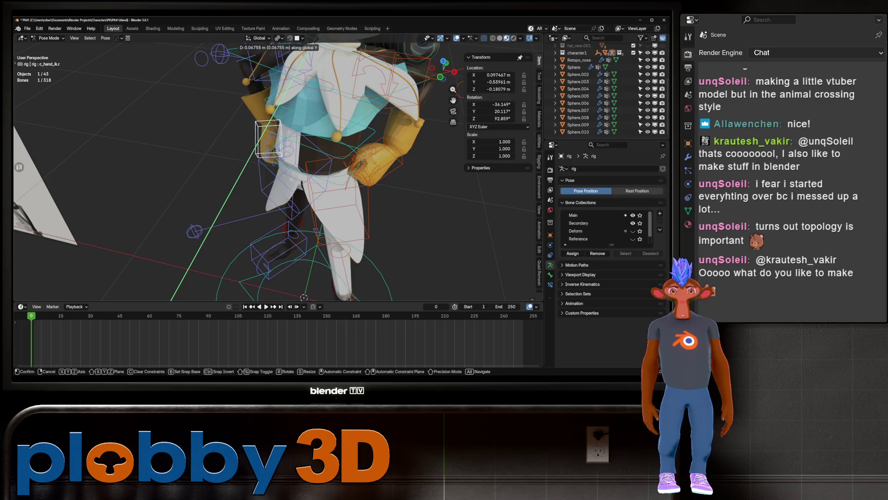
click(302, 182)
Step: Rotate the right hand control 33.1° about Z, nudge it into place, and deselect
key(r)
key(z)
click(324, 165)
mouse_move(324, 164)
middle_down()
mouse_move(319, 125)
mouse_move(320, 197)
mouse_move(352, 199)
mouse_move(324, 185)
middle_up()
key(g)
click(319, 125)
scroll(320, 125, down, 3)
key(alt+a)
Step: Move the right elbow pole c_arms_pole.r into a new position over several adjustments
click(234, 148)
key(g)
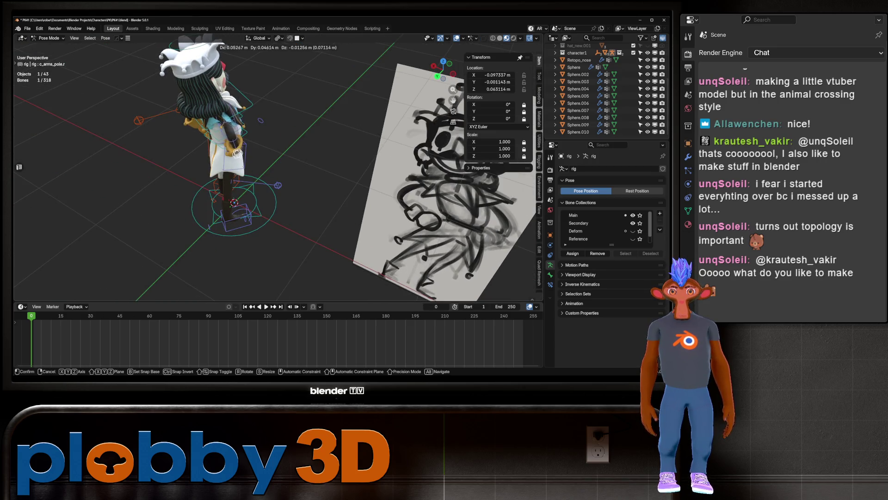
click(237, 153)
mouse_move(237, 153)
middle_down()
mouse_move(218, 155)
mouse_move(244, 159)
mouse_move(257, 148)
middle_up()
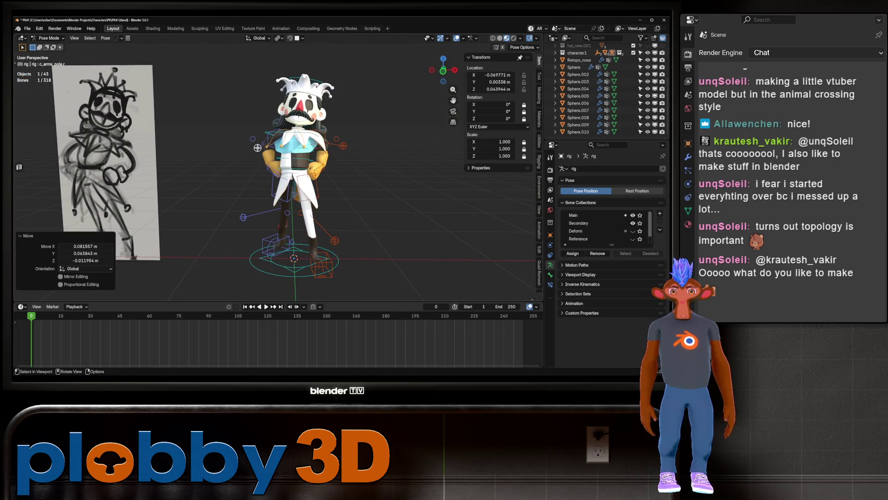
key(g)
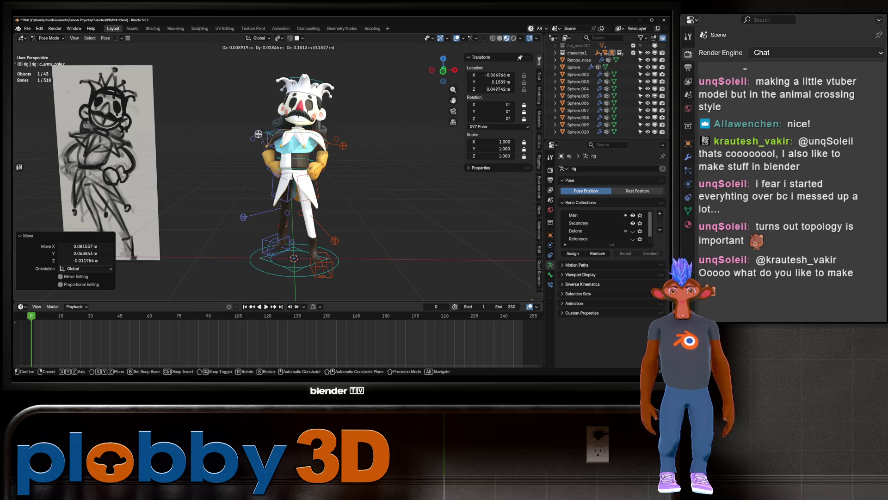
click(257, 148)
key(g)
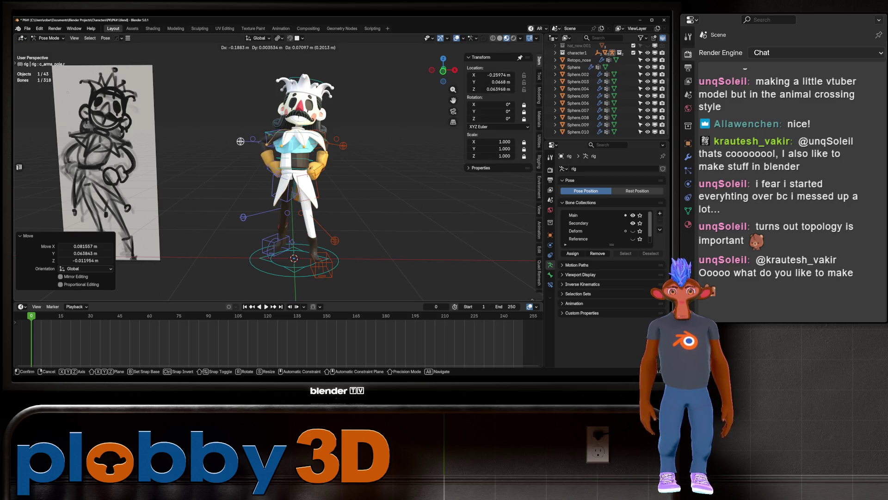
click(250, 146)
mouse_move(250, 146)
middle_down()
mouse_move(185, 148)
mouse_move(236, 148)
middle_up()
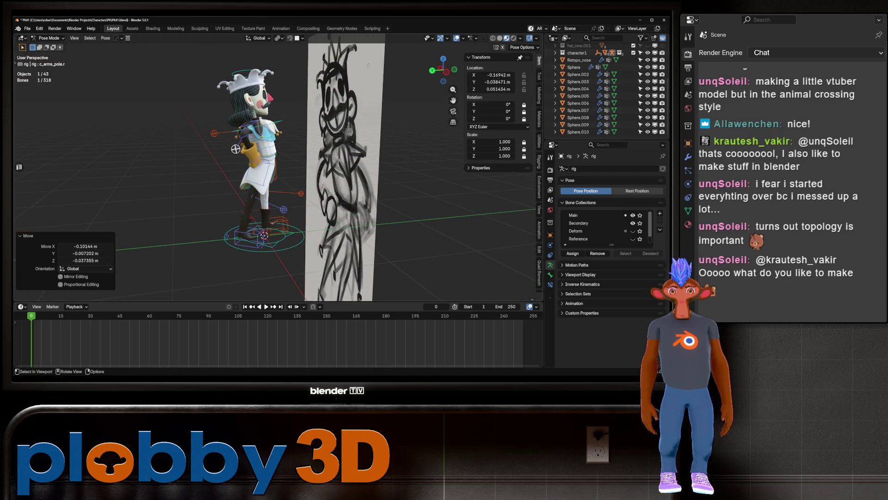
Step: Lower the right hand control c_hand_ik.r about 0.033 m along Z
click(252, 153)
key(g)
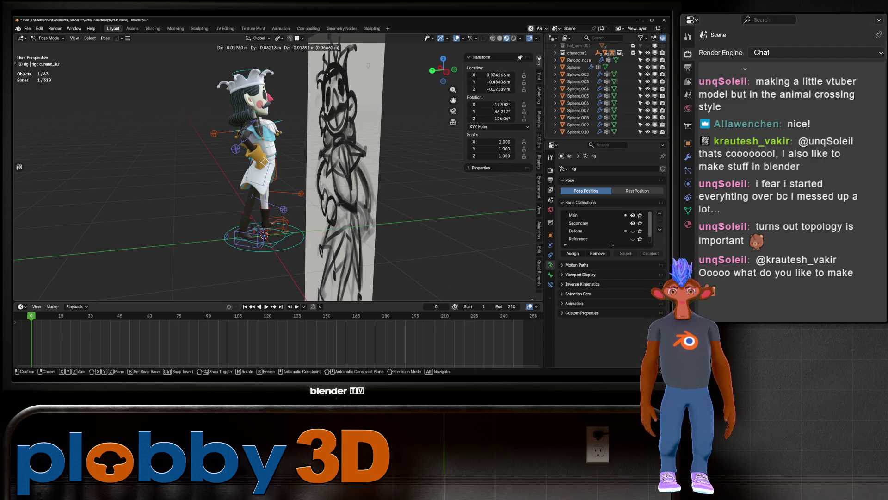
click(259, 160)
mouse_move(259, 160)
middle_down()
mouse_move(162, 163)
mouse_move(217, 165)
middle_up()
click(254, 161)
scroll(240, 162, down, 4)
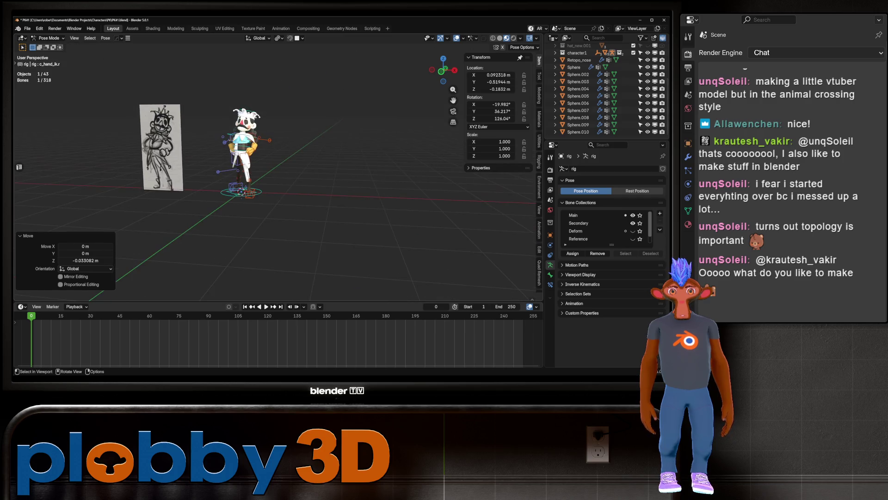
scroll(172, 125, up, 3)
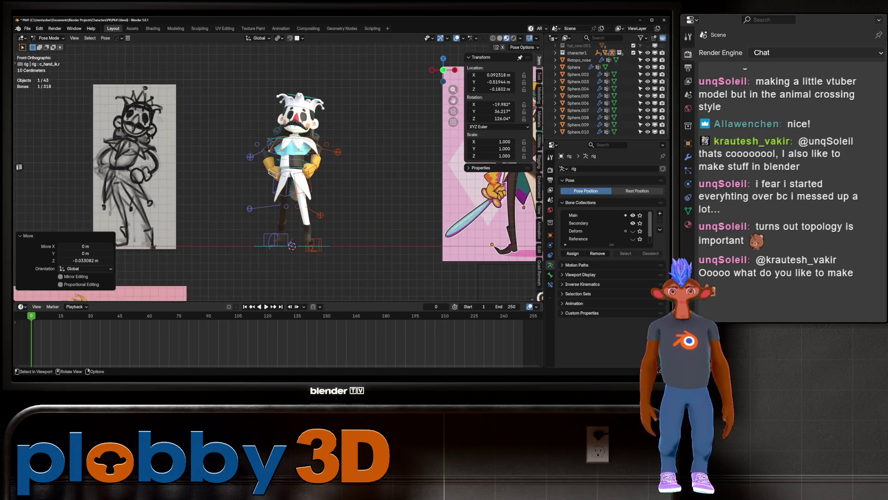
Step: Tilt the head control c_head.x slightly with a free trackball rotation
click(299, 113)
key(r)
key(r)
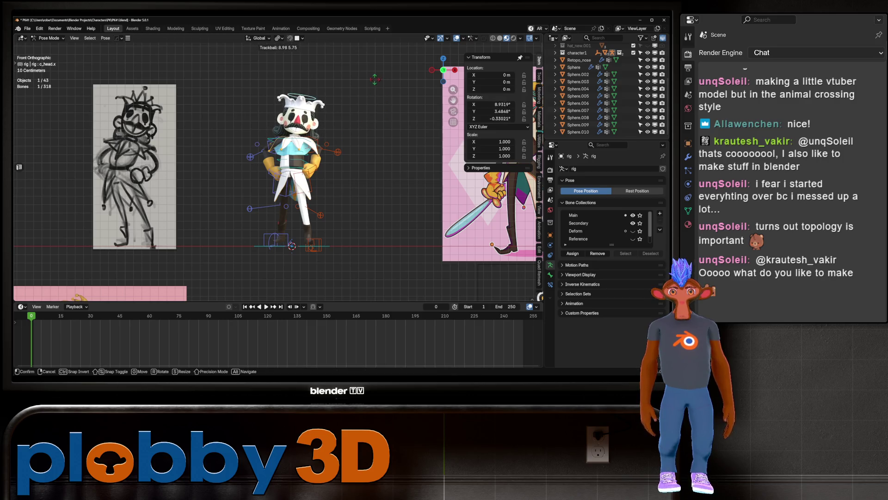
click(374, 59)
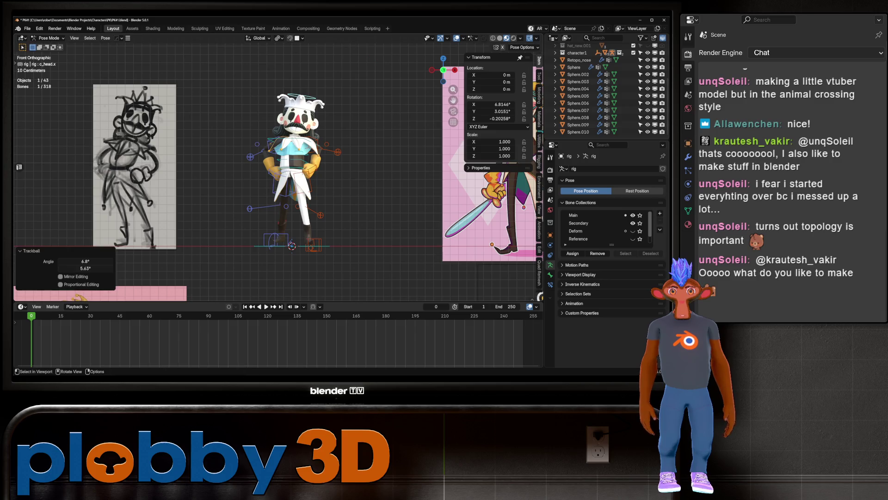
scroll(309, 169, up, 3)
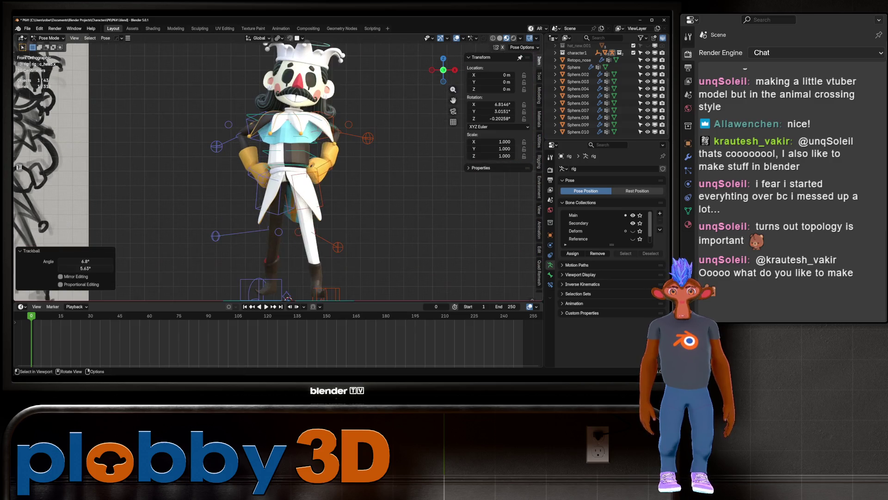
Step: Shift the root control c_root.x about -0.011 m along global X
click(266, 204)
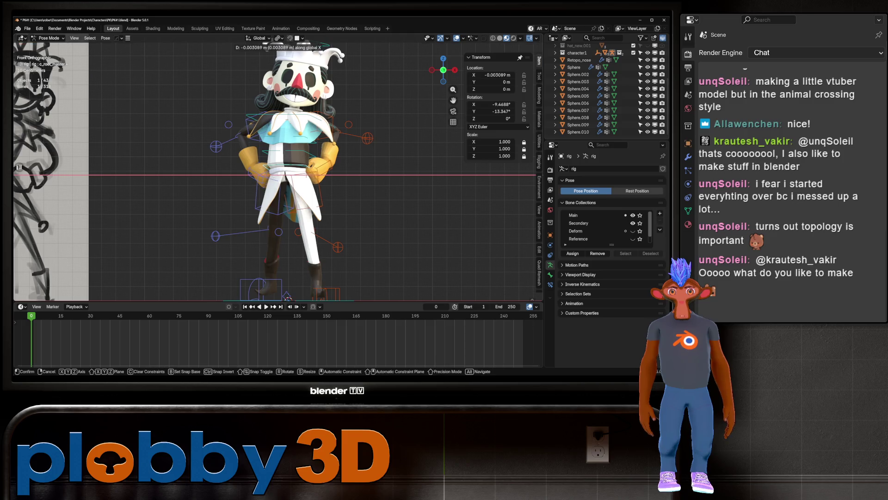
click(266, 204)
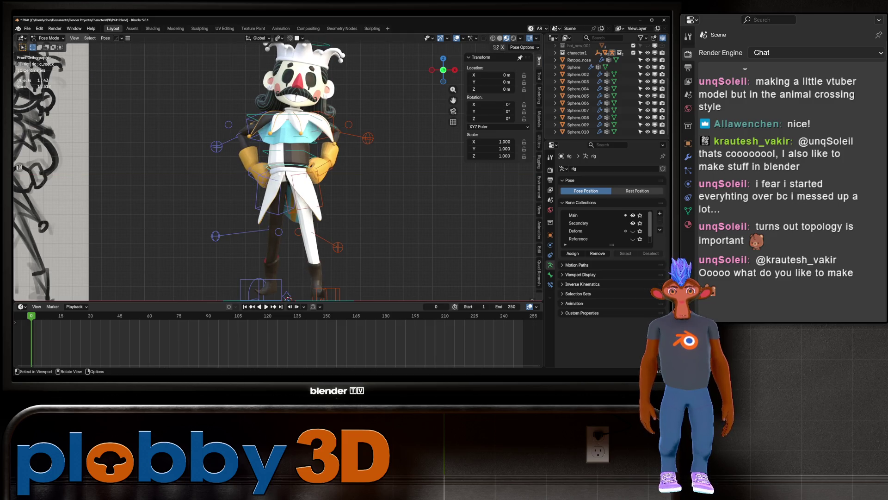
key(g)
key(x)
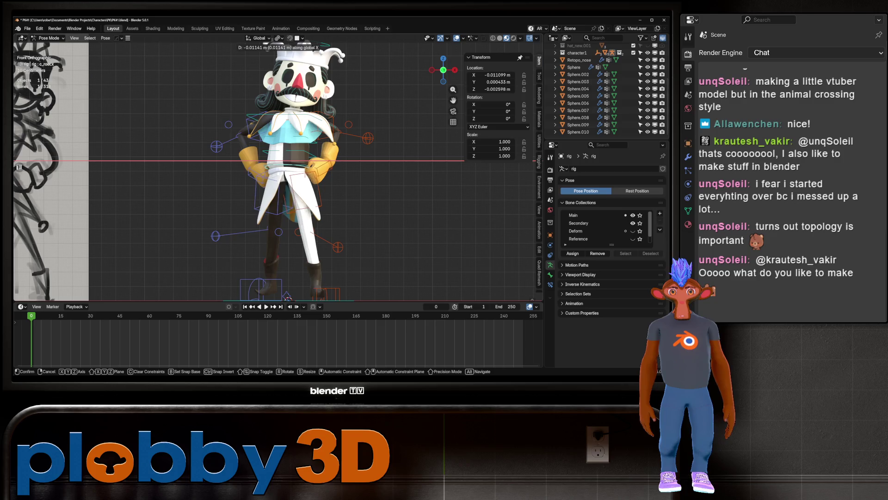
key(Return)
scroll(296, 171, down, 3)
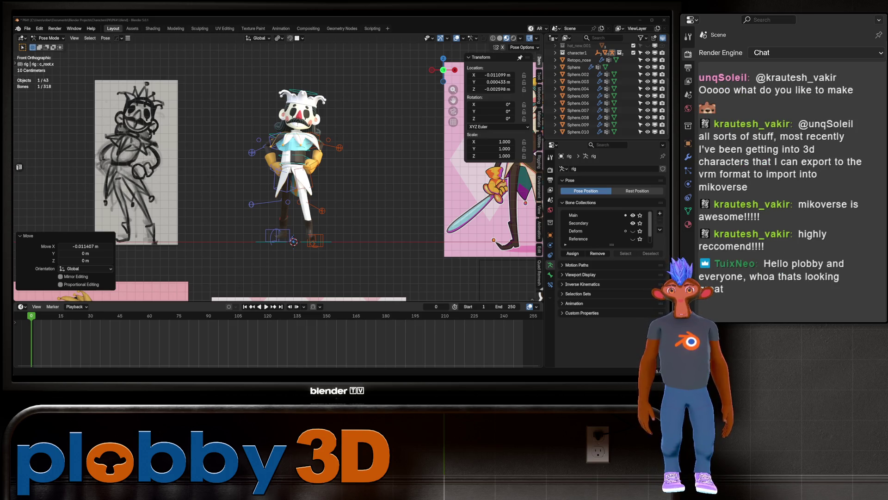
key(alt+a)
scroll(278, 171, up, 5)
middle_drag(296, 185, 398, 176)
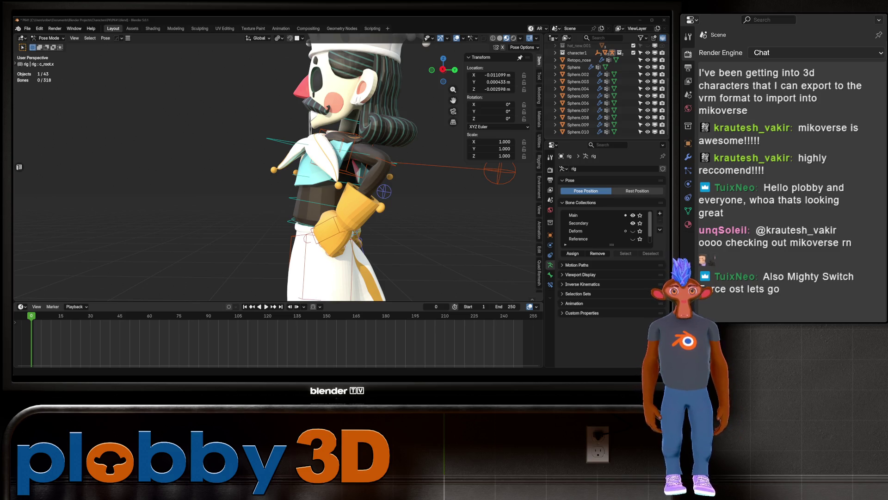
key(Home)
scroll(326, 158, up, 8)
mouse_move(323, 185)
middle_down()
mouse_move(352, 153)
mouse_move(326, 180)
middle_up()
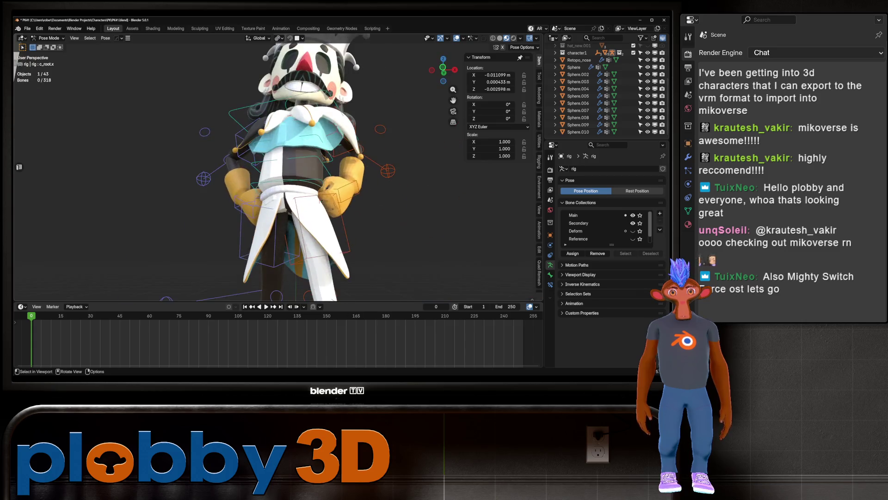
scroll(277, 172, down, 3)
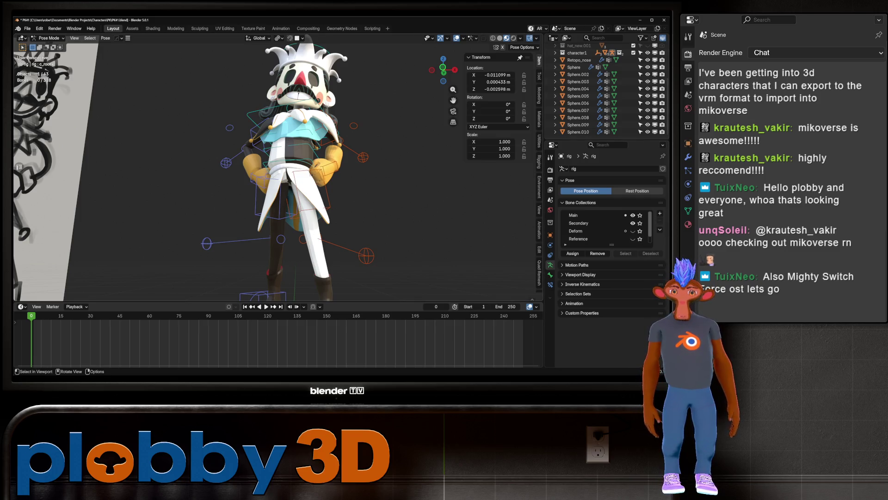
scroll(277, 167, up, 5)
middle_drag(277, 185, 70, 190)
scroll(278, 166, down, 5)
scroll(277, 166, down, 3)
scroll(278, 167, up, 4)
middle_drag(277, 185, 245, 185)
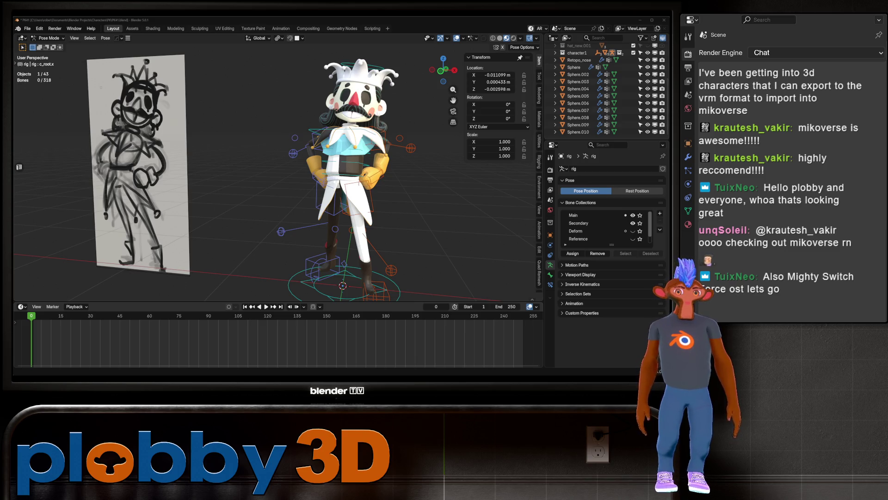
middle_drag(278, 185, 217, 190)
scroll(277, 181, up, 3)
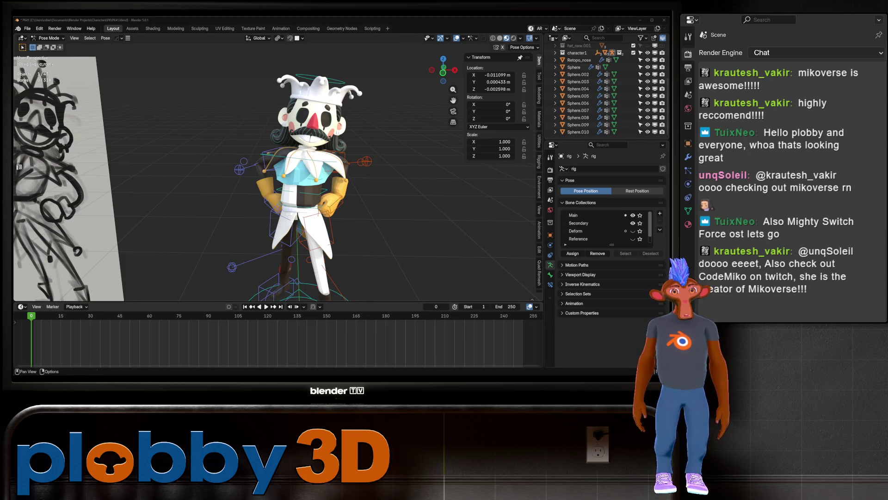
scroll(277, 178, down, 5)
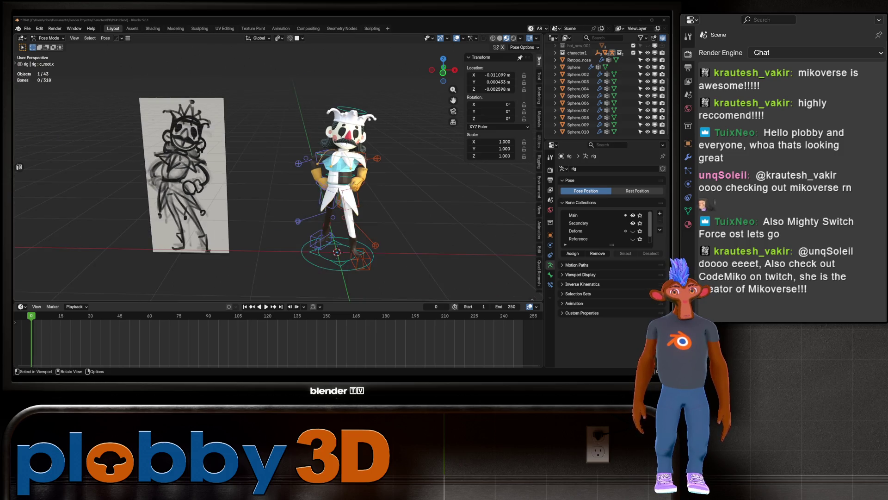
scroll(277, 178, up, 2)
middle_drag(278, 185, 449, 185)
middle_drag(324, 185, 407, 185)
scroll(324, 167, up, 5)
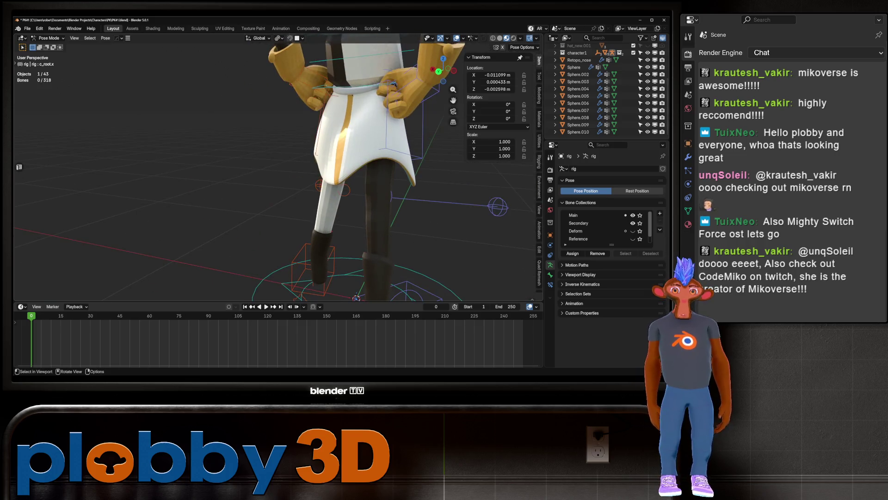
scroll(277, 167, down, 5)
mouse_move(277, 167)
middle_down()
mouse_move(319, 167)
mouse_move(287, 166)
mouse_move(315, 160)
mouse_move(296, 167)
mouse_move(333, 169)
mouse_move(296, 166)
mouse_move(305, 157)
middle_up()
scroll(278, 166, down, 2)
scroll(277, 167, up, 3)
scroll(277, 166, down, 5)
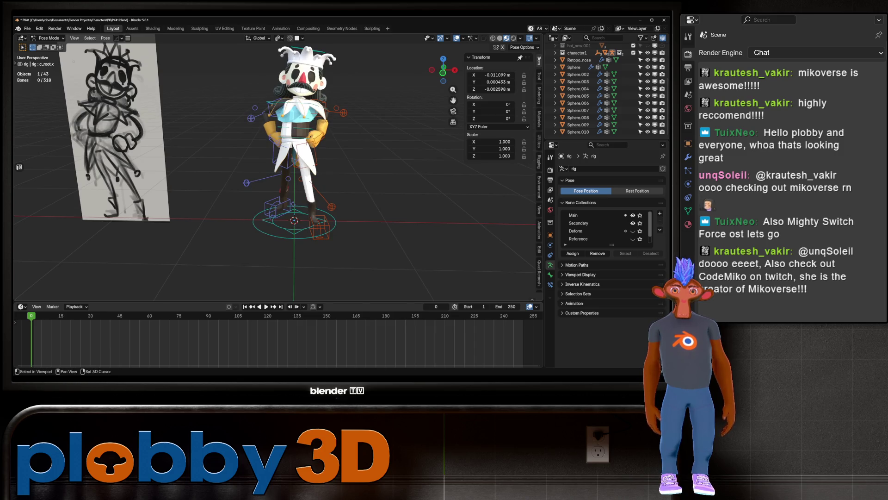
scroll(297, 166, up, 2)
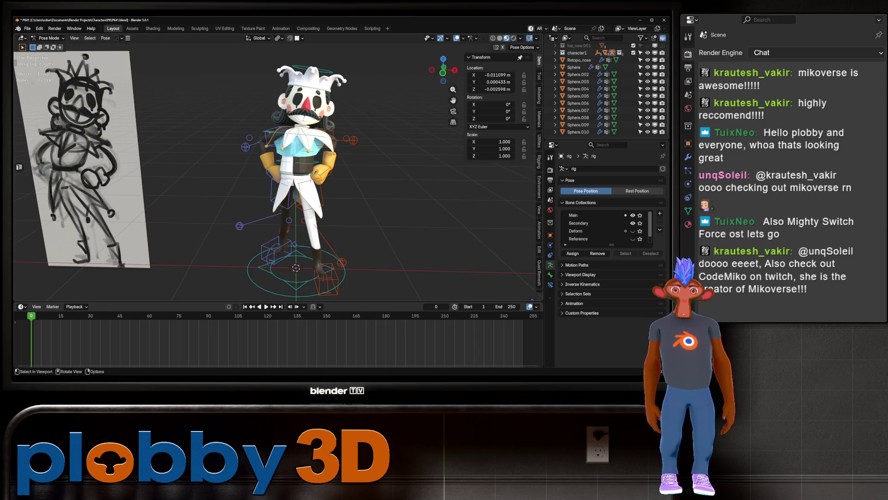
Step: In Object Mode, replace the hat's hatgold/hatfelt material slots with the single gold material
click(310, 76)
key(KP_Decimal)
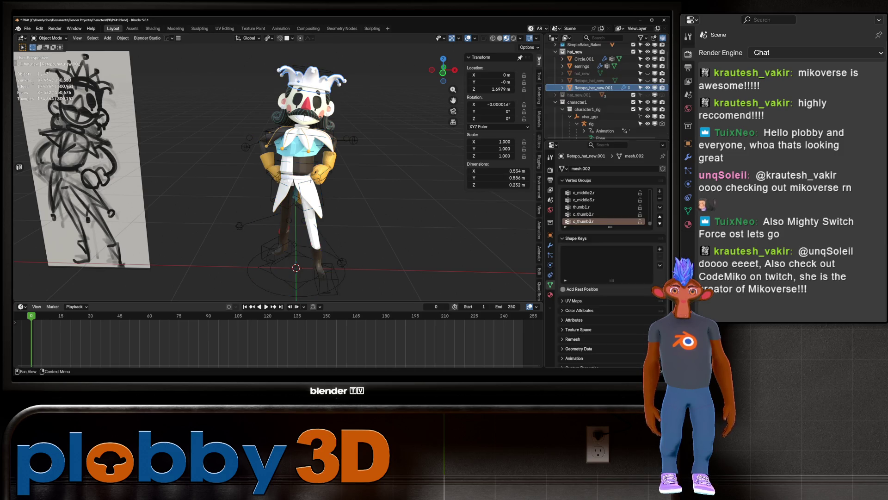
click(550, 294)
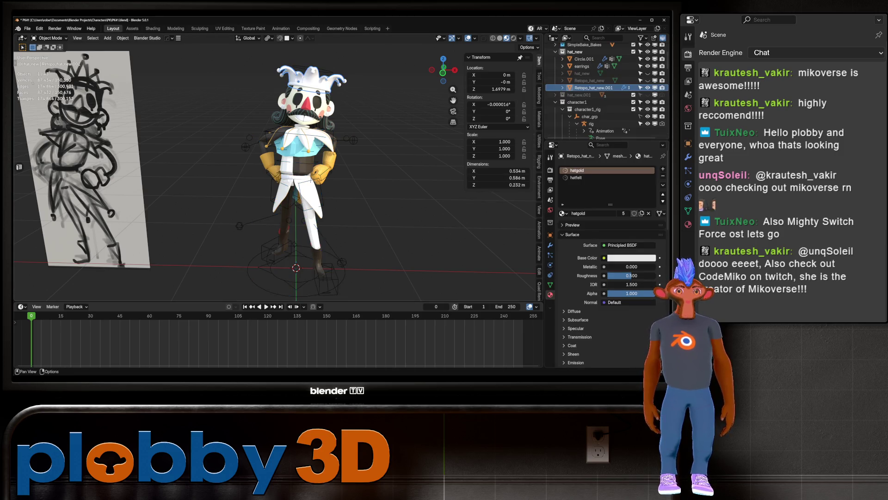
key(ctrl+z)
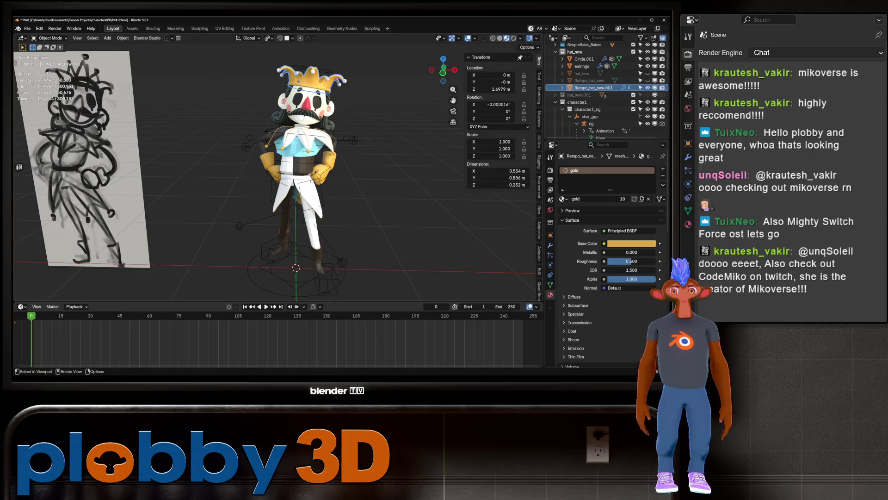
key(alt+a)
Step: Check the small sphere on the crown, then deselect it and return to a front view of the head
mouse_move(323, 185)
middle_down()
mouse_move(223, 185)
mouse_move(222, 134)
middle_up()
scroll(329, 167, up, 2)
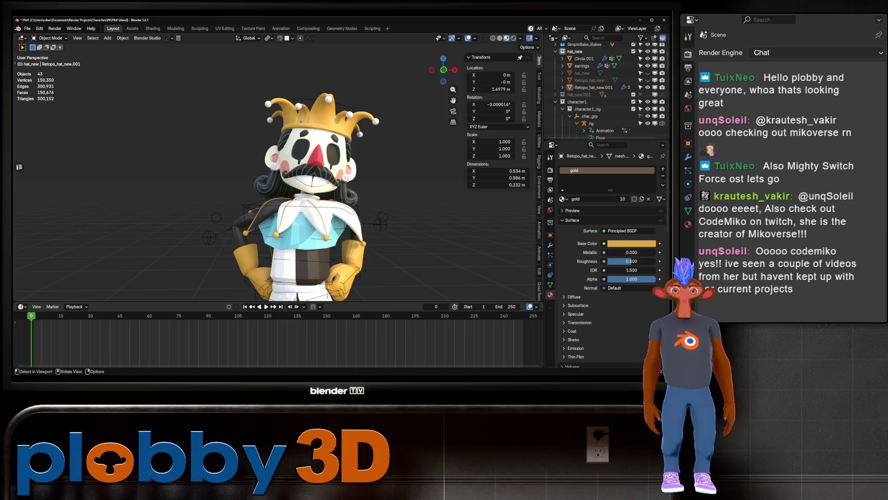
click(309, 91)
mouse_move(309, 91)
middle_down()
mouse_move(222, 97)
mouse_move(271, 101)
mouse_move(240, 103)
middle_up()
key(alt+a)
scroll(259, 100, down, 3)
scroll(250, 102, up, 6)
mouse_move(185, 65)
middle_down()
mouse_move(256, 116)
mouse_move(308, 80)
mouse_move(317, 97)
mouse_move(361, 84)
mouse_move(310, 88)
middle_up()
scroll(256, 116, down, 5)
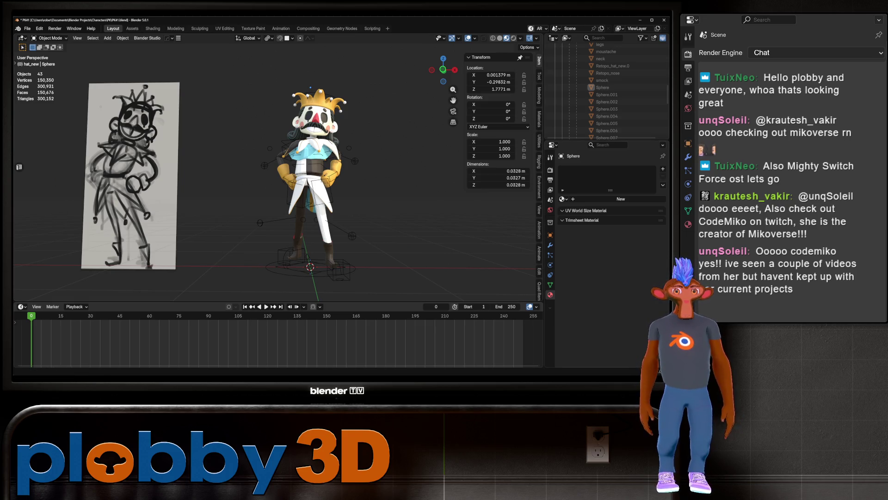
Step: Look the character over from the back and side, then save the project as PK41.blend
scroll(305, 185, down, 4)
scroll(335, 153, up, 4)
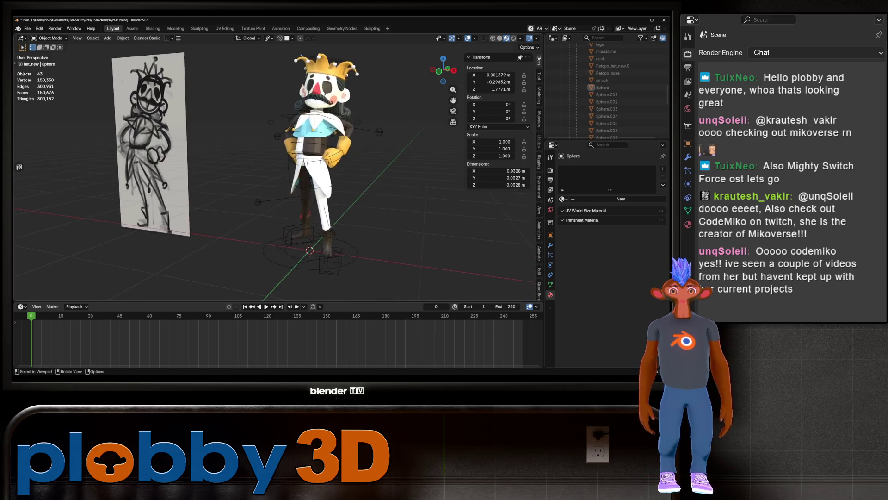
middle_drag(336, 153, 536, 153)
mouse_move(323, 186)
middle_down()
mouse_move(352, 185)
mouse_move(296, 181)
middle_up()
scroll(324, 185, up, 5)
scroll(303, 181, down, 2)
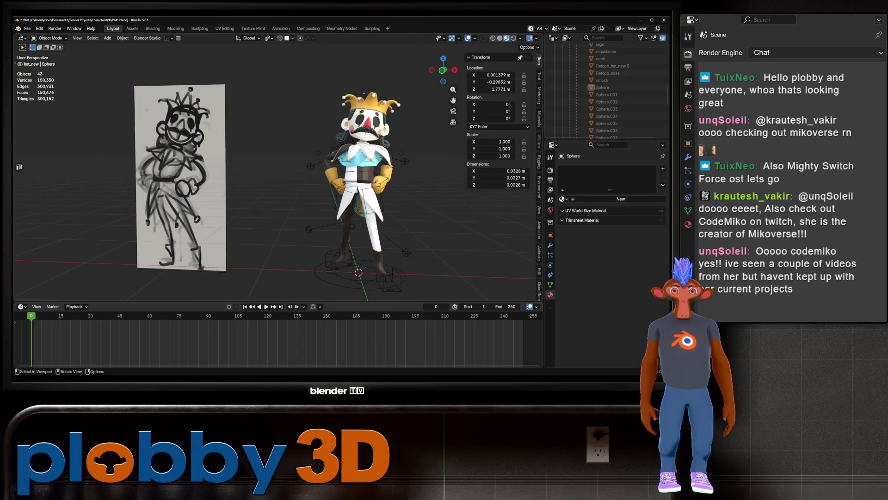
scroll(296, 180, up, 2)
key(ctrl+s)
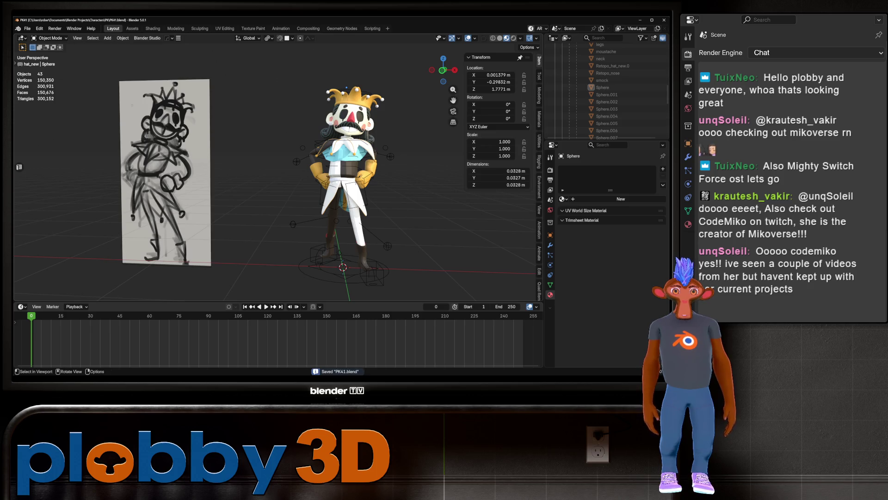
Step: Box-select all 36 objects of the jester character from a front view
middle_drag(296, 181, 505, 179)
scroll(333, 86, up, 8)
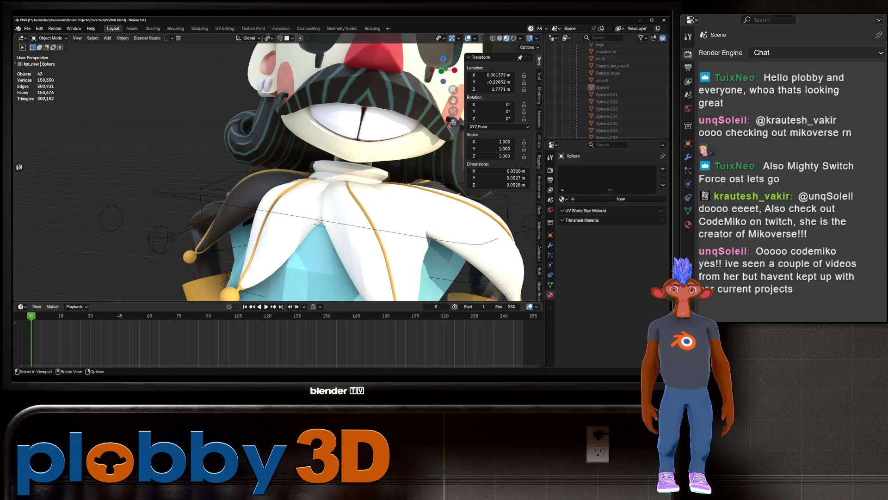
scroll(333, 86, down, 5)
middle_drag(278, 185, 347, 185)
scroll(278, 185, down, 3)
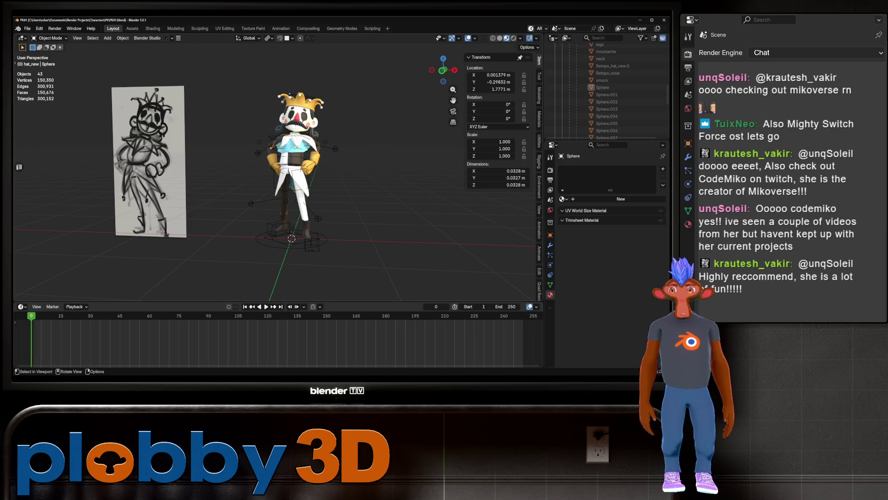
drag(229, 57, 379, 282)
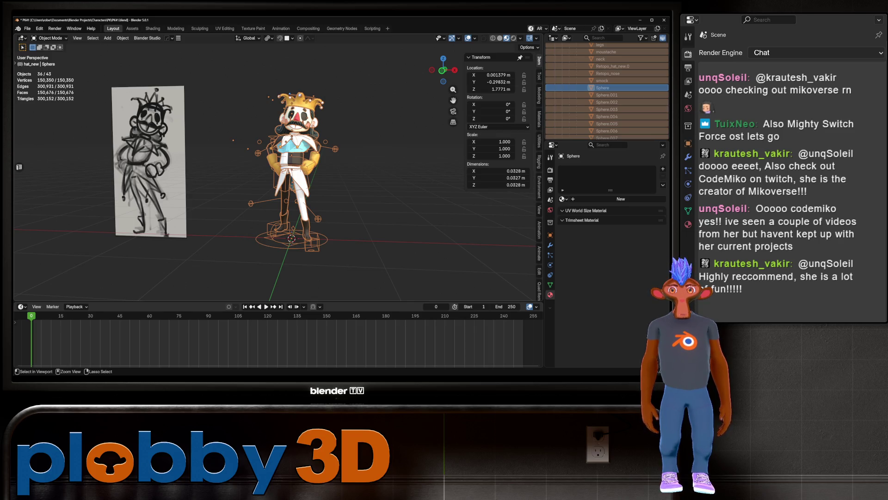
Step: Save an incremental copy PK42, then save the scene as PKIapplypose.blend
key(ctrl+s)
key(ctrl+alt+s)
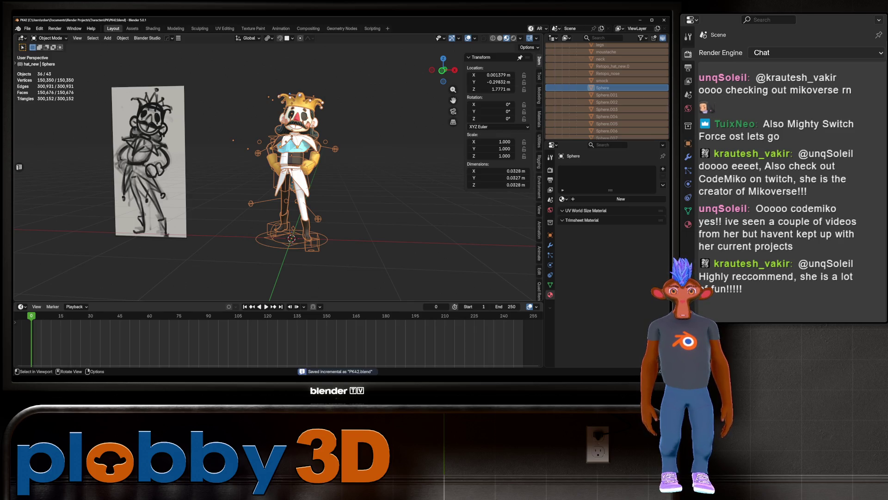
click(28, 28)
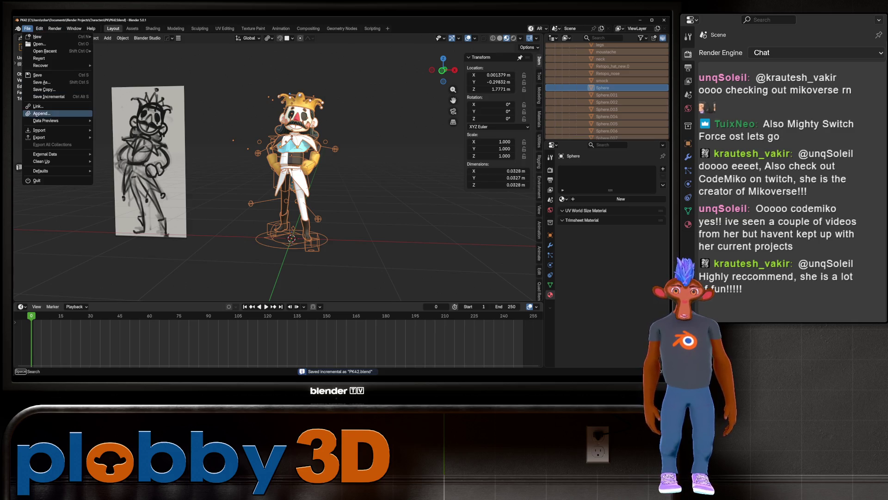
click(42, 82)
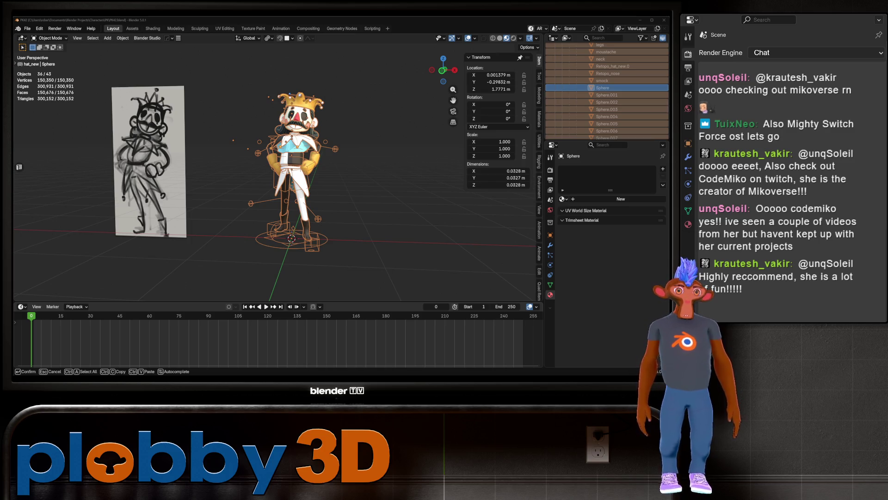
key(Return)
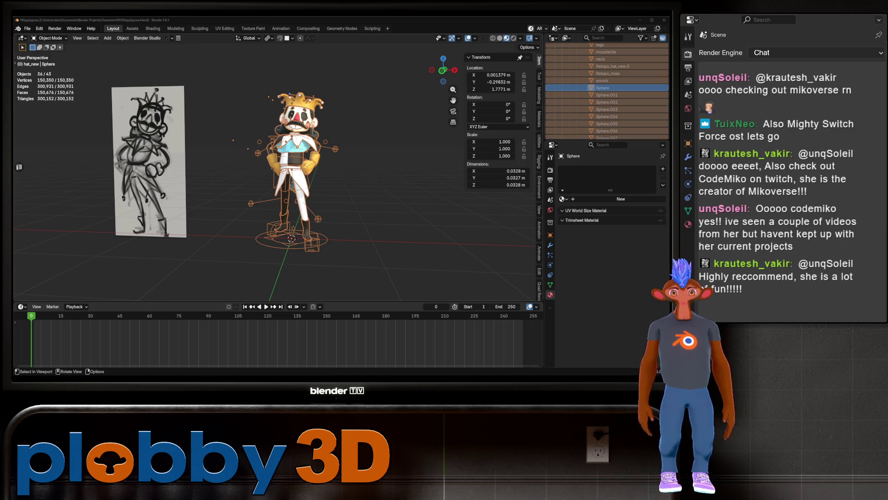
Step: Reselect the 36 character objects, apply Visual Geometry to Mesh, and delete the stray sphere
key(alt+a)
mouse_move(221, 58)
mouse_down()
mouse_move(275, 147)
mouse_move(386, 290)
mouse_up()
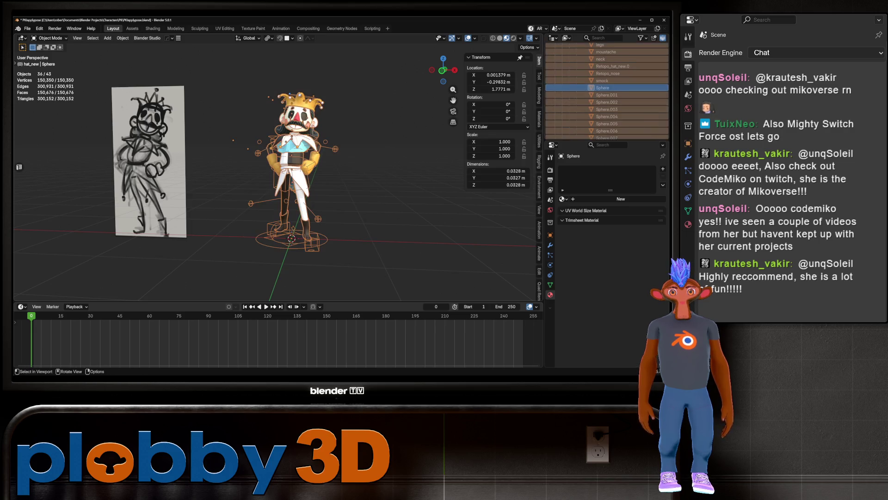
click(122, 38)
mouse_move(139, 75)
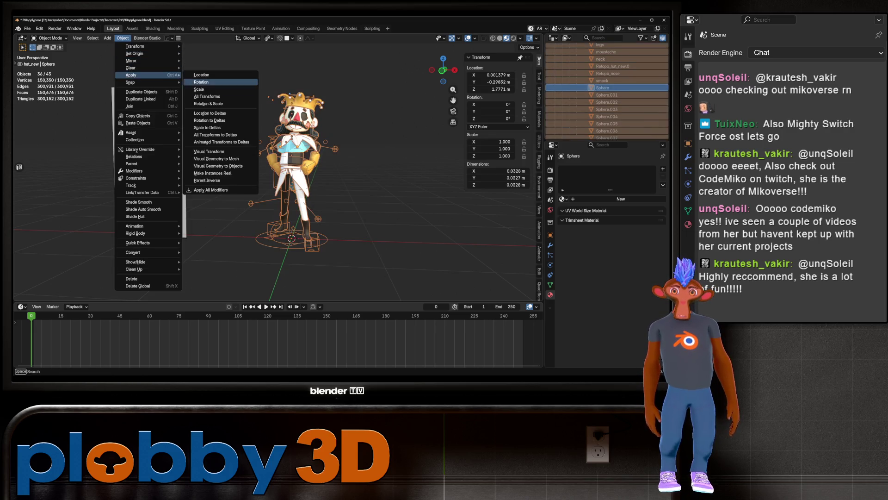
click(217, 159)
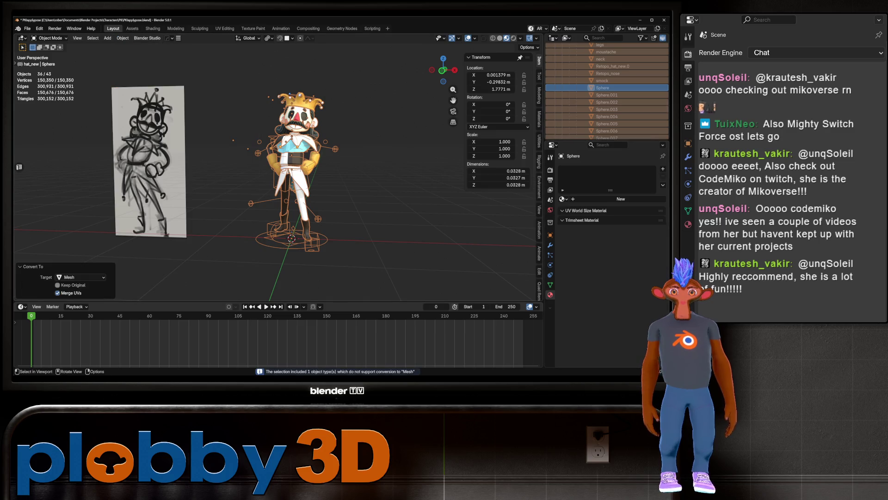
scroll(273, 236, up, 3)
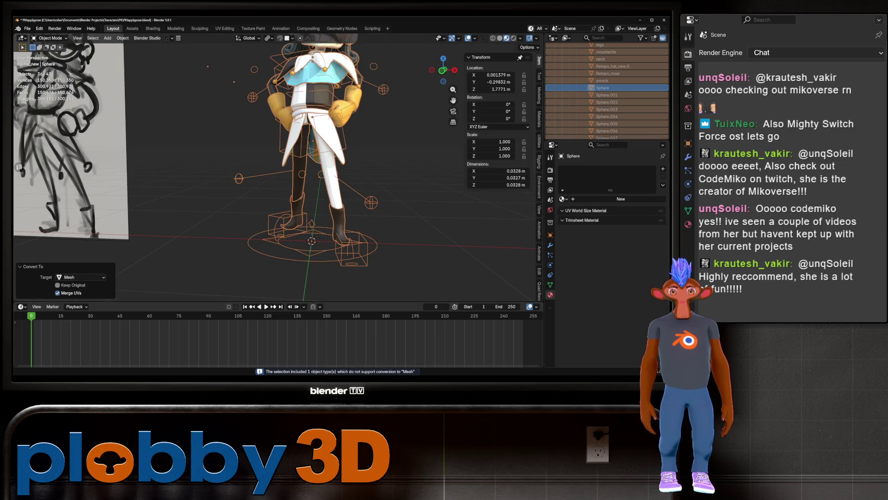
key(Delete)
Step: Select the stylized hand mesh, isolate it in local view, and enter Sculpt Mode
scroll(278, 185, down, 3)
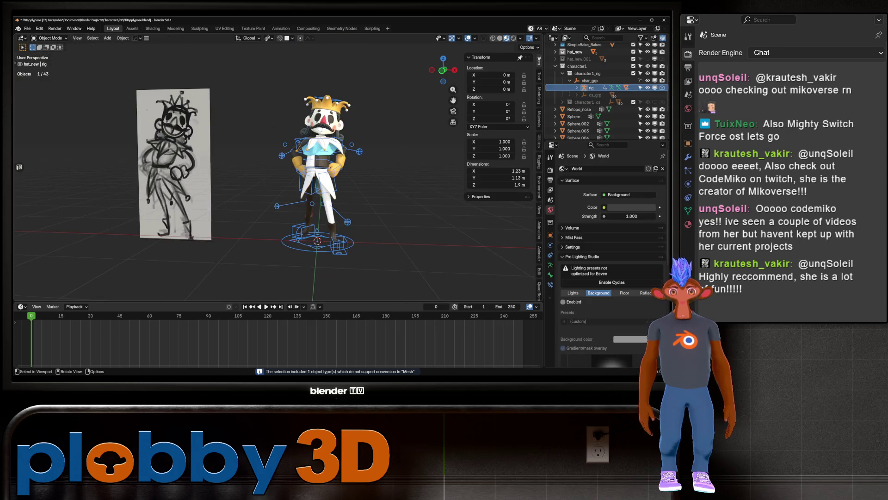
middle_drag(232, 185, 536, 190)
mouse_move(296, 185)
middle_down()
mouse_move(241, 185)
mouse_move(296, 185)
middle_up()
scroll(273, 153, up, 5)
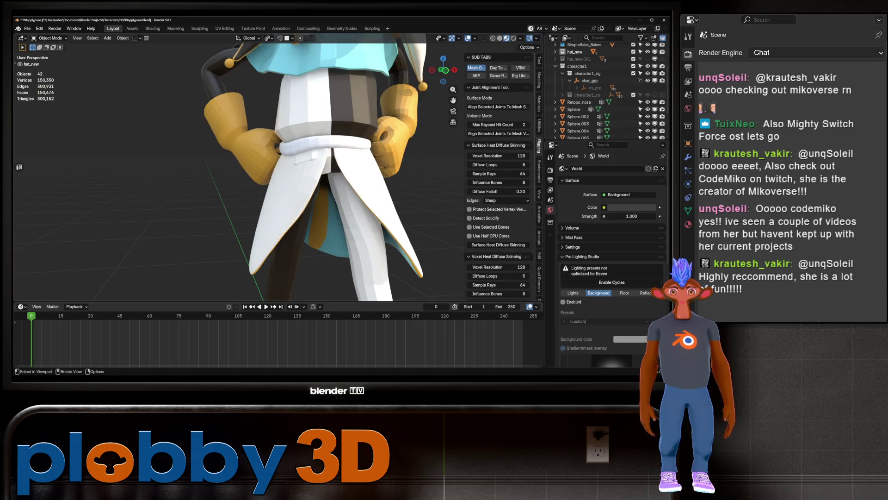
click(402, 107)
key(KP_Divide)
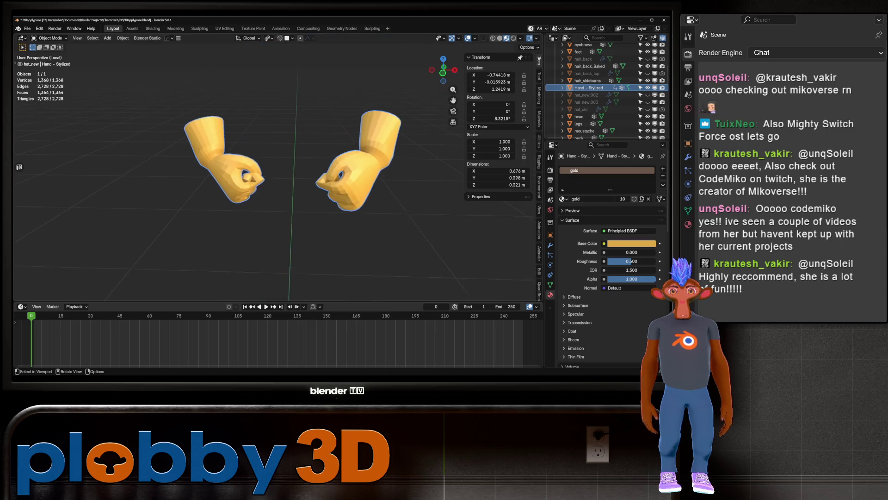
scroll(226, 203, up, 5)
key(ctrl+Tab)
click(266, 248)
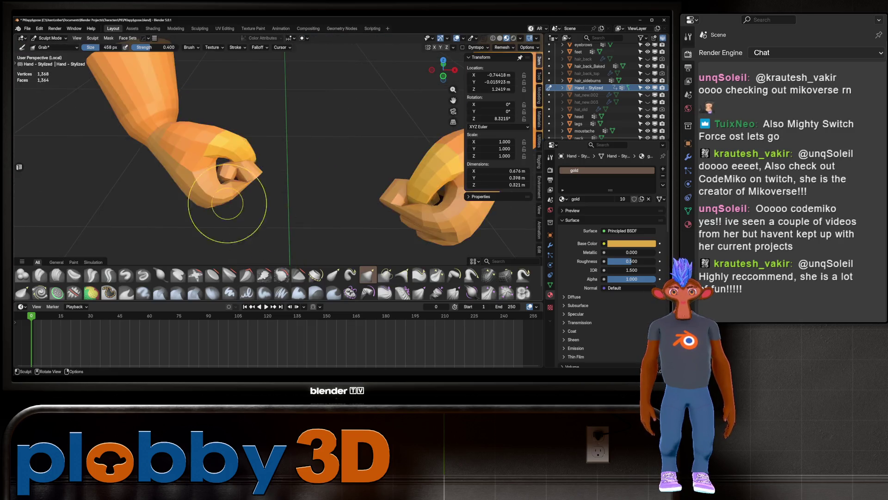
Step: Orbit closely around the sculpted fist to inspect it from several sides
scroll(227, 203, up, 4)
middle_drag(226, 204, 260, 176)
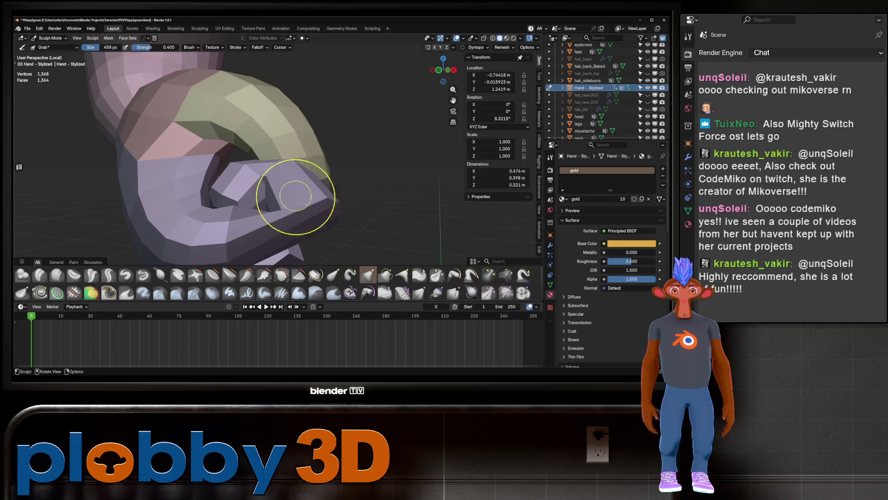
scroll(297, 189, down, 4)
mouse_move(293, 187)
middle_down()
mouse_move(143, 199)
mouse_move(195, 204)
mouse_move(234, 188)
mouse_move(249, 164)
mouse_move(241, 185)
mouse_move(260, 224)
mouse_move(255, 201)
mouse_move(245, 210)
mouse_move(167, 213)
mouse_move(283, 159)
middle_up()
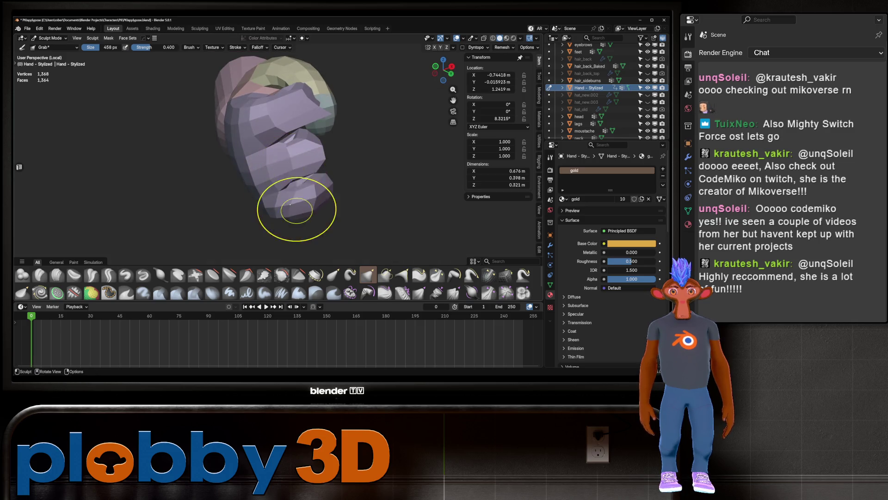
middle_drag(290, 204, 319, 194)
mouse_move(293, 155)
middle_down()
mouse_move(325, 159)
mouse_move(247, 163)
middle_up()
mouse_move(309, 200)
middle_down()
mouse_move(359, 206)
mouse_move(329, 164)
mouse_move(397, 155)
middle_up()
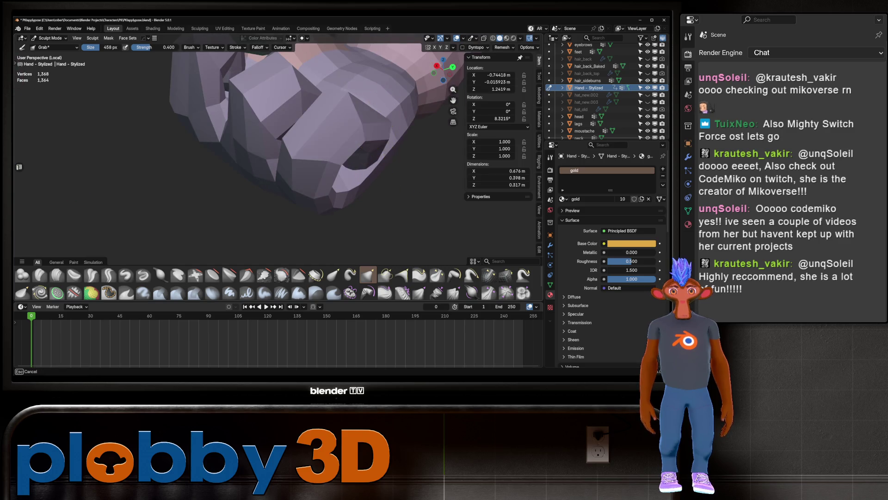
mouse_move(284, 169)
middle_down()
mouse_move(320, 169)
mouse_move(278, 171)
mouse_move(262, 144)
mouse_move(287, 155)
mouse_move(225, 167)
mouse_move(241, 147)
middle_up()
Step: Enlarge the Grab brush radius to 1000 px and look at the curled thumb
key(f)
click(223, 160)
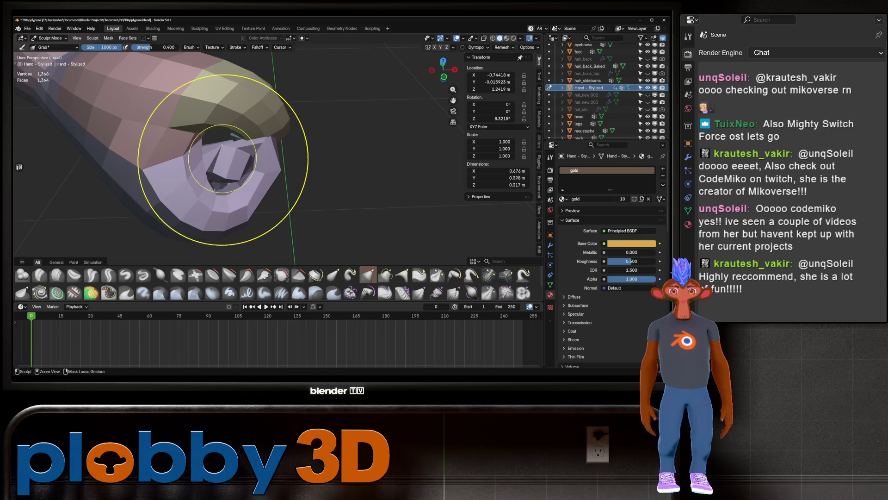
click(189, 47)
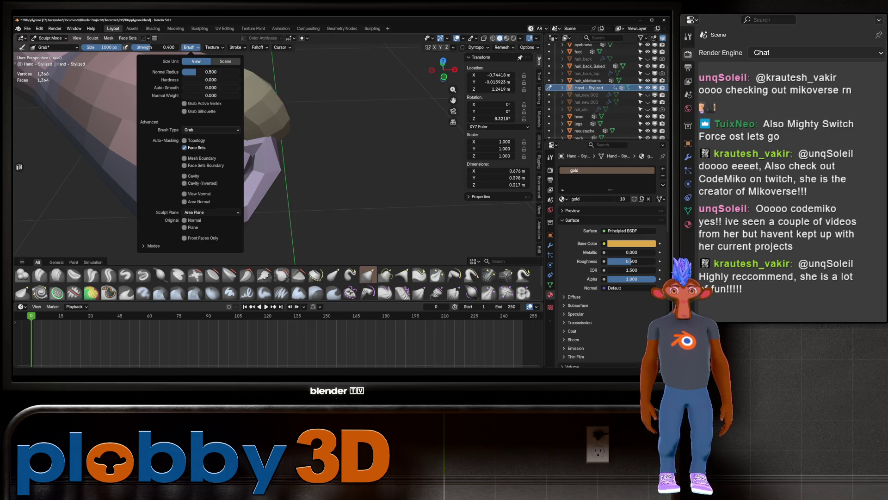
key(f)
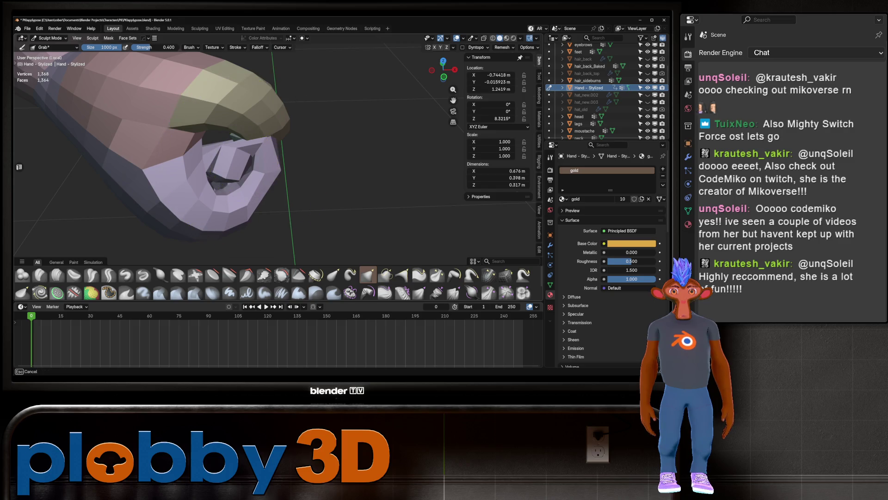
mouse_move(264, 155)
middle_down()
mouse_move(377, 192)
mouse_move(269, 189)
mouse_move(337, 192)
middle_up()
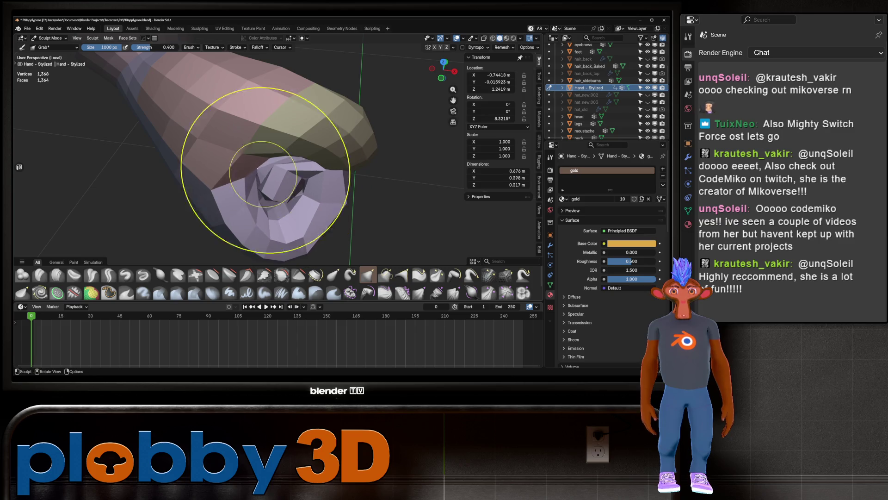
mouse_move(271, 178)
middle_down()
mouse_move(319, 203)
mouse_move(301, 222)
mouse_move(277, 218)
middle_up()
Step: Select the Inflate/Deflate brush and view both ringed fists from several angles
click(160, 275)
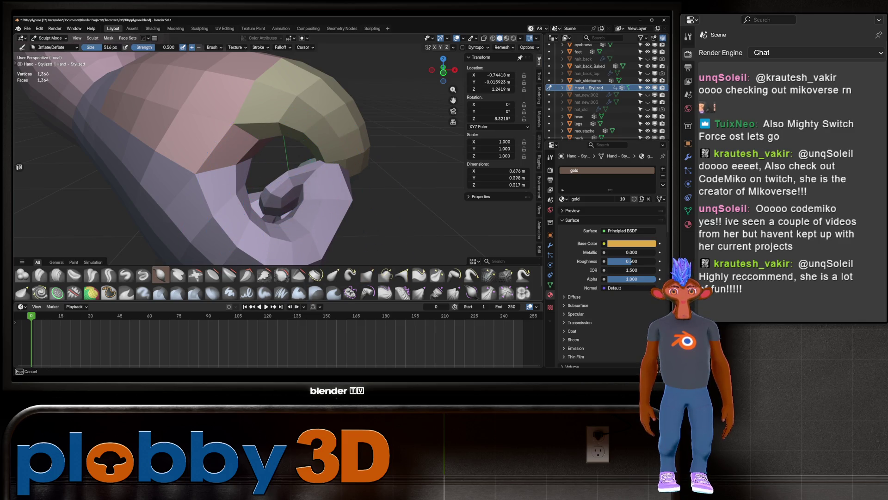
mouse_move(278, 217)
middle_down()
mouse_move(338, 204)
mouse_move(258, 119)
mouse_move(287, 89)
mouse_move(306, 129)
middle_up()
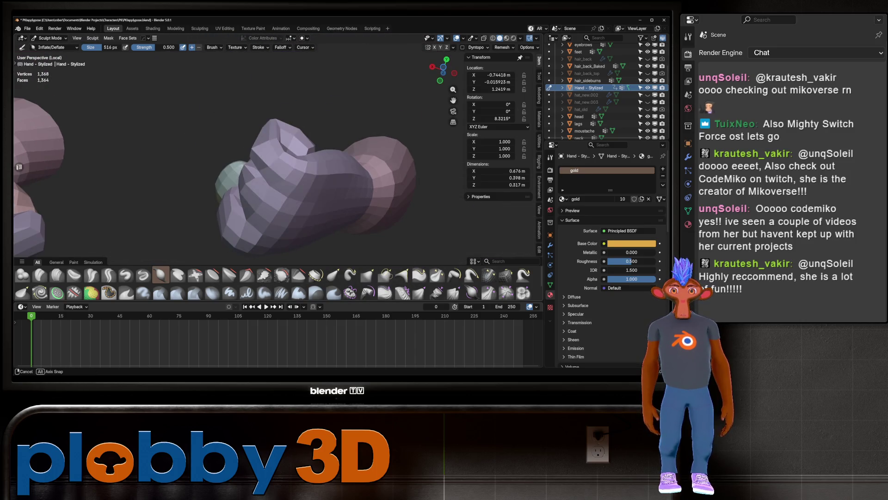
middle_drag(287, 163, 302, 194)
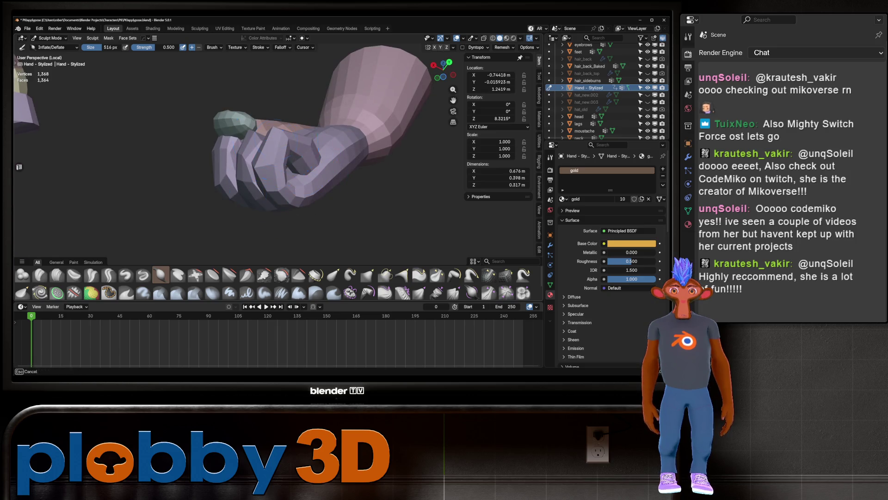
mouse_move(251, 148)
middle_down()
mouse_move(278, 129)
mouse_move(387, 133)
mouse_move(317, 148)
middle_up()
scroll(290, 159, up, 3)
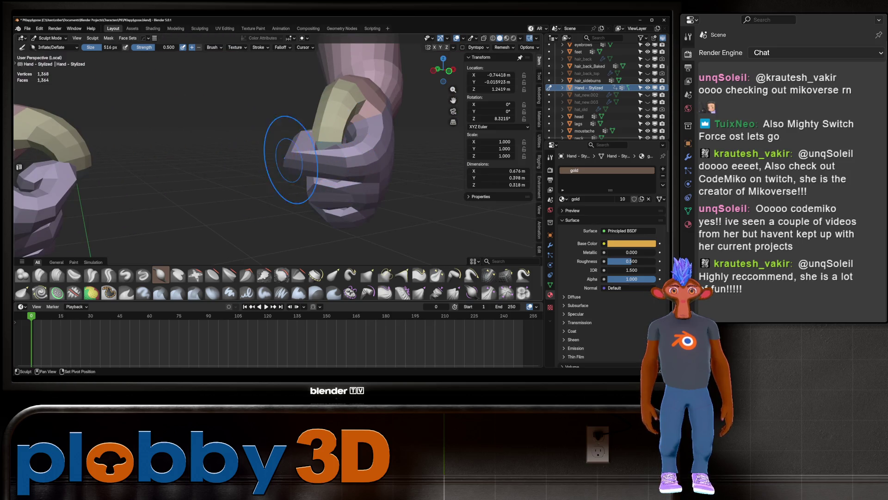
mouse_move(280, 173)
middle_down()
mouse_move(370, 173)
mouse_move(79, 129)
middle_up()
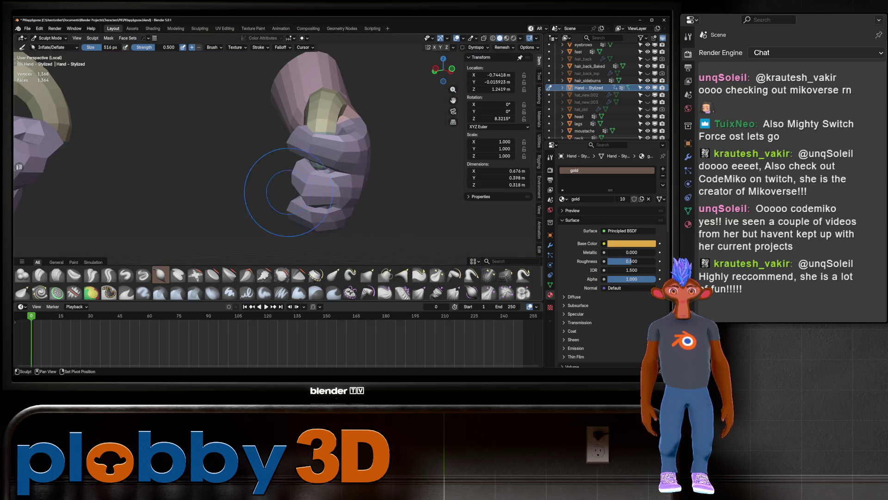
mouse_move(298, 228)
middle_down()
mouse_move(317, 198)
mouse_move(370, 189)
mouse_move(288, 197)
middle_up()
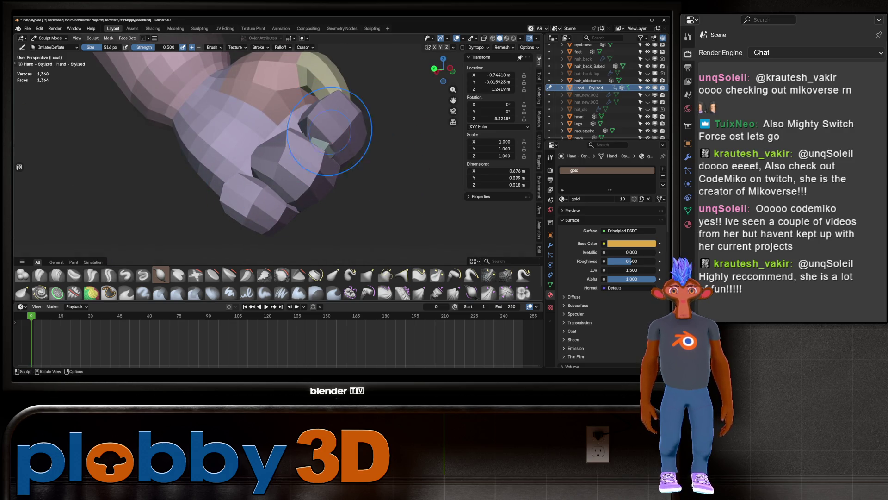
scroll(327, 144, up, 6)
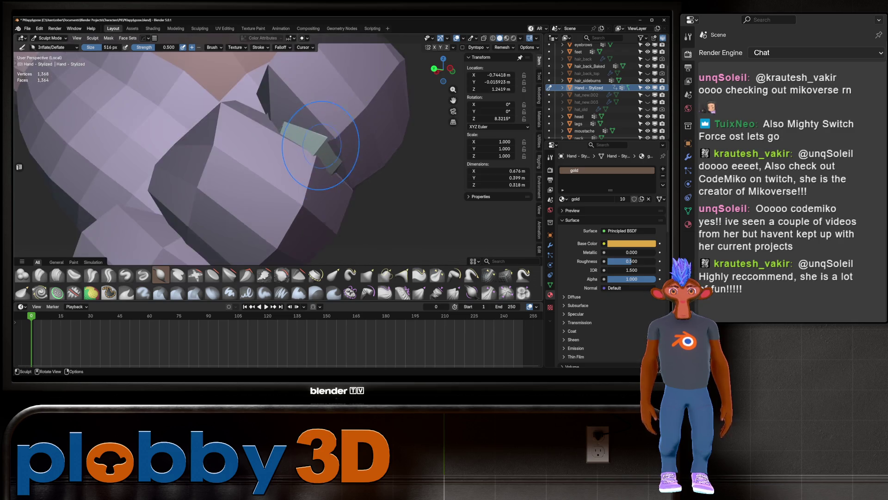
mouse_move(304, 174)
middle_down()
mouse_move(327, 139)
mouse_move(299, 130)
middle_up()
Step: With the Grab brush, pull the mesh near the thumb into shape
key(g)
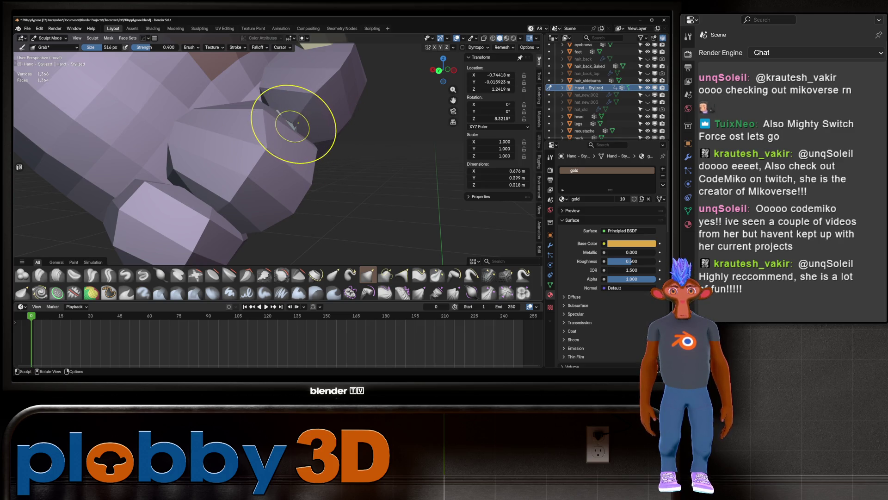
scroll(327, 109, down, 5)
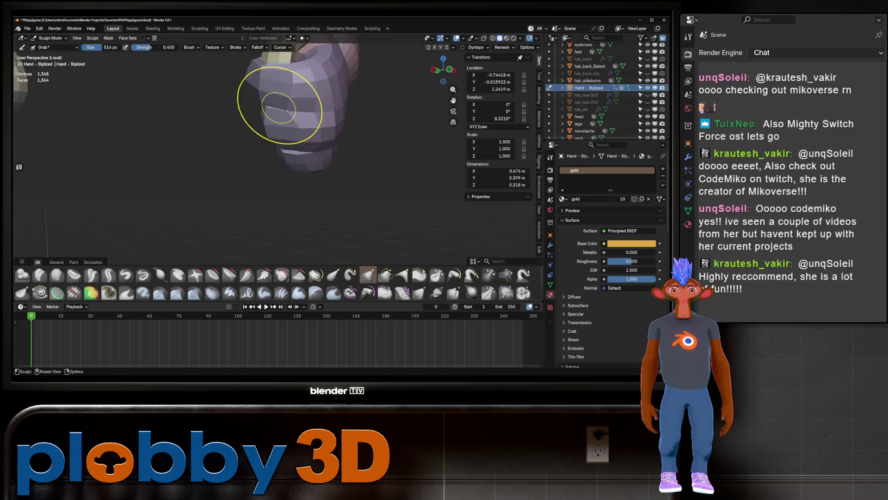
middle_drag(278, 109, 283, 154)
scroll(283, 154, up, 5)
mouse_move(318, 193)
middle_down()
mouse_move(324, 185)
mouse_move(218, 134)
middle_up()
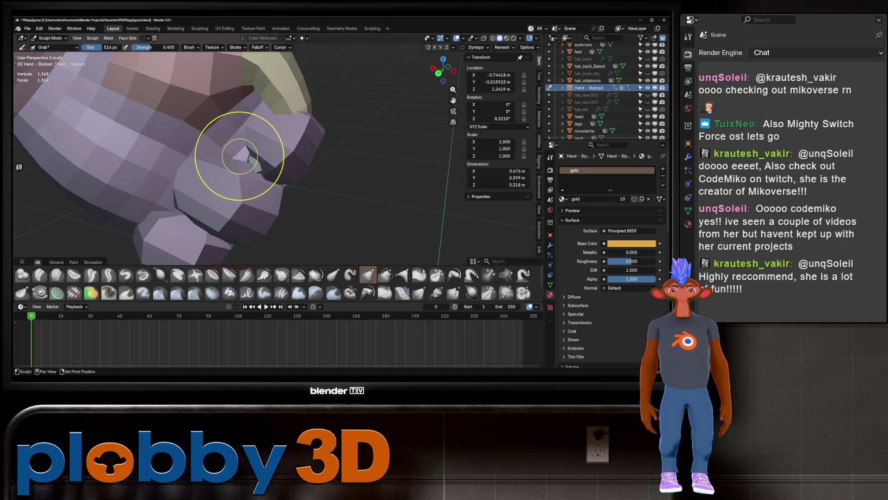
drag(233, 157, 236, 164)
mouse_move(236, 164)
middle_down()
mouse_move(248, 119)
mouse_move(210, 139)
mouse_move(298, 89)
middle_up()
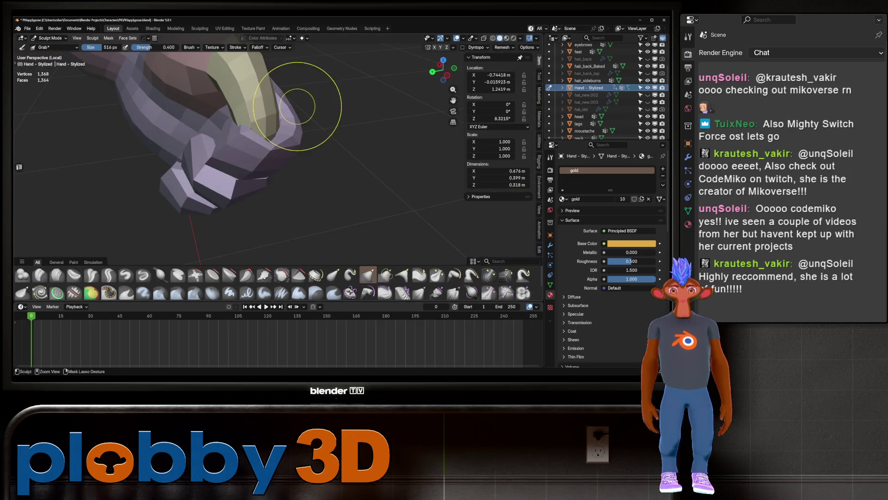
scroll(234, 149, up, 3)
mouse_move(201, 133)
middle_down()
mouse_move(197, 145)
mouse_move(216, 128)
mouse_move(211, 137)
mouse_move(227, 135)
mouse_move(295, 208)
middle_up()
scroll(197, 145, up, 3)
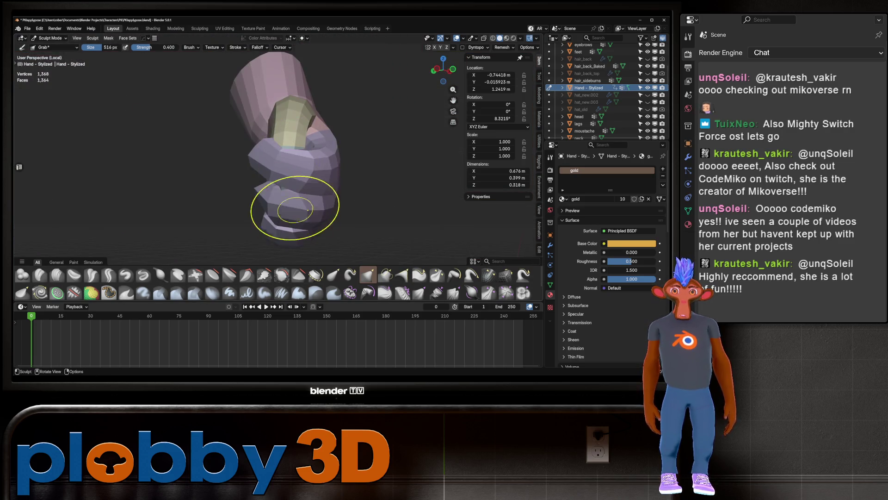
Step: Switch back to Inflate/Deflate and move in close on the fingers
key(i)
scroll(277, 171, up, 2)
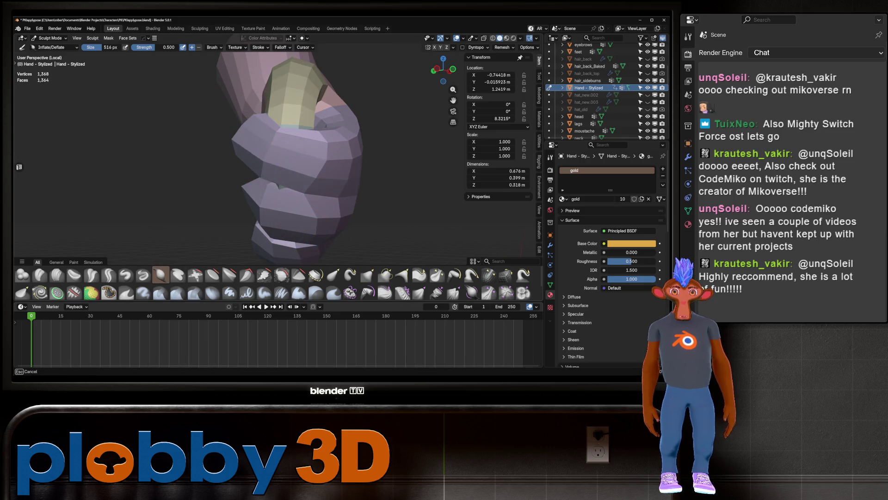
mouse_move(277, 171)
middle_down()
mouse_move(253, 132)
mouse_move(326, 181)
mouse_move(307, 158)
mouse_move(314, 240)
mouse_move(316, 143)
mouse_move(252, 139)
mouse_move(241, 152)
mouse_move(246, 130)
middle_up()
middle_drag(296, 153, 304, 150)
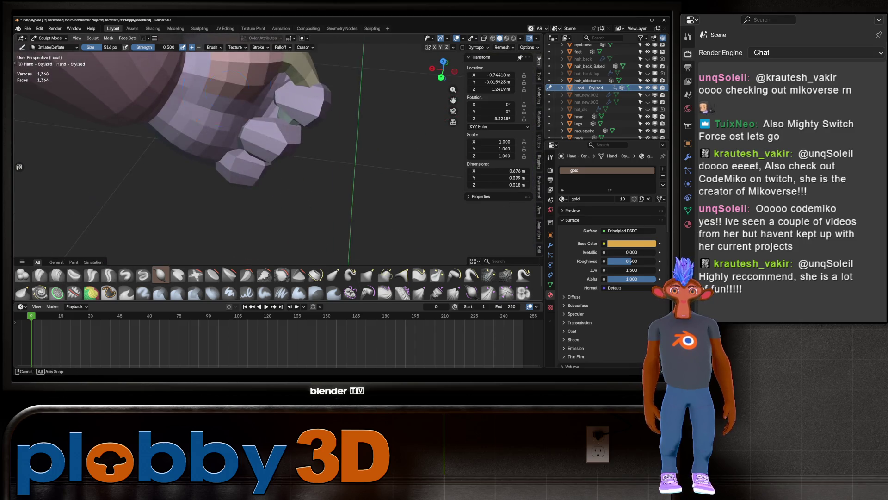
scroll(304, 150, up, 4)
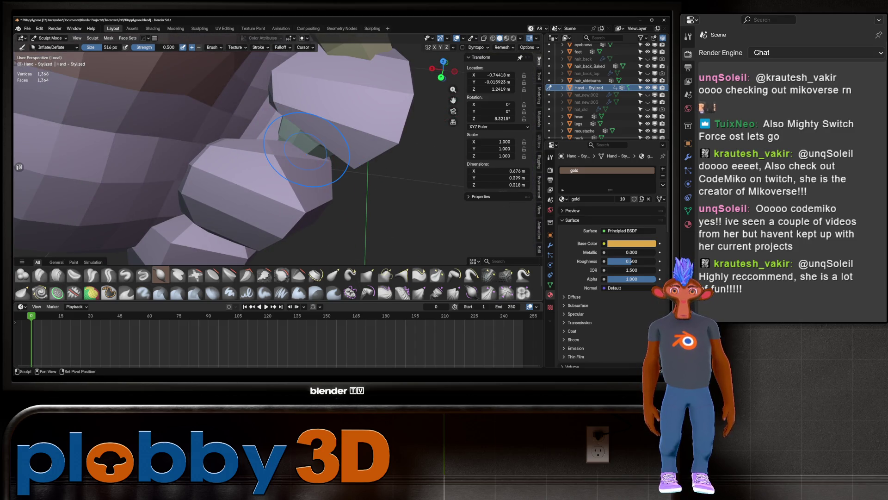
scroll(306, 147, down, 5)
middle_drag(319, 173, 370, 171)
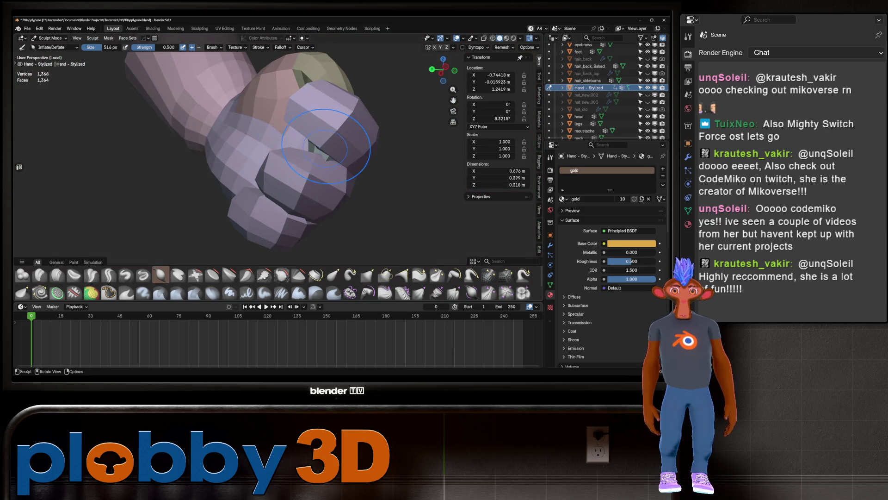
scroll(325, 156, up, 2)
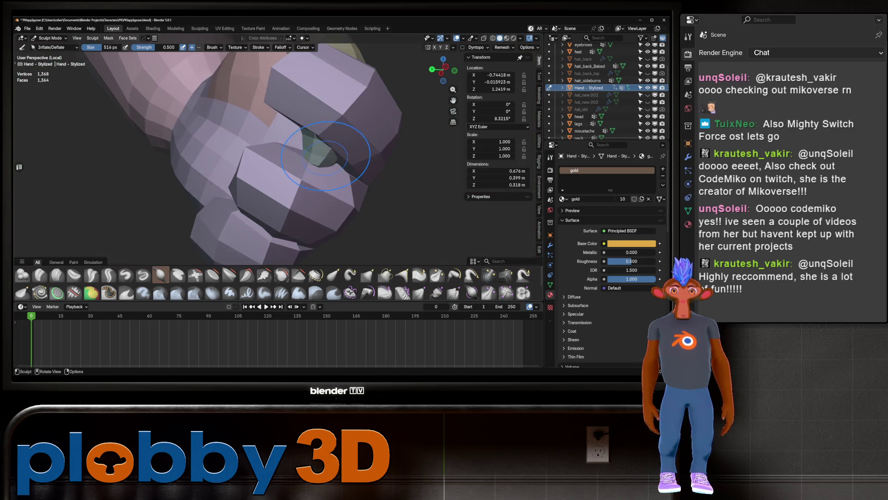
scroll(325, 156, up, 2)
middle_drag(325, 156, 306, 147)
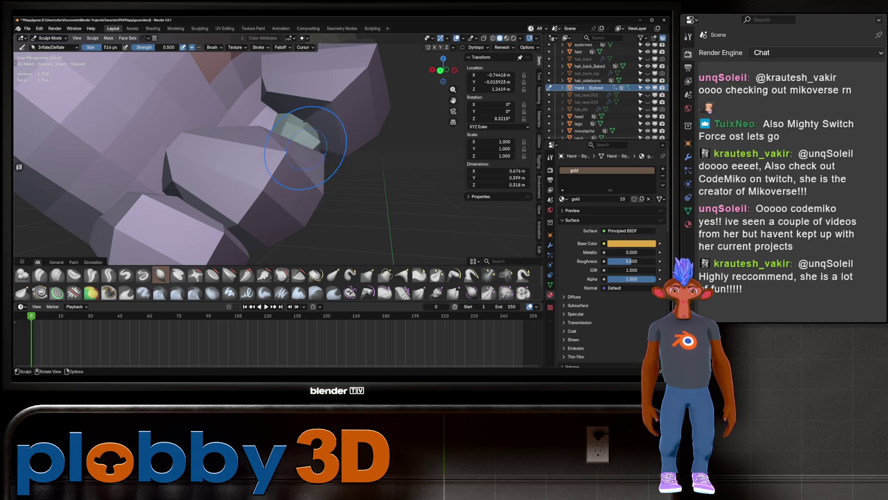
Step: Smooth the thumb gap with the Smooth brush at 0.5 strength, then show the hand's modifiers
click(281, 274)
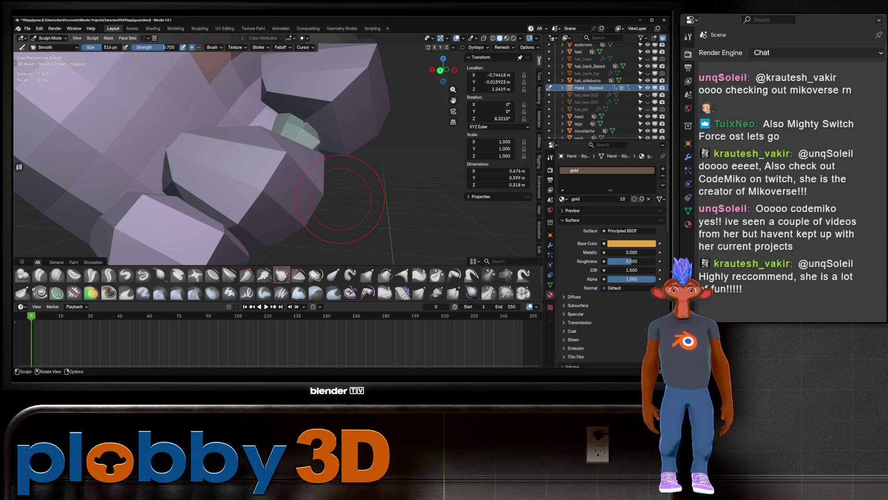
click(213, 47)
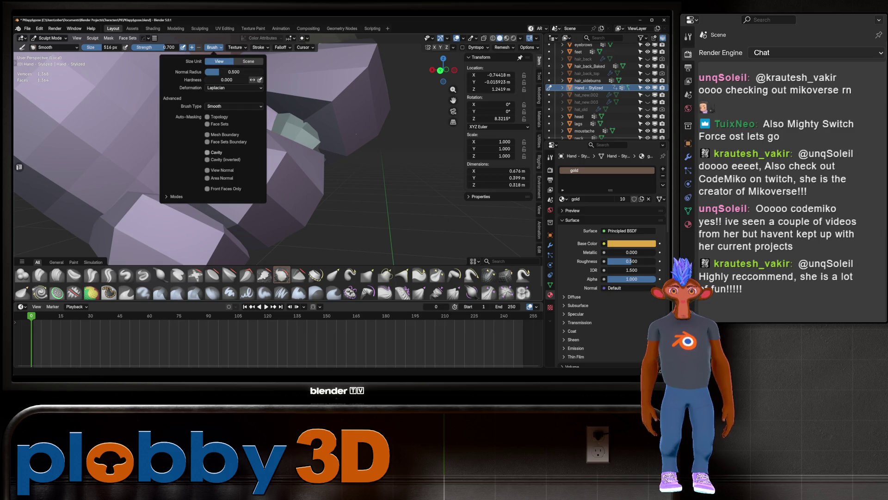
drag(157, 47, 159, 47)
middle_drag(259, 107, 209, 104)
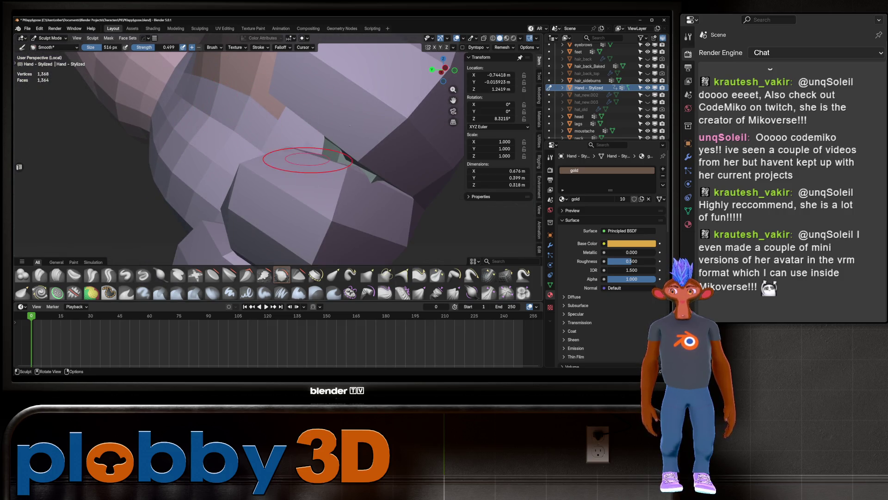
mouse_move(397, 153)
mouse_down()
mouse_move(351, 171)
mouse_move(361, 180)
mouse_move(340, 155)
mouse_up()
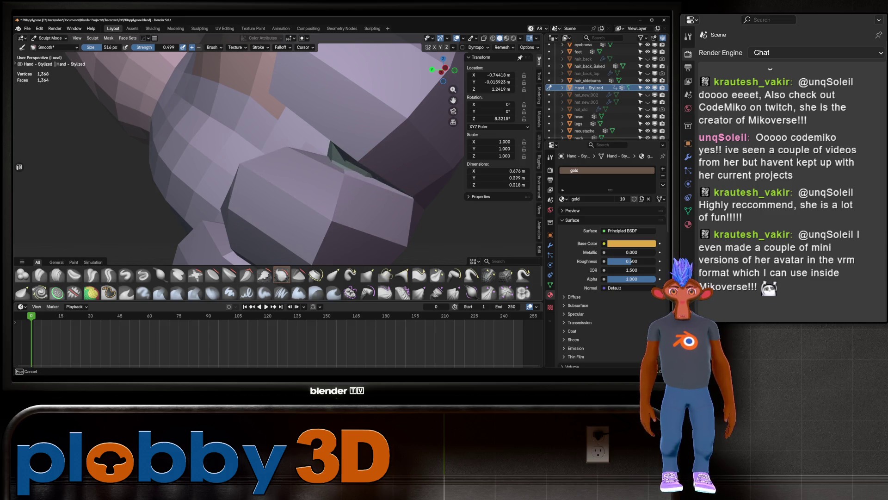
mouse_move(340, 155)
middle_down()
mouse_move(310, 185)
mouse_move(376, 162)
middle_up()
click(551, 245)
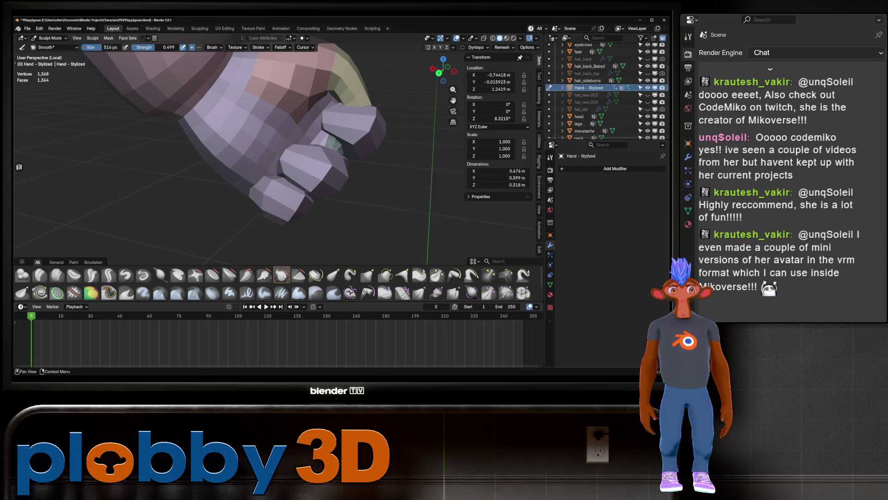
Step: Try a Multiresolution modifier on the hand, remove it, and return both hands to Object Mode
click(612, 259)
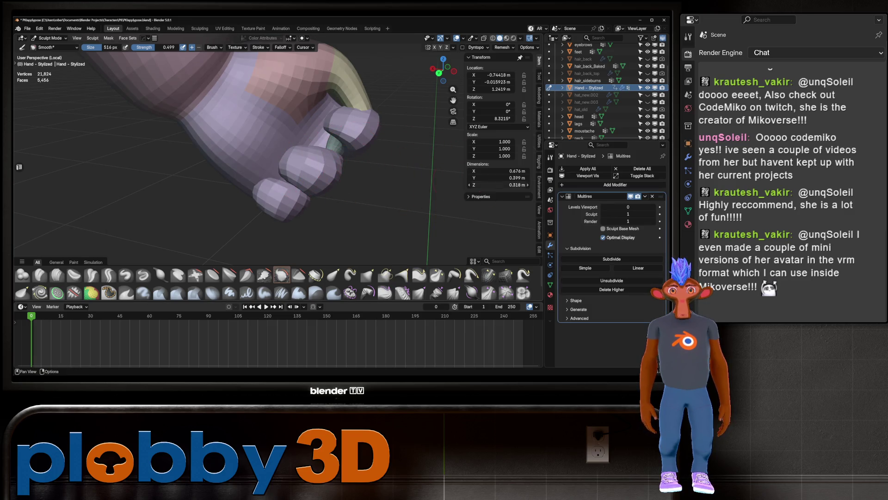
click(653, 196)
mouse_move(344, 167)
middle_down()
mouse_move(323, 176)
mouse_move(298, 119)
middle_up()
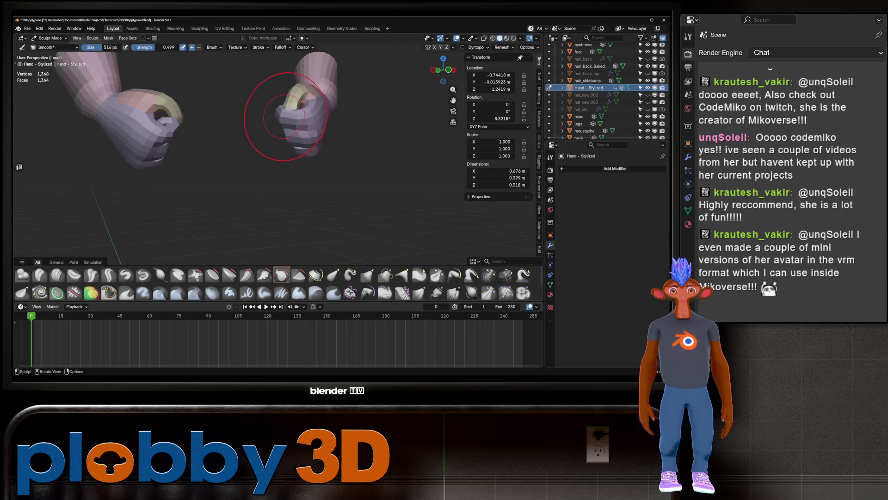
scroll(288, 169, down, 3)
mouse_move(269, 174)
middle_down()
mouse_move(268, 149)
mouse_move(353, 159)
middle_up()
key(ctrl+Tab)
click(278, 151)
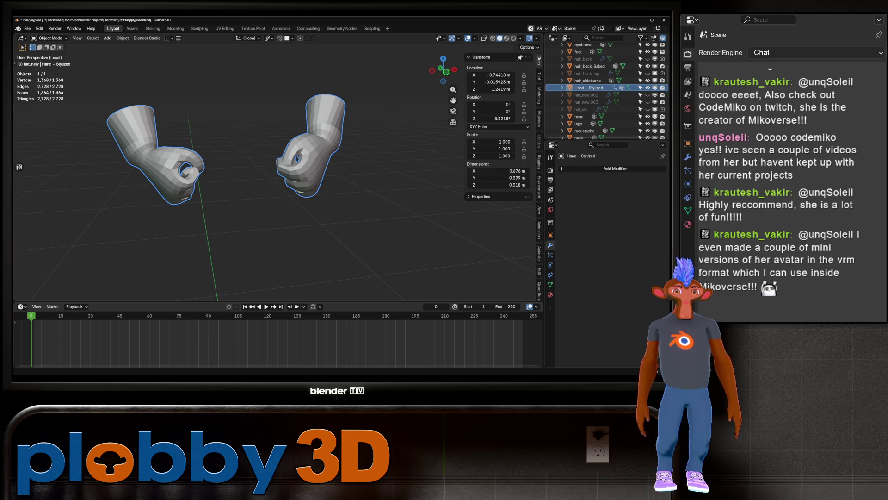
Step: Apply the Subdivision modifier to both hand meshes, raising them to 5,460 vertices
mouse_move(324, 194)
middle_down()
mouse_move(368, 195)
mouse_move(470, 221)
middle_up()
scroll(367, 194, up, 2)
key(ctrl+1)
key(ctrl+a)
Step: Put the hand in Sculpt Mode with the Grab brush at 0.400 strength, then switch to Edit Mode
mouse_move(278, 185)
middle_down()
mouse_move(296, 176)
mouse_move(285, 187)
middle_up()
key(ctrl+Tab)
click(372, 233)
mouse_move(356, 189)
middle_down()
mouse_move(337, 184)
mouse_move(367, 224)
mouse_move(204, 147)
mouse_move(290, 201)
mouse_move(259, 217)
mouse_move(347, 158)
mouse_move(302, 157)
mouse_move(368, 173)
mouse_move(378, 209)
middle_up()
scroll(356, 187, up, 4)
key(g)
scroll(312, 190, up, 3)
scroll(245, 168, down, 3)
key(Tab)
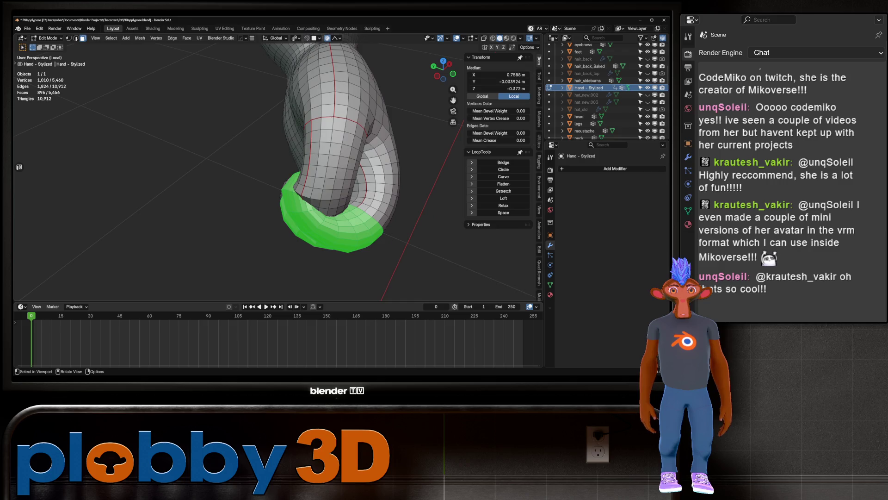
Step: Select the thumb's base face band, rotate it 51.3° and move it into a new position
ctrl+click(337, 194)
alt+click(319, 182)
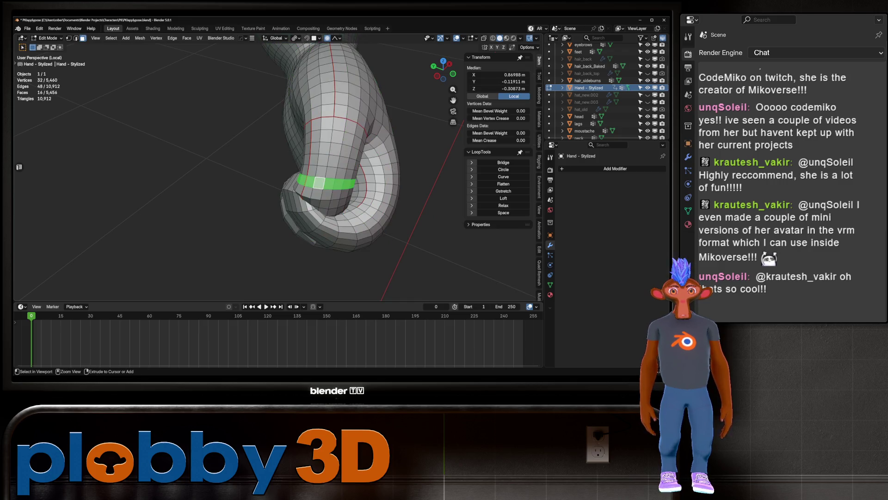
key(ctrl+KP_Add)
key(ctrl+KP_Add)
key(ctrl+KP_Add)
key(ctrl+KP_Subtract)
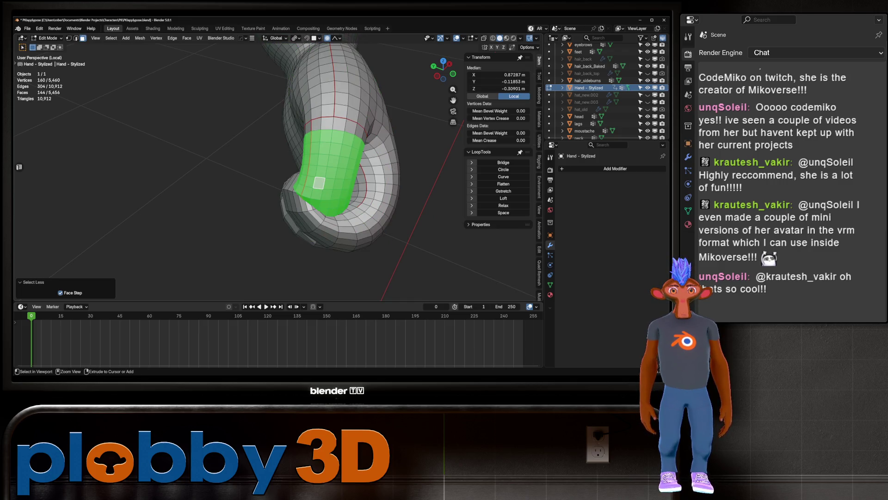
scroll(278, 166, up, 5)
middle_drag(277, 167, 259, 185)
scroll(259, 185, up, 2)
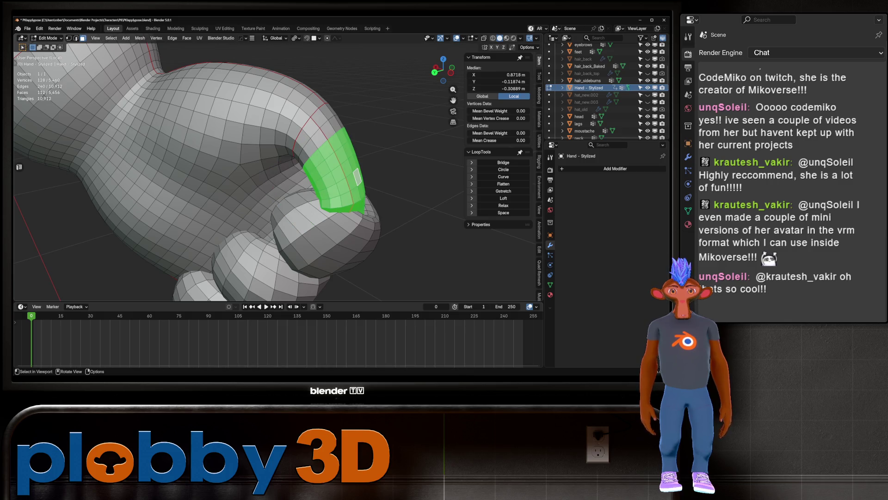
key(r)
click(355, 190)
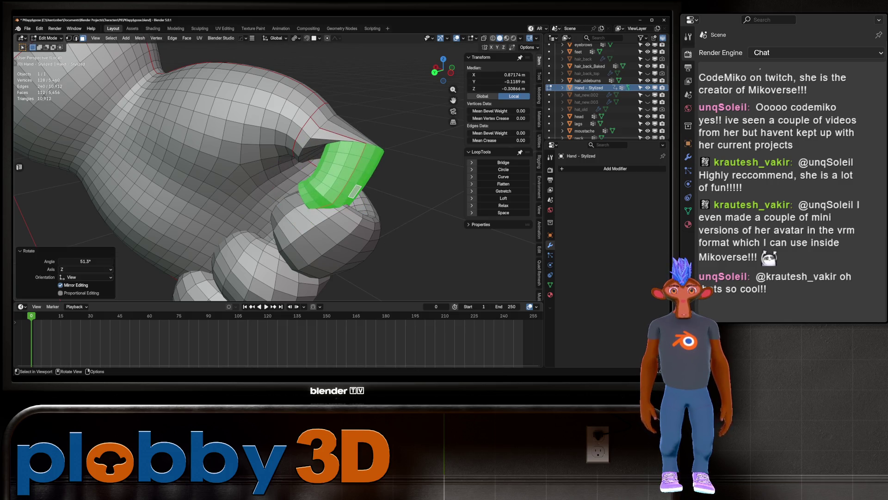
key(g)
click(357, 189)
middle_drag(356, 189, 274, 203)
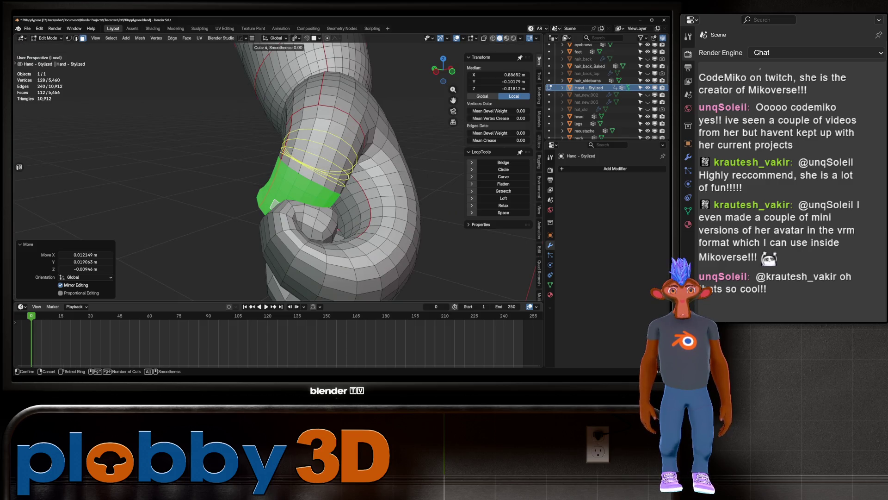
Step: In Sculpt Mode, Grab the thumb into a stronger bend with a 1000 px brush, reshaping the knuckle
key(Tab)
key(ctrl+Tab)
click(357, 195)
mouse_move(319, 157)
mouse_down()
mouse_move(296, 139)
mouse_move(318, 106)
mouse_up()
mouse_move(300, 173)
middle_down()
mouse_move(254, 222)
mouse_move(301, 162)
mouse_move(333, 143)
middle_up()
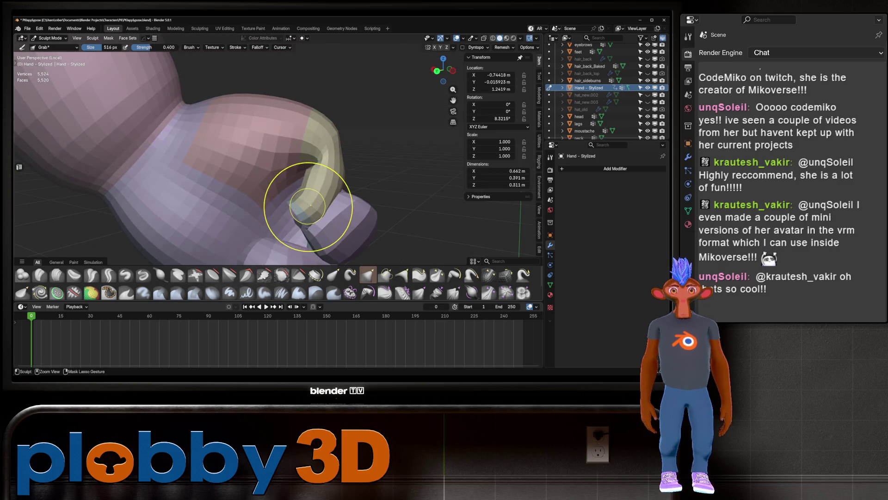
key(f)
drag(308, 199, 298, 218)
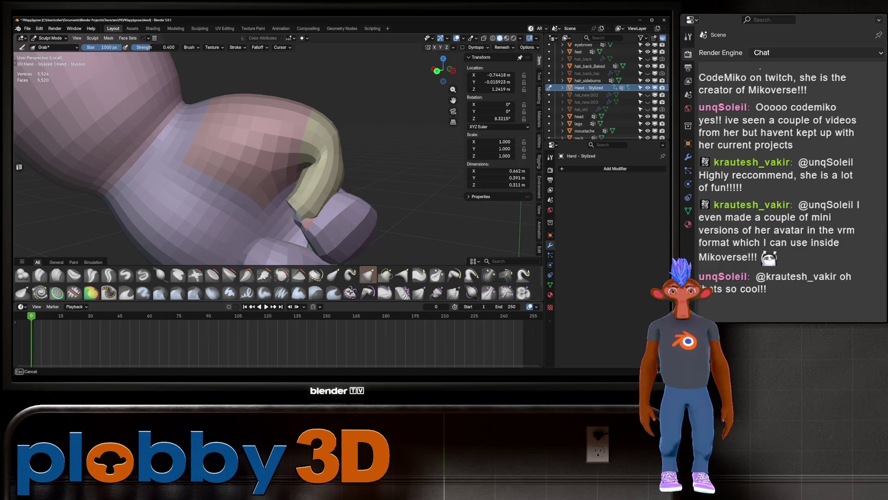
mouse_move(299, 218)
middle_down()
mouse_move(317, 248)
mouse_move(343, 176)
middle_up()
mouse_move(343, 176)
mouse_down()
mouse_move(339, 202)
mouse_move(351, 190)
mouse_up()
middle_drag(351, 190, 347, 185)
Step: In Edit Mode, select a face loop at the knuckle and move those faces outward
key(Tab)
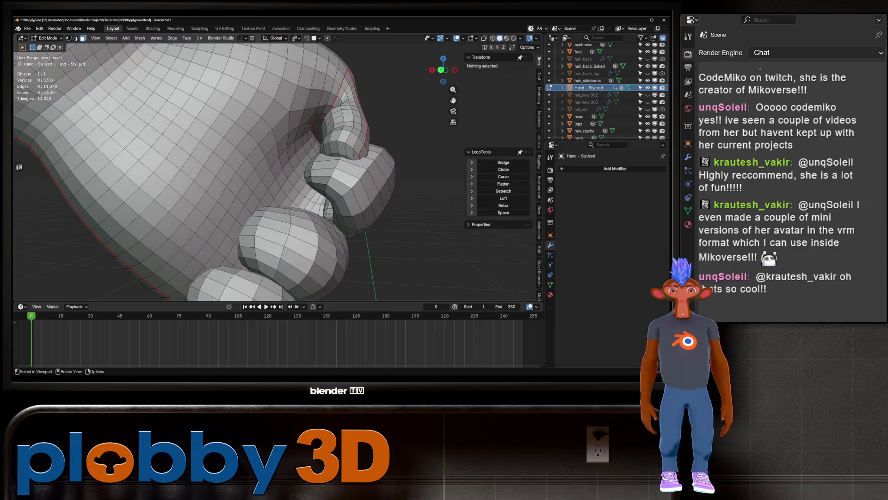
alt+click(327, 211)
alt+click(327, 211)
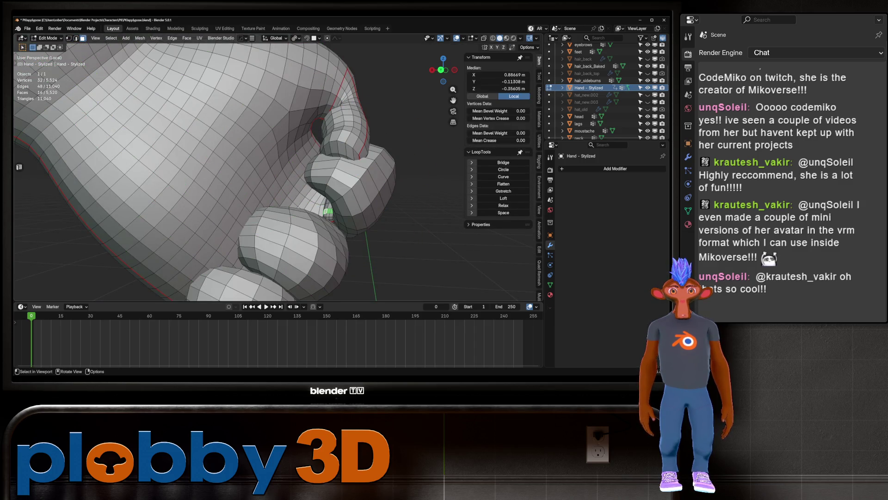
key(ctrl+KP_Add)
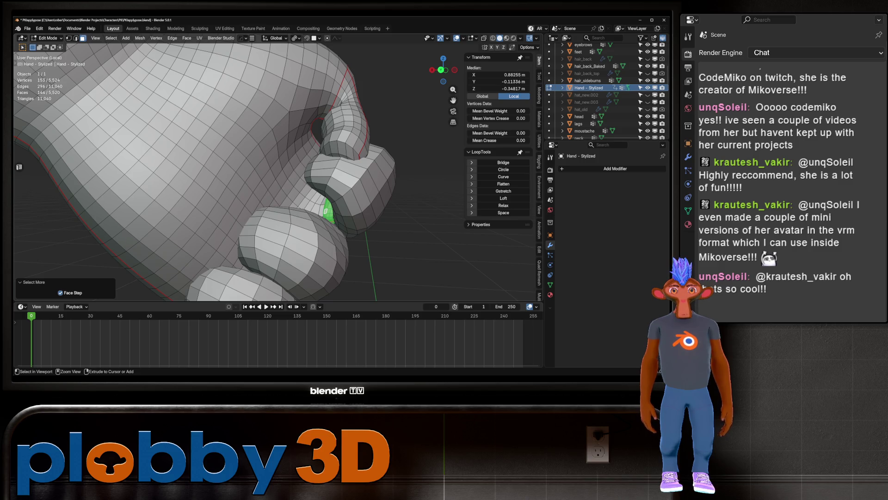
key(ctrl+KP_Subtract)
scroll(326, 211, down, 5)
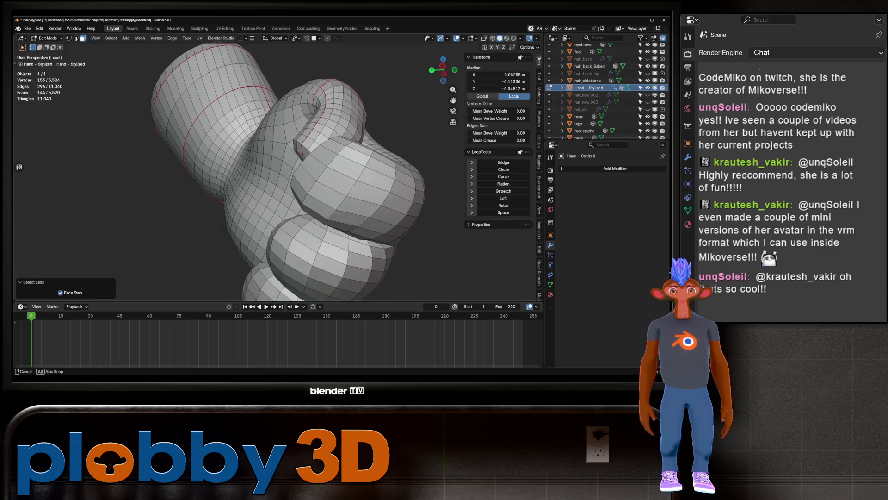
middle_drag(326, 211, 301, 167)
key(g)
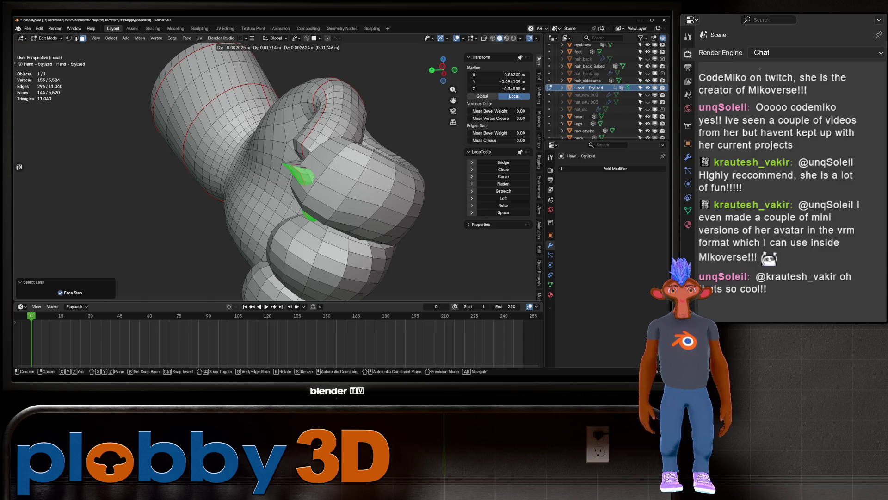
click(296, 186)
middle_drag(296, 185, 282, 176)
scroll(269, 222, up, 3)
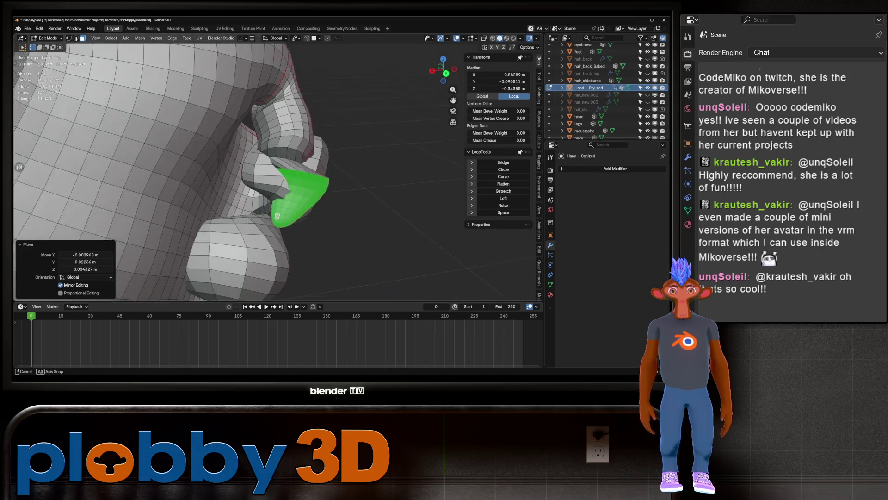
middle_drag(277, 226, 266, 221)
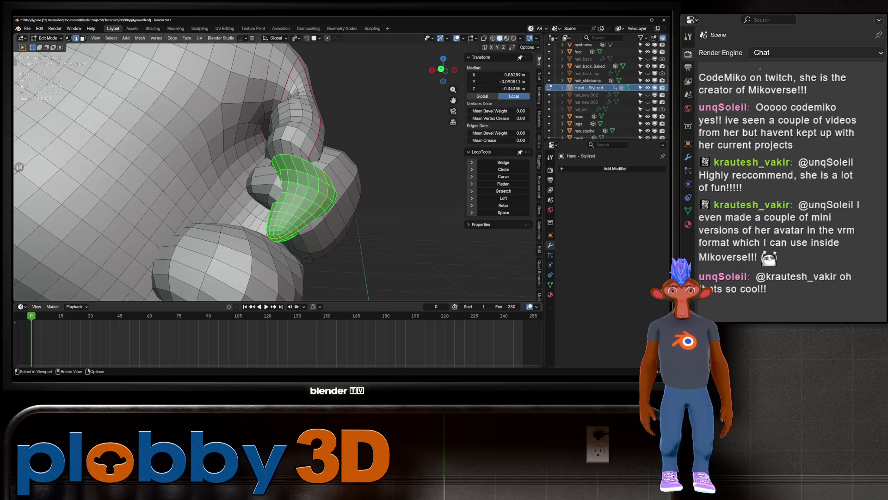
Step: Curve the knuckle edge loops with LoopTools Curve, then isolate the hand in local view
alt+click(305, 185)
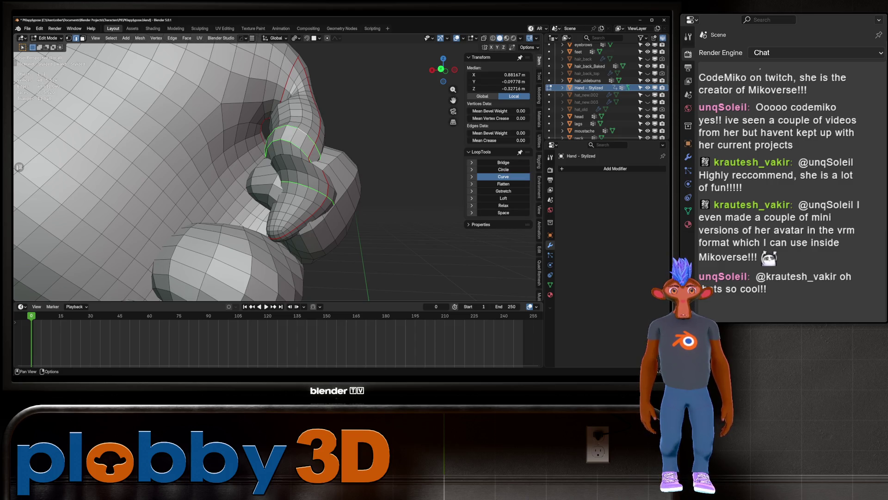
click(503, 177)
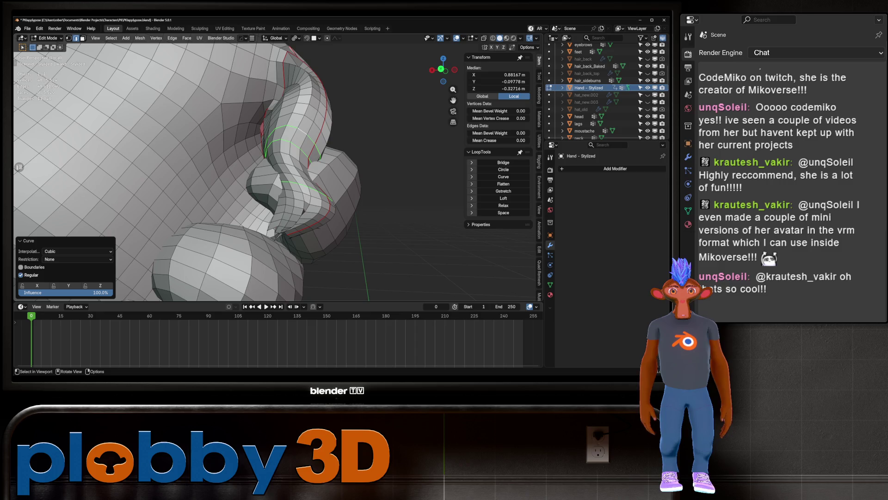
middle_drag(231, 185, 259, 176)
key(alt+a)
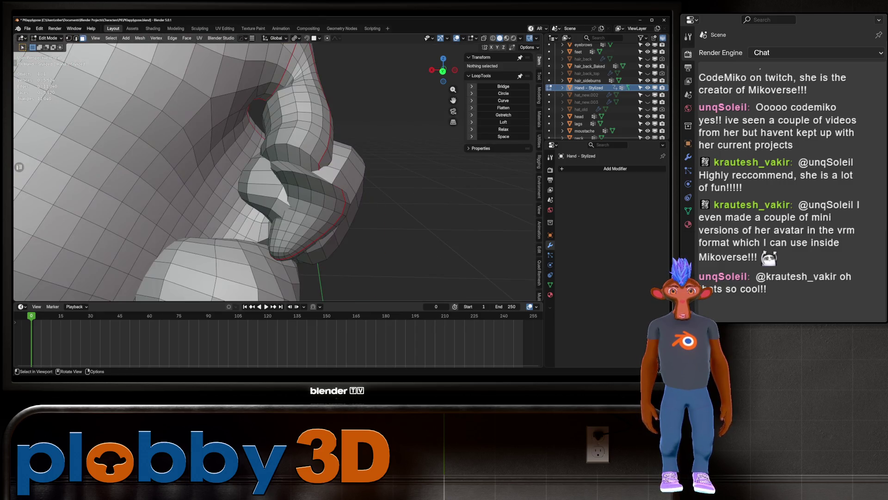
click(291, 245)
key(ctrl+KP_Add)
key(ctrl+KP_Add)
key(ctrl+KP_Add)
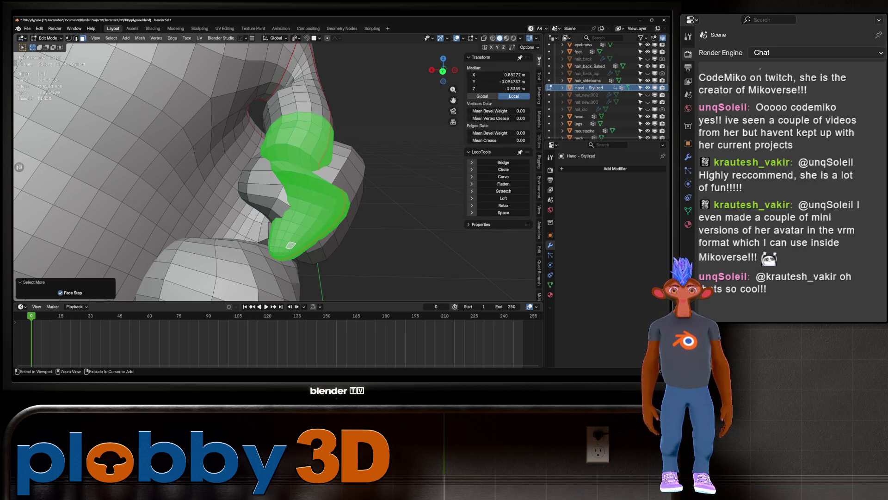
key(alt+a)
key(KP_Divide)
key(KP_Divide)
key(KP_Divide)
mouse_move(278, 162)
middle_down()
mouse_move(324, 171)
mouse_move(357, 198)
mouse_move(298, 169)
mouse_move(309, 183)
mouse_move(420, 189)
mouse_move(361, 181)
mouse_move(366, 139)
mouse_move(308, 250)
mouse_move(317, 159)
mouse_move(354, 138)
mouse_move(254, 149)
mouse_move(331, 181)
mouse_move(352, 158)
mouse_move(343, 162)
middle_up()
Step: Return to Sculpt Mode and shrink the brush to 786 px
key(ctrl+Tab)
click(318, 166)
key(f)
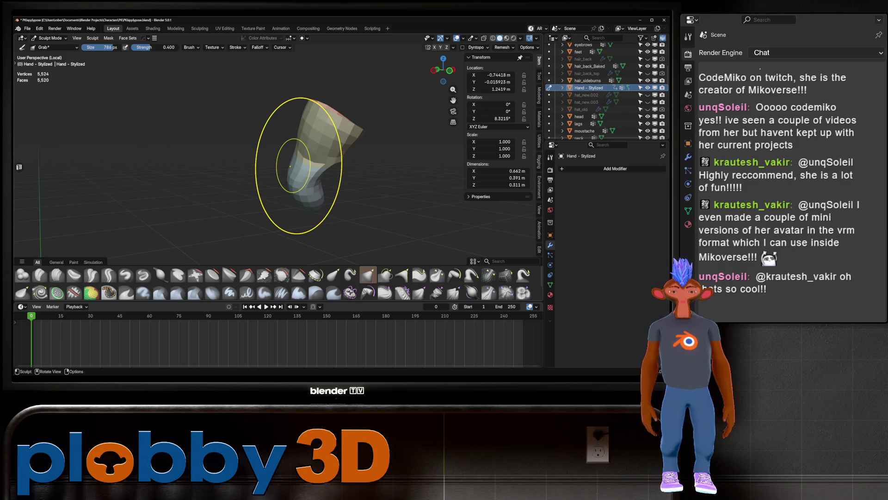
Step: Bend the thumb tip further down over the fingers with the Grab brush
key(Tab)
key(Tab)
mouse_move(277, 139)
middle_down()
mouse_move(298, 179)
mouse_move(301, 99)
mouse_move(312, 138)
mouse_move(252, 143)
mouse_move(262, 139)
mouse_move(257, 127)
mouse_move(278, 139)
middle_up()
scroll(257, 127, up, 3)
drag(301, 134, 296, 144)
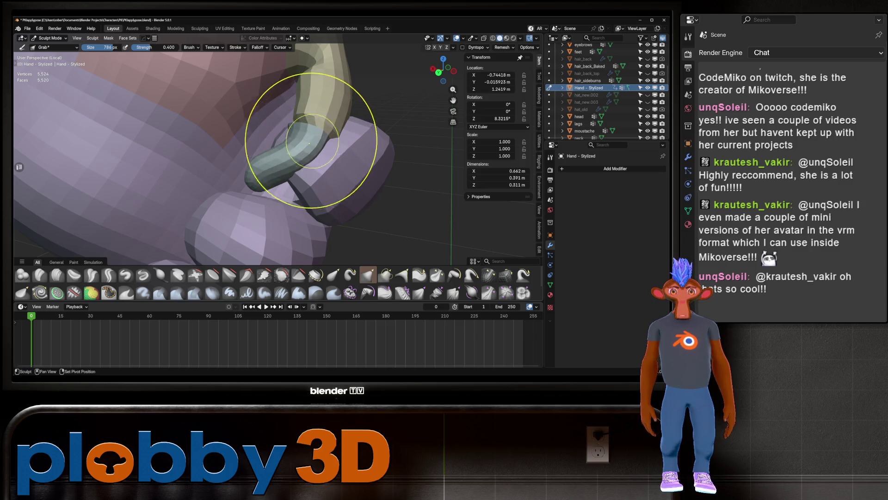
mouse_move(278, 139)
ctrl+middle_down()
mouse_move(327, 169)
mouse_move(319, 157)
mouse_move(329, 173)
ctrl+middle_up()
scroll(308, 148, down, 5)
scroll(331, 172, up, 2)
Step: Switch to the Inflate/Deflate brush to plump the thumb, shrinking the brush to 216 px
click(161, 275)
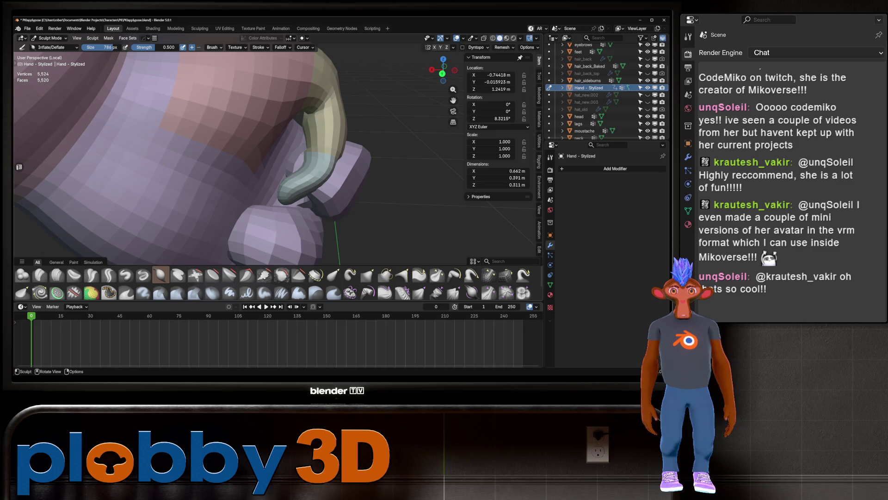
click(214, 48)
click(327, 168)
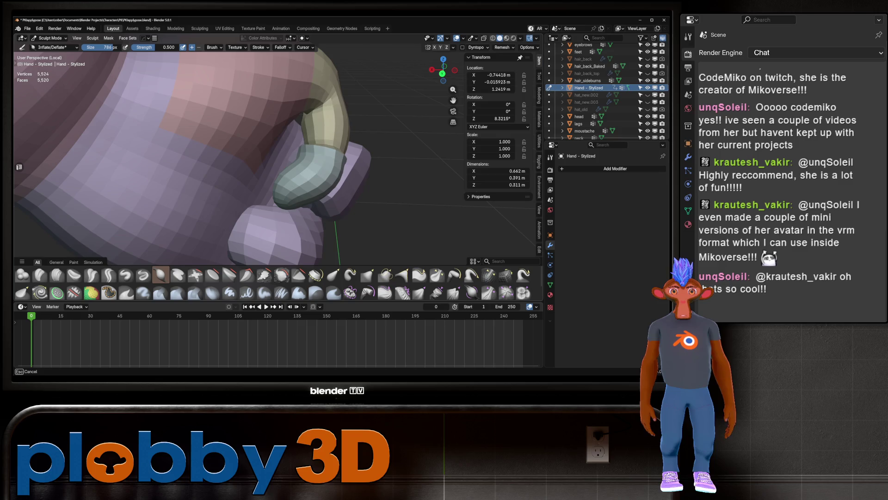
mouse_move(334, 109)
middle_down()
mouse_move(314, 137)
mouse_move(245, 157)
middle_up()
click(298, 137)
key(Tab)
Step: Select a ring of faces on the thumb and run Smooth Vertices on it four times
key(Tab)
scroll(311, 170, up, 3)
key(Tab)
click(310, 207)
key(ctrl+KP_Add)
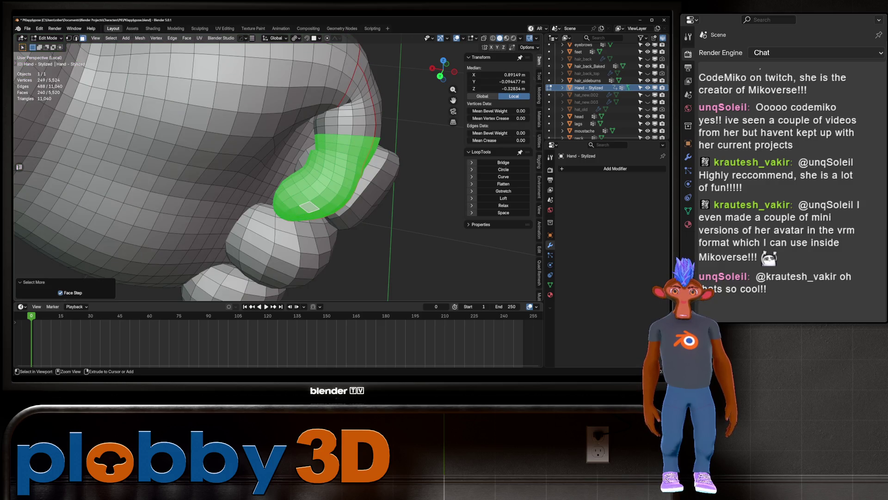
key(q)
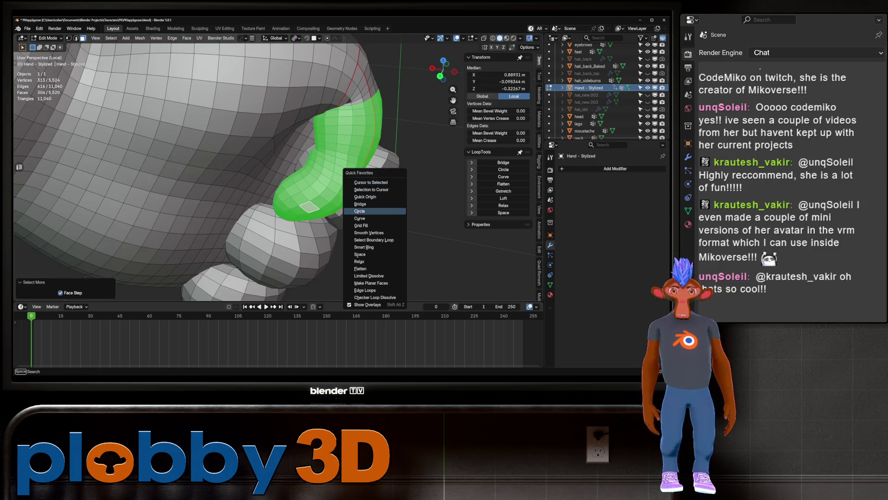
click(374, 230)
key(q)
click(344, 230)
key(q)
click(345, 230)
key(q)
click(345, 230)
Step: Fatten the thumb section outward with Alt+S, then cancel an attempted X-axis rotation
key(alt+s)
key(Return)
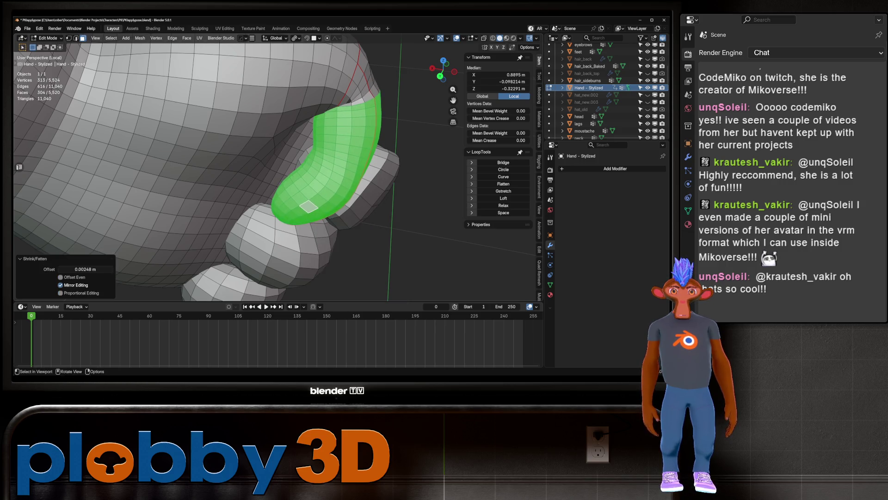
middle_drag(351, 194, 390, 177)
key(r)
key(x)
key(Escape)
mouse_move(397, 159)
middle_down()
mouse_move(343, 135)
mouse_move(301, 139)
mouse_move(292, 158)
mouse_move(264, 148)
mouse_move(377, 141)
mouse_move(377, 91)
middle_up()
Step: Back in Sculpt Mode, Grab the thumb further over the fist at 0.400 strength
key(ctrl+Tab)
ctrl+middle_drag(332, 131, 332, 131)
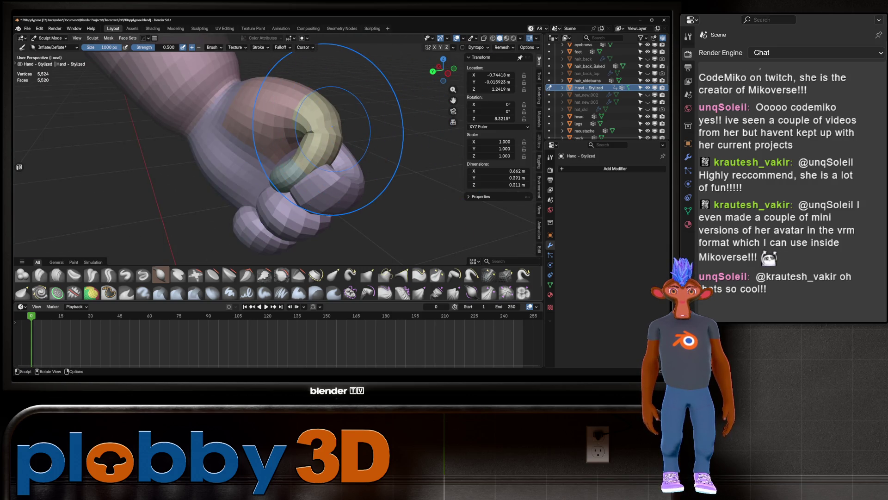
key(g)
middle_drag(261, 182, 277, 168)
mouse_move(279, 131)
ctrl+middle_down()
mouse_move(254, 139)
mouse_move(298, 149)
mouse_move(296, 135)
ctrl+middle_up()
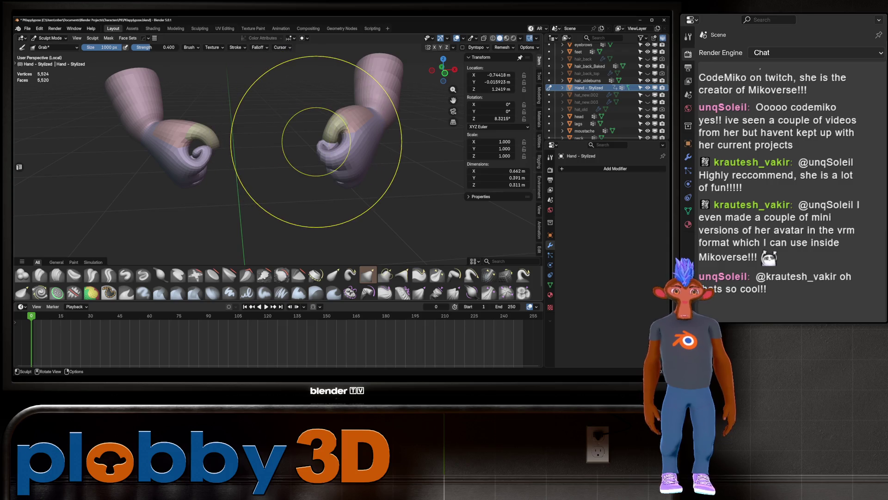
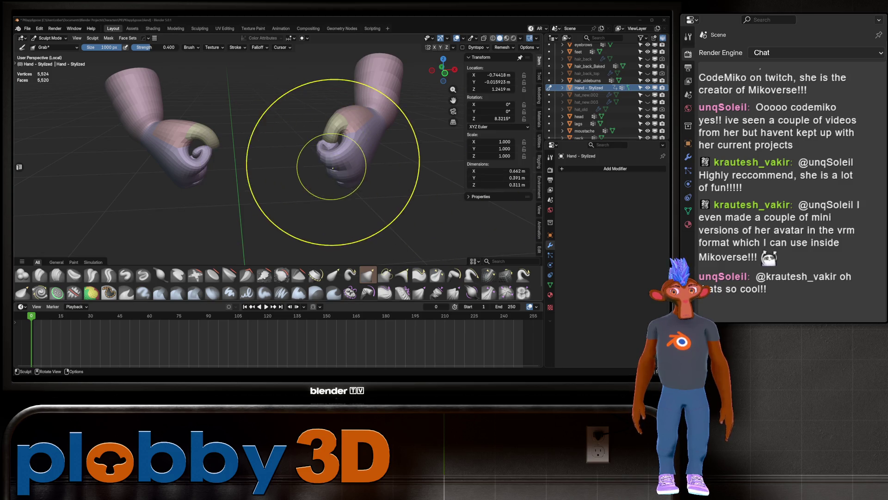
Step: Switch to the Inflate/Deflate sculpt brush and orbit around the clenched fists
click(160, 275)
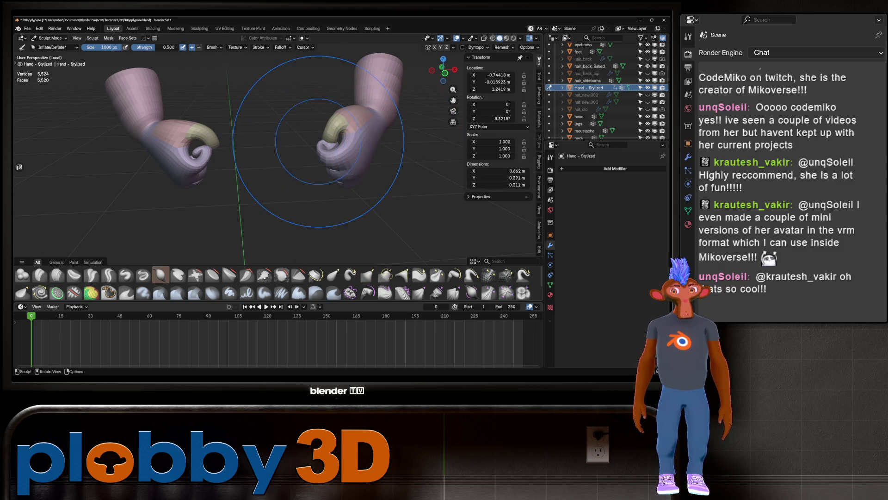
middle_drag(324, 162, 199, 148)
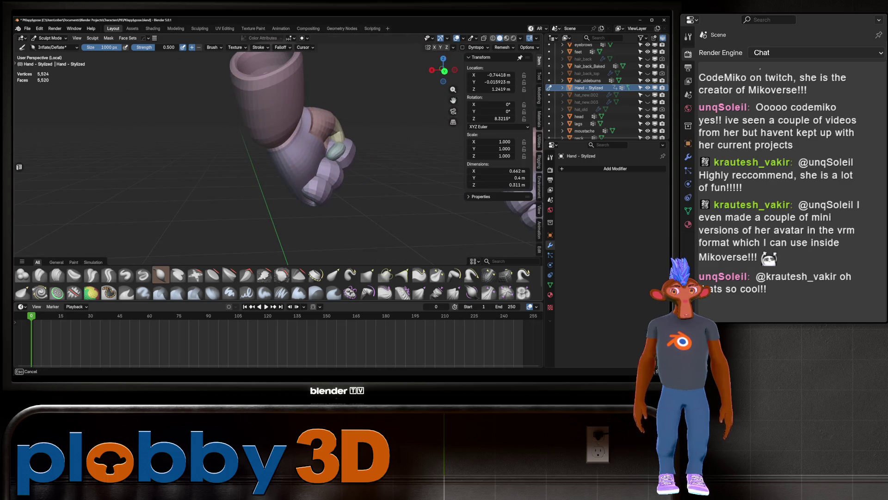
mouse_move(354, 140)
middle_down()
mouse_move(324, 204)
mouse_move(334, 199)
middle_up()
mouse_move(331, 152)
middle_down()
mouse_move(317, 118)
mouse_move(349, 119)
middle_up()
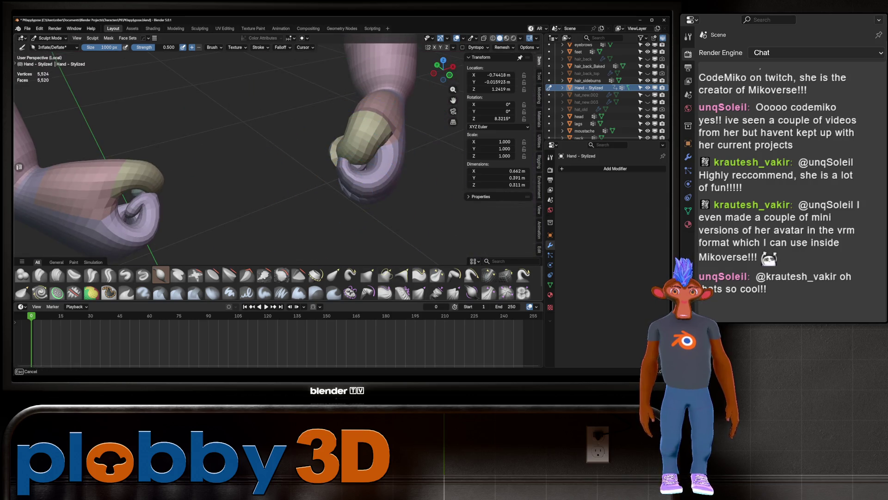
middle_drag(348, 180, 299, 214)
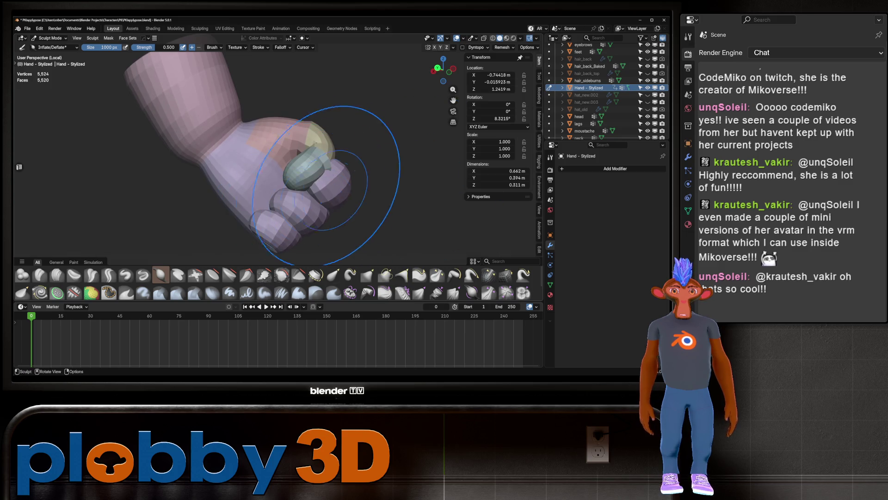
mouse_move(328, 181)
middle_down()
mouse_move(365, 154)
mouse_move(323, 172)
middle_up()
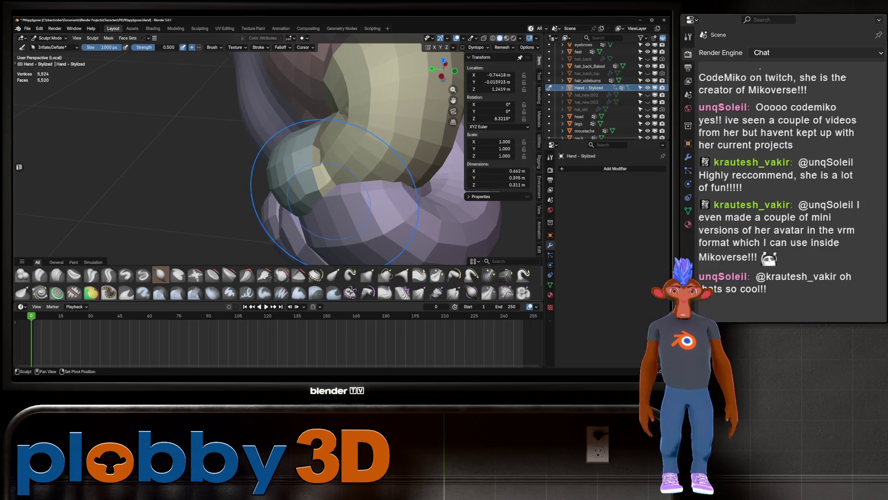
middle_drag(337, 148, 303, 153)
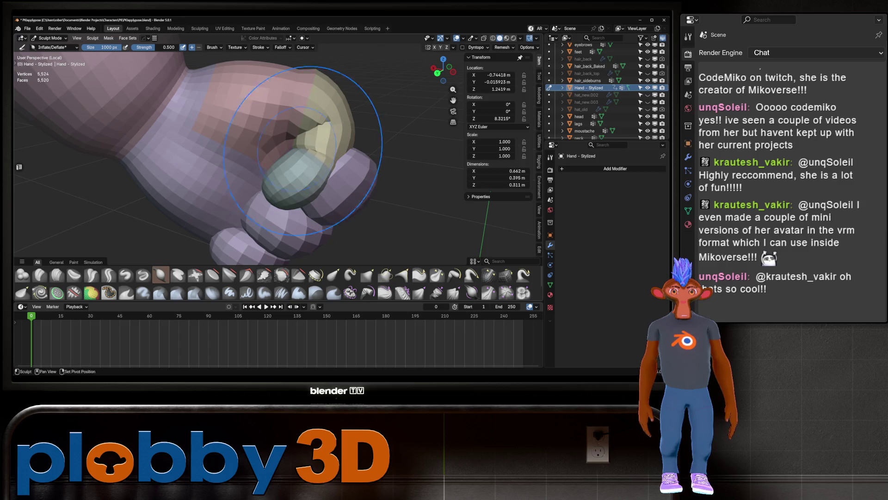
scroll(303, 151, down, 10)
mouse_move(303, 151)
middle_down()
mouse_move(335, 148)
mouse_move(315, 149)
middle_up()
scroll(324, 143, up, 8)
Step: Inspect the fists close up and from the front, then put the hand into Edit Mode
scroll(314, 134, down, 8)
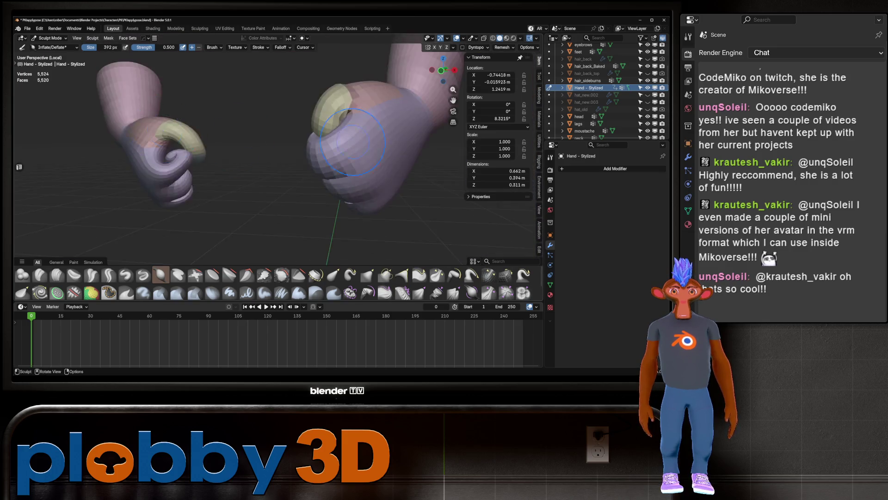
middle_drag(329, 166, 331, 167)
scroll(331, 168, up, 10)
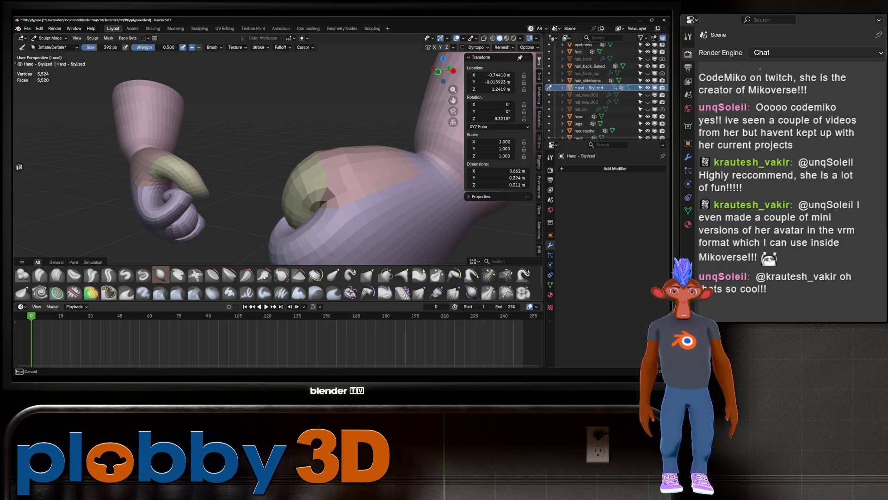
ctrl+middle_drag(345, 154, 345, 154)
middle_drag(274, 216, 309, 141)
scroll(309, 141, down, 4)
mouse_move(379, 208)
middle_down()
mouse_move(354, 138)
mouse_move(340, 153)
mouse_move(243, 190)
middle_up()
scroll(354, 138, up, 6)
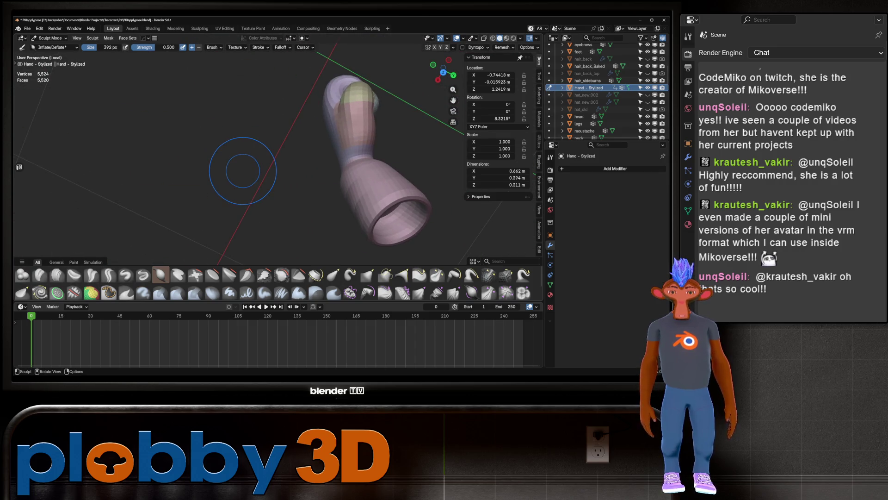
mouse_move(357, 89)
middle_down()
mouse_move(298, 179)
mouse_move(328, 181)
middle_up()
key(Tab)
Step: Grow the thumb selection, rotate it -110° about Z, and reposition it
key(ctrl+KP_Add)
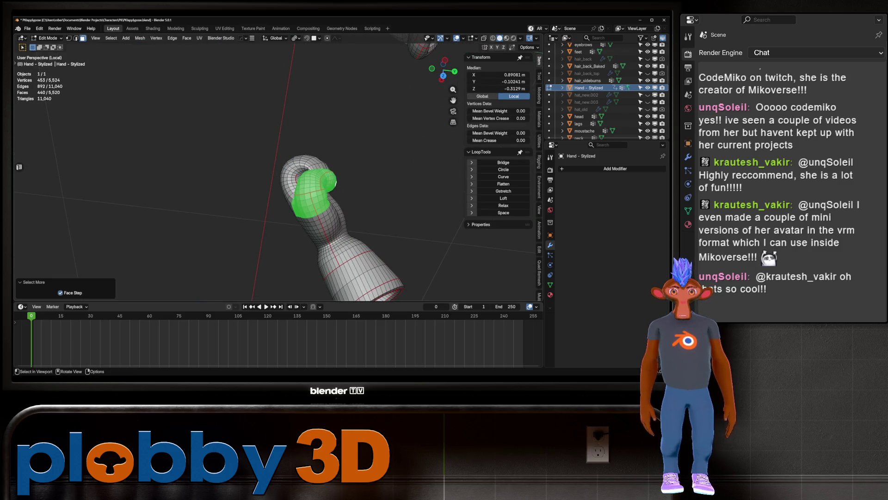
text(rz)
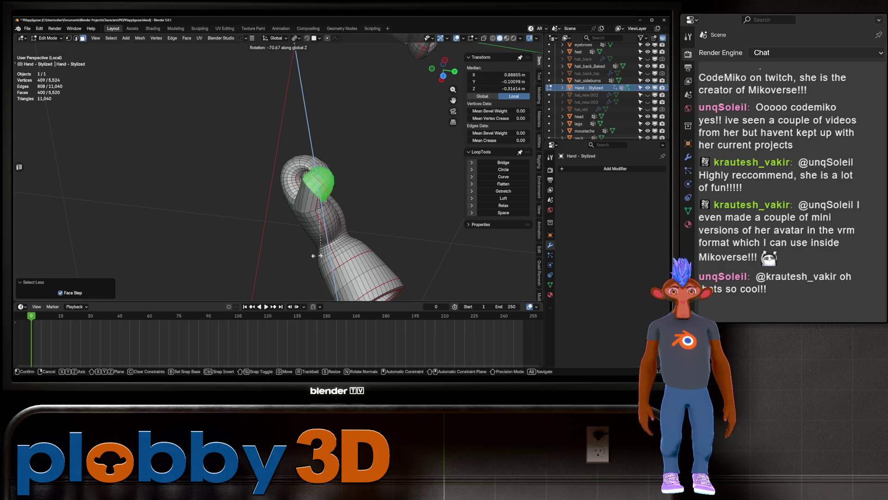
text(-110)
key(Return)
mouse_move(292, 262)
middle_down()
mouse_move(250, 209)
mouse_move(287, 185)
mouse_move(324, 209)
mouse_move(276, 199)
mouse_move(287, 186)
mouse_move(334, 206)
middle_up()
key(g)
key(Return)
scroll(277, 185, up, 5)
Step: Undo the thumb move, redo its Z rotation and placement, and enlarge the sculpt brush
key(ctrl+r)
key(Escape)
key(ctrl+z)
key(r)
key(z)
key(g)
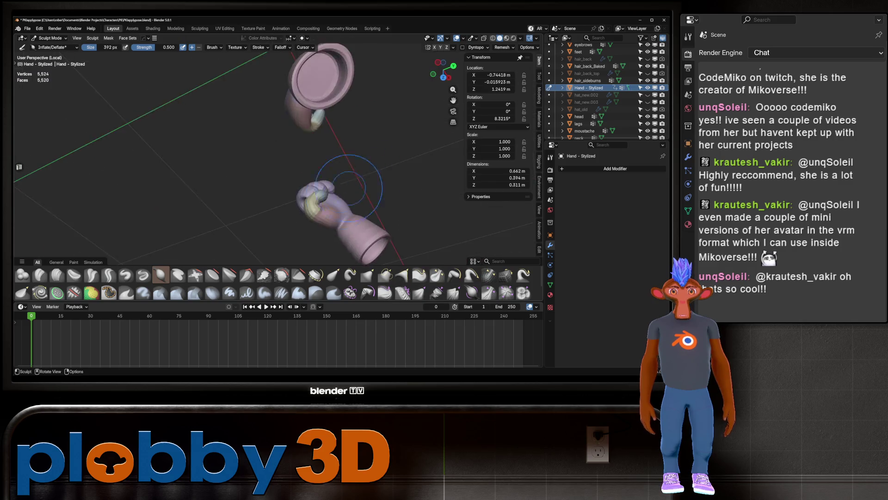
key(f)
key(Return)
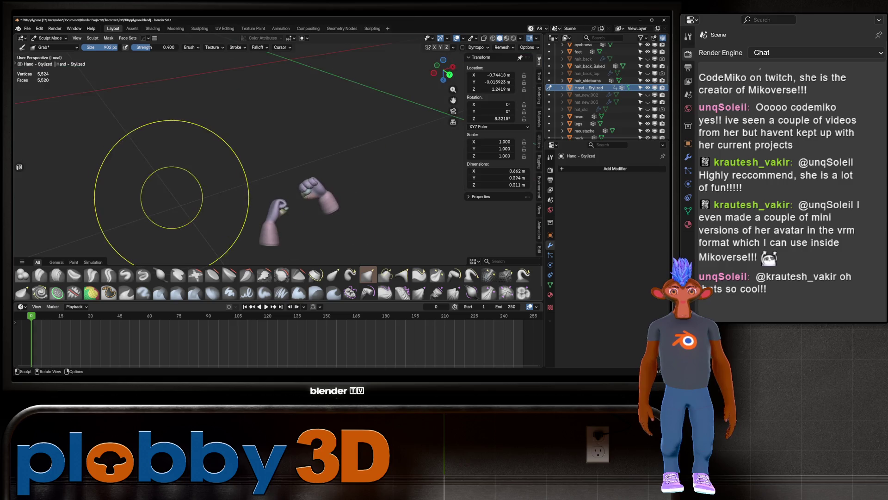
Step: In front orthographic view, select the Inflate/Deflate brush and zoom in on the hand
key(KP_1)
scroll(299, 148, up, 10)
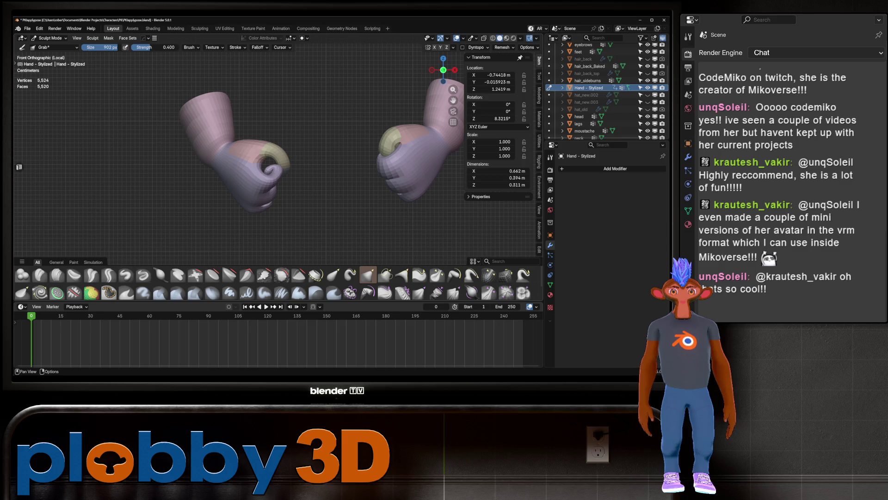
click(160, 275)
mouse_move(274, 180)
ctrl+middle_down()
mouse_move(278, 153)
mouse_move(342, 127)
ctrl+middle_up()
mouse_move(237, 177)
middle_down()
mouse_move(282, 170)
mouse_move(357, 58)
mouse_move(318, 149)
mouse_move(223, 156)
mouse_move(240, 148)
mouse_move(212, 122)
mouse_move(185, 175)
mouse_move(111, 241)
middle_up()
Step: Puff up one finger of the fist with Inflate, then toggle into Edit Mode and back
key(g)
key(i)
drag(200, 151, 204, 153)
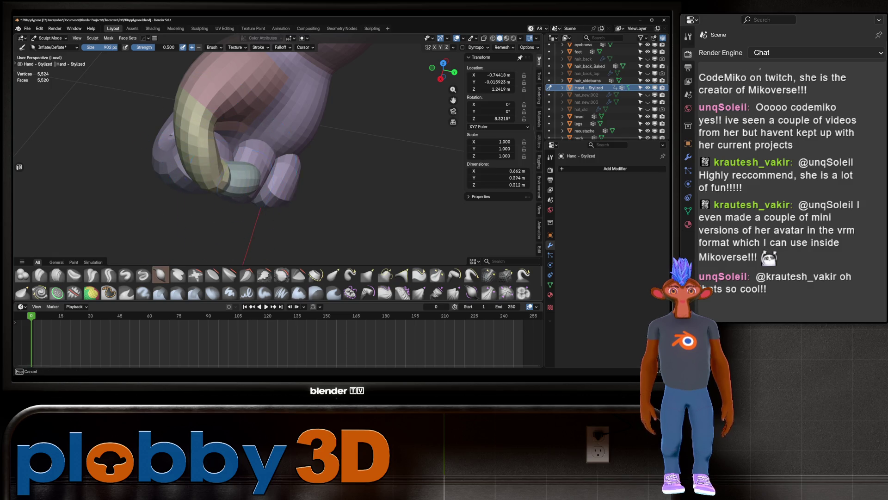
mouse_move(222, 158)
middle_down()
mouse_move(319, 163)
mouse_move(297, 109)
mouse_move(194, 166)
mouse_move(185, 152)
mouse_move(192, 123)
middle_up()
key(Tab)
key(Tab)
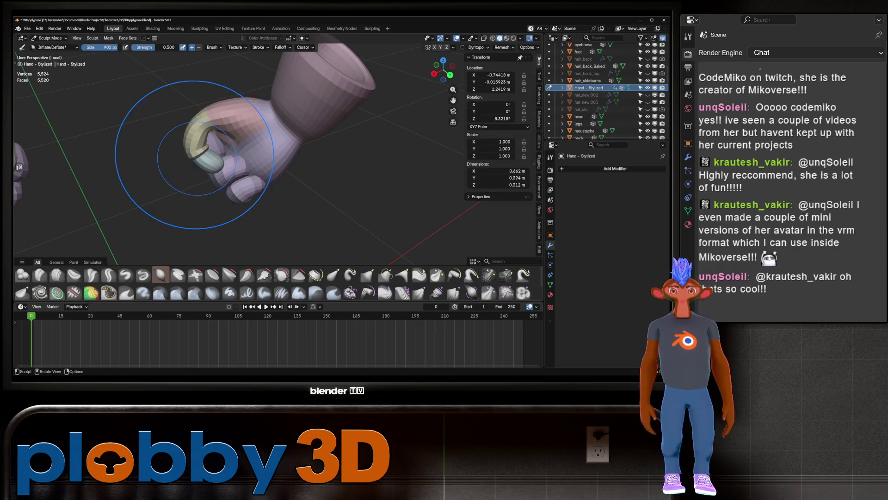
key(Tab)
mouse_move(182, 222)
middle_down()
mouse_move(110, 92)
mouse_move(98, 100)
middle_up()
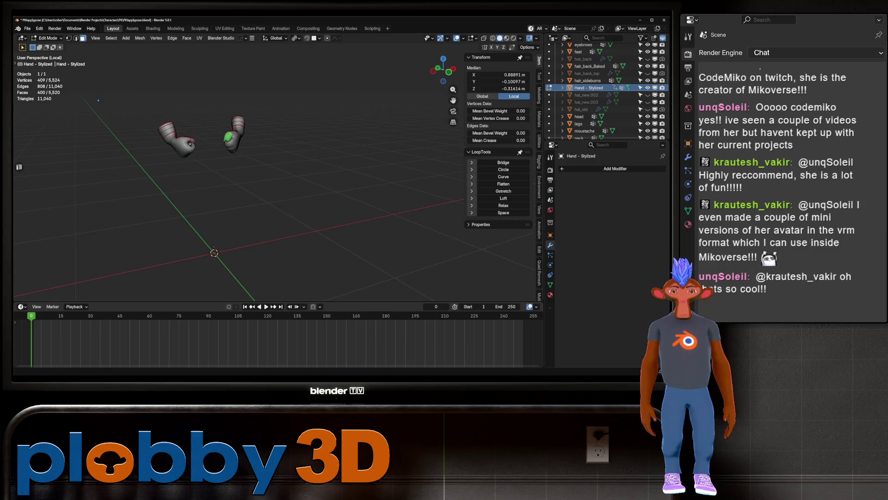
Step: Leave local view, return to Object Mode, and add Ctrl+1 subdivision to the smock
key(KP_Divide)
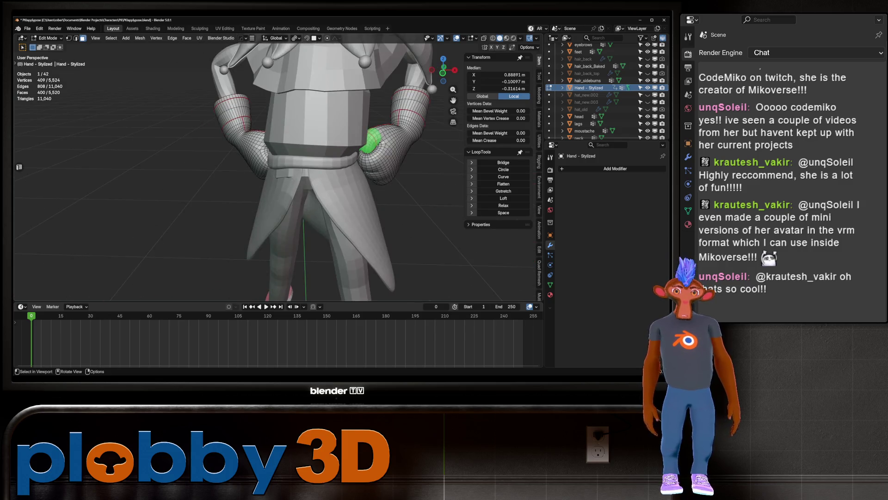
key(alt+a)
key(Tab)
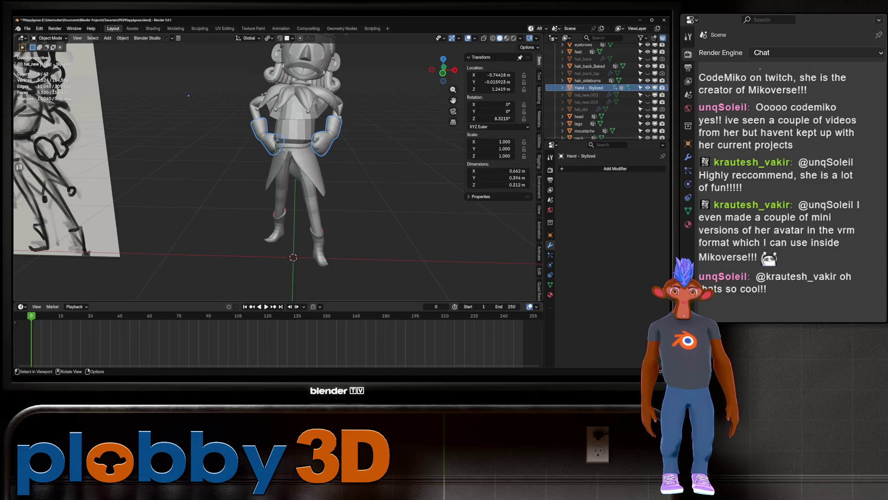
scroll(276, 171, down, 5)
key(alt+a)
middle_drag(263, 124, 523, 108)
click(345, 144)
click(345, 130)
mouse_move(344, 129)
middle_down()
mouse_move(324, 135)
mouse_move(315, 124)
mouse_move(324, 130)
middle_up()
key(ctrl+1)
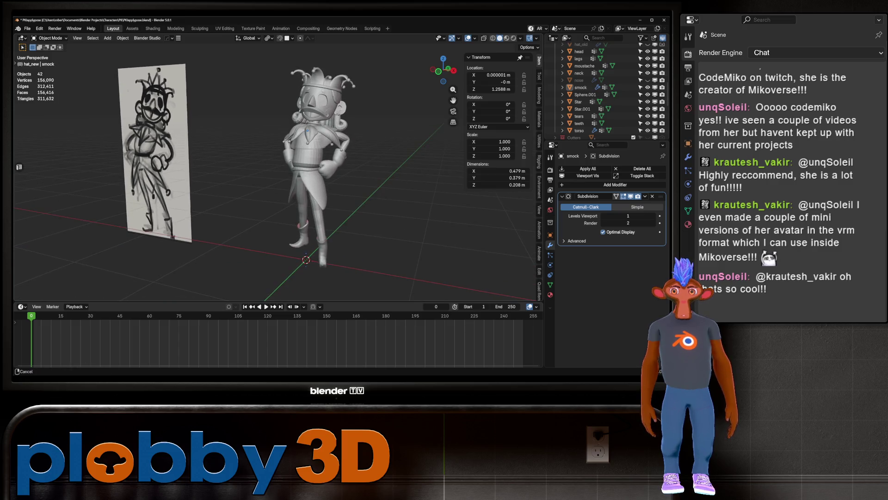
Step: Select the tears object in front orthographic view and reset its origin
scroll(324, 130, up, 5)
scroll(322, 193, up, 4)
click(246, 116)
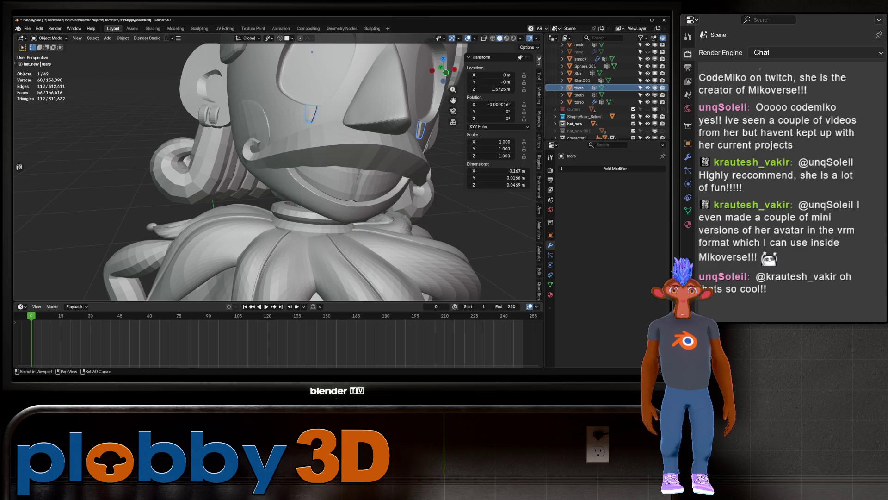
scroll(246, 115, up, 2)
key(KP_1)
right_click(324, 148)
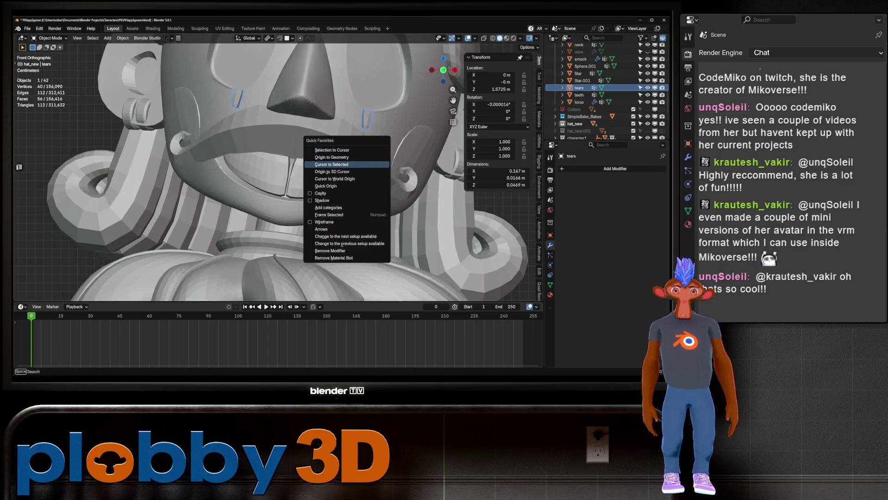
click(334, 157)
right_click(329, 106)
key(Escape)
Step: Scale all the tear faces up to 1.392 in Edit Mode and reposition them
key(Tab)
key(a)
click(296, 38)
click(320, 65)
key(s)
click(457, 87)
key(g)
key(z)
key(Escape)
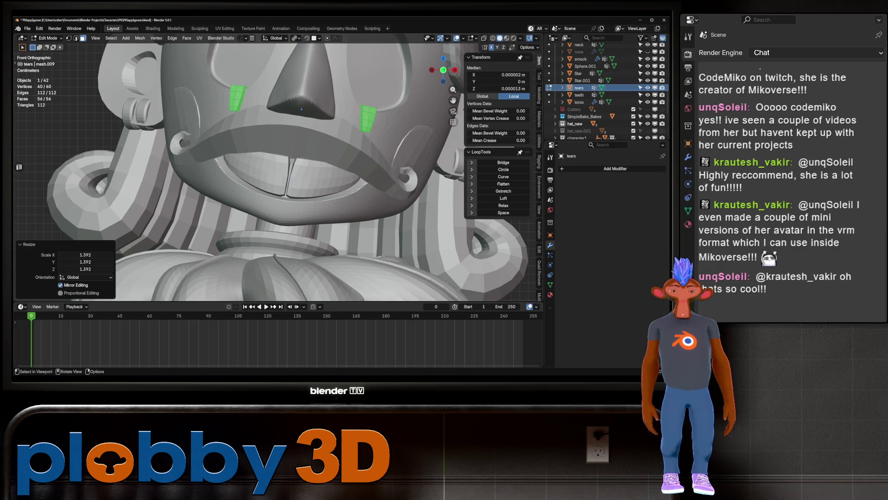
key(g)
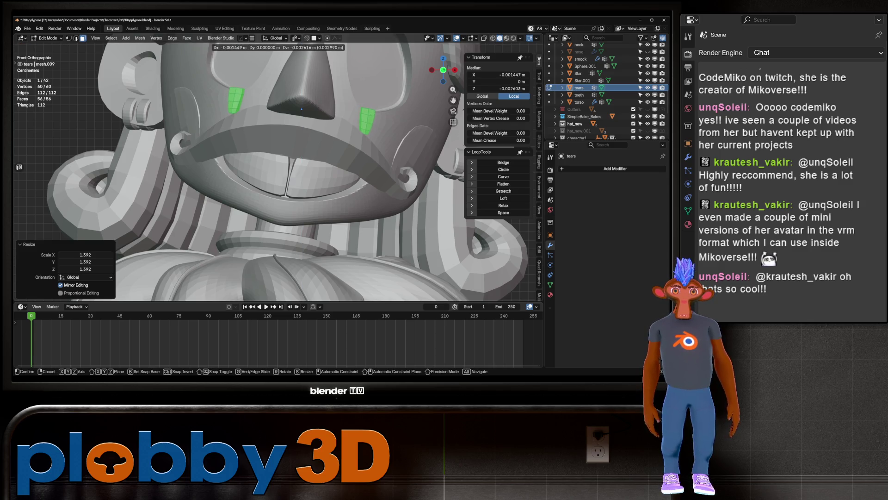
key(Escape)
mouse_move(277, 185)
middle_down()
mouse_move(213, 162)
mouse_move(259, 180)
mouse_move(250, 178)
mouse_move(287, 176)
middle_up()
Step: Add level-1 subdivision smoothing to the tears and deselect them
key(Tab)
key(ctrl+1)
key(alt+a)
scroll(278, 185, down, 2)
scroll(277, 185, up, 2)
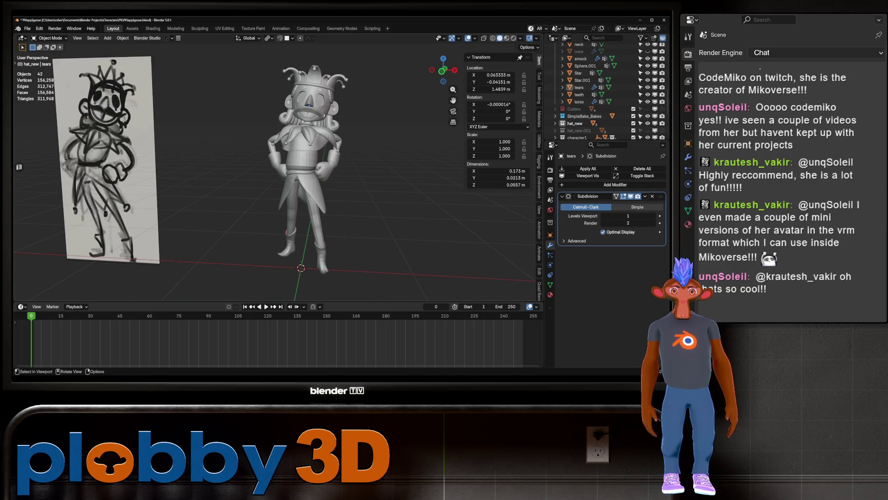
Step: Switch to Material Preview shading and orbit around the fully colored jester
key(z)
scroll(278, 185, down, 2)
mouse_move(278, 185)
middle_down()
mouse_move(333, 180)
mouse_move(296, 182)
mouse_move(310, 181)
middle_up()
scroll(277, 185, up, 3)
scroll(324, 181, up, 2)
scroll(277, 185, down, 3)
scroll(297, 175, up, 5)
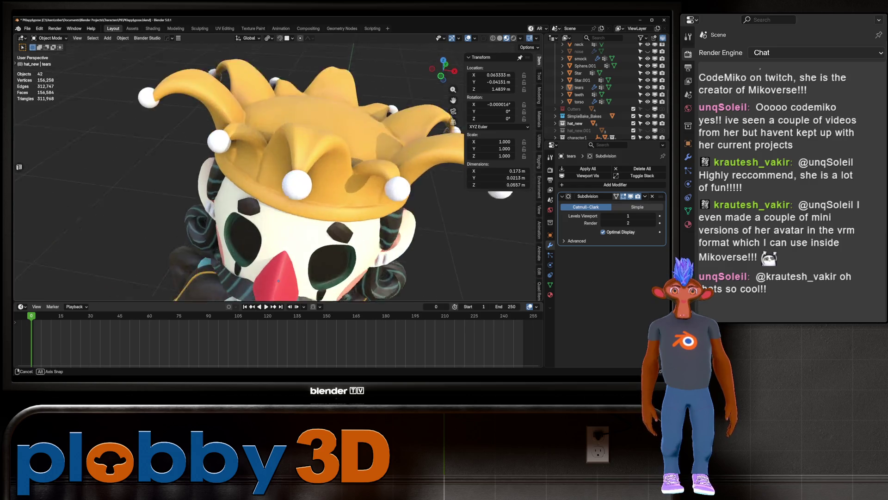
Step: In top view, reduce to a small patch on the hat crown and grow it outward
key(Tab)
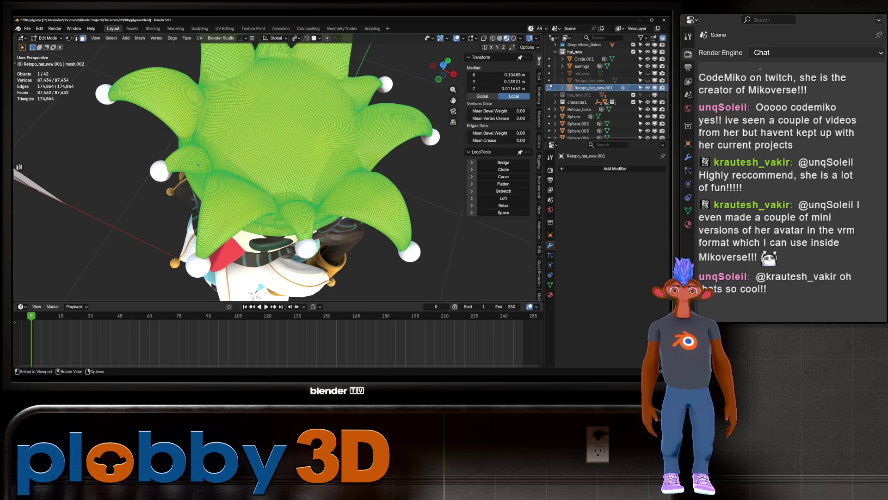
key(ctrl+z)
key(KP_7)
scroll(212, 209, up, 2)
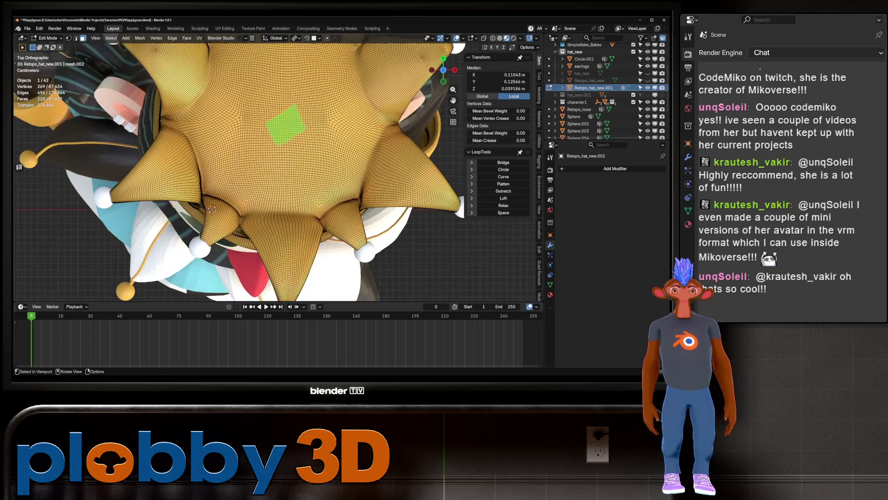
key(ctrl+z)
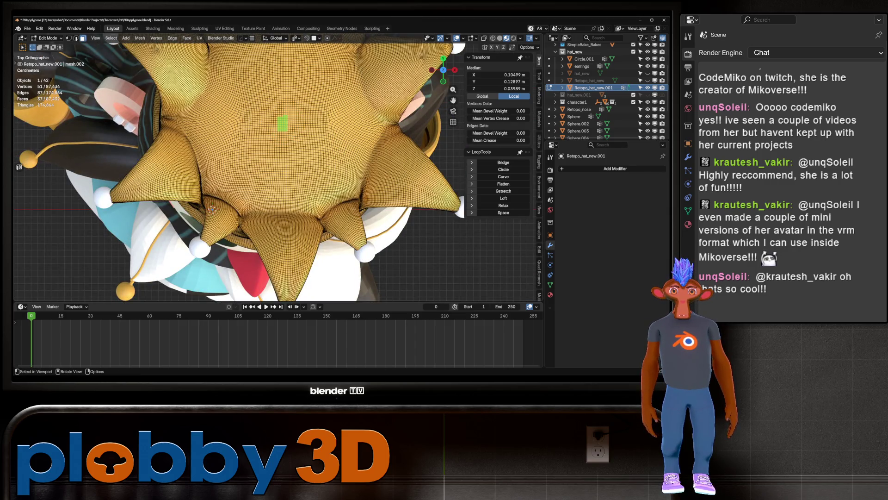
scroll(255, 105, up, 7)
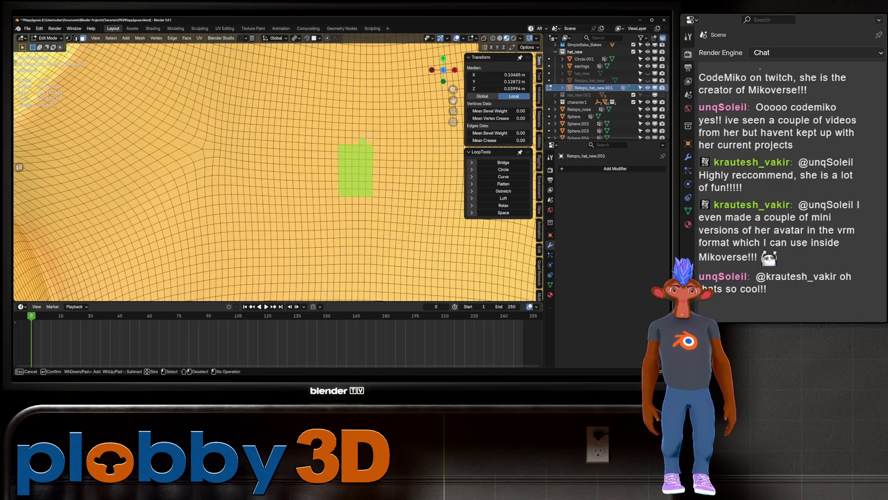
scroll(255, 166, down, 7)
key(ctrl+KP_Add)
key(ctrl+KP_Add)
key(ctrl+KP_Add)
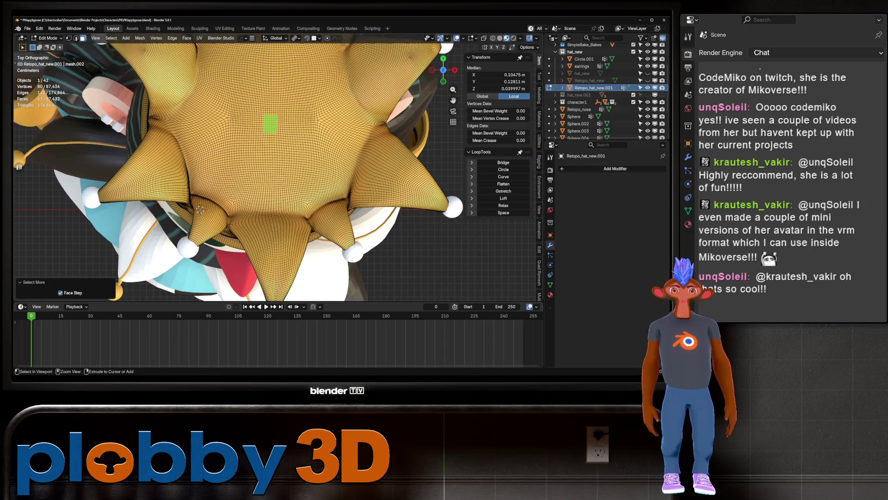
key(ctrl+KP_Add)
key(ctrl+KP_Add)
key(ctrl+KP_Add)
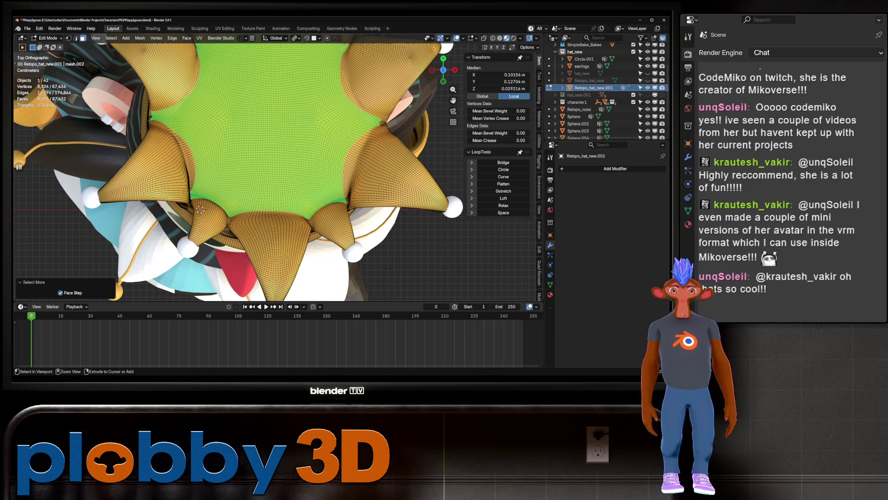
key(ctrl+KP_Add)
key(ctrl+KP_Add)
key(ctrl+KP_Add)
Step: Shrink the crown selection back from the folds with Select Less
middle_drag(277, 185, 255, 134)
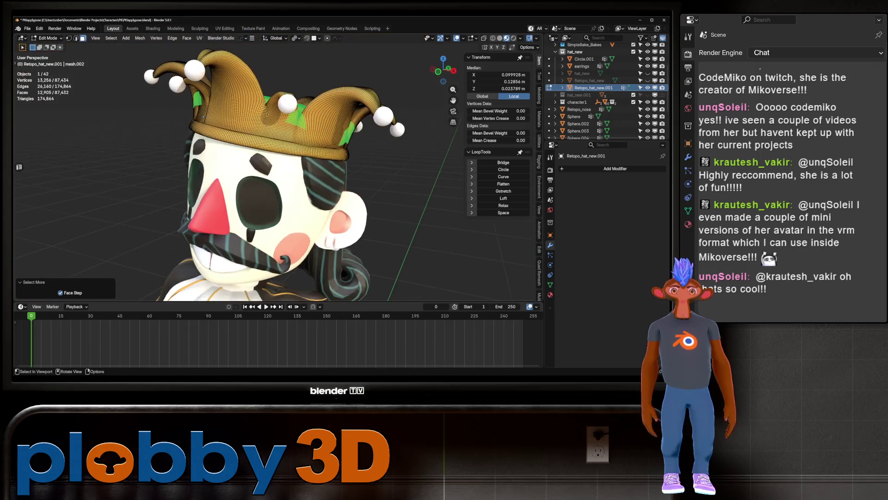
scroll(278, 162, up, 8)
mouse_move(277, 161)
middle_down()
mouse_move(278, 148)
mouse_move(287, 176)
mouse_move(278, 166)
mouse_move(302, 160)
middle_up()
key(ctrl+KP_Subtract)
key(ctrl+KP_Subtract)
key(ctrl+KP_Subtract)
scroll(278, 176, down, 6)
Step: Refine the crown selection with circle select from the front and from below
key(c)
middle_drag(88, 157, 195, 177)
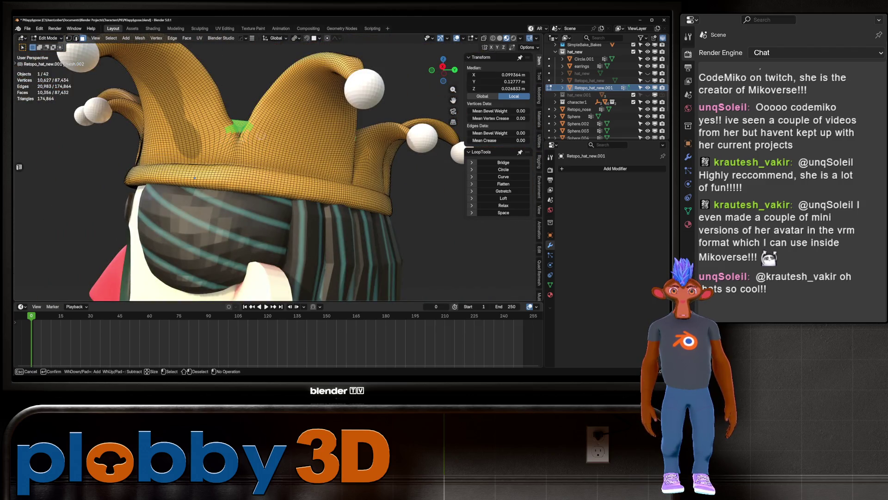
mouse_move(194, 178)
middle_down()
mouse_move(243, 176)
mouse_move(283, 134)
middle_up()
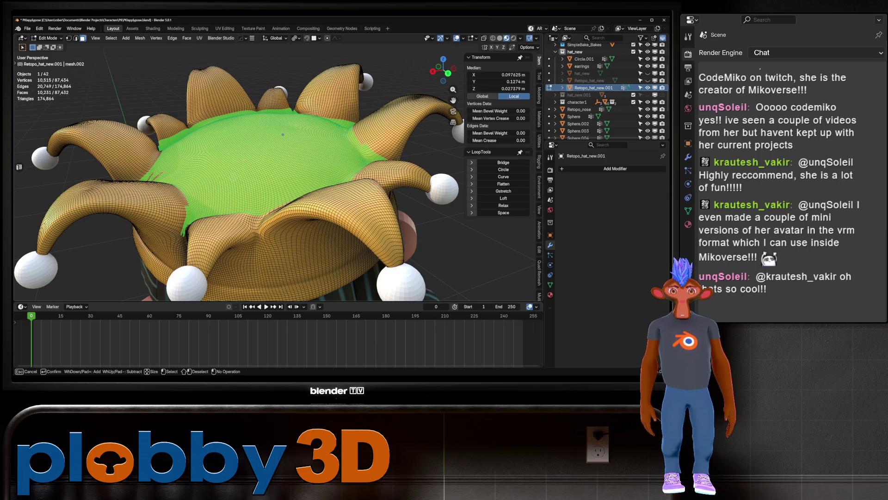
middle_drag(283, 134, 224, 201)
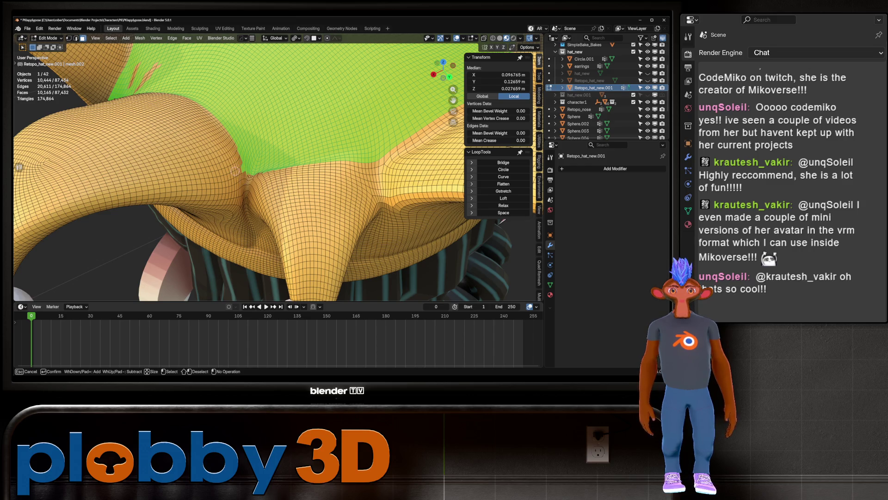
mouse_move(277, 185)
middle_down()
mouse_move(241, 157)
mouse_move(268, 176)
middle_up()
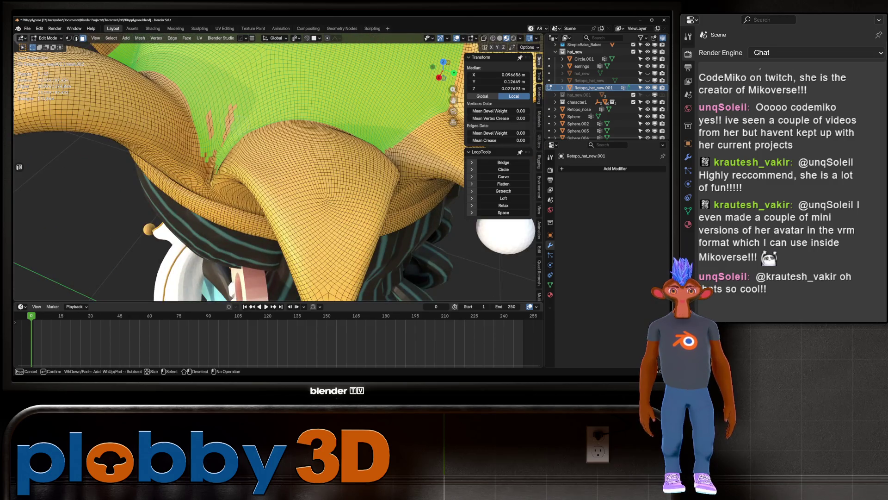
key(Escape)
middle_drag(211, 139, 264, 162)
scroll(324, 139, up, 5)
key(c)
middle_drag(259, 185, 259, 121)
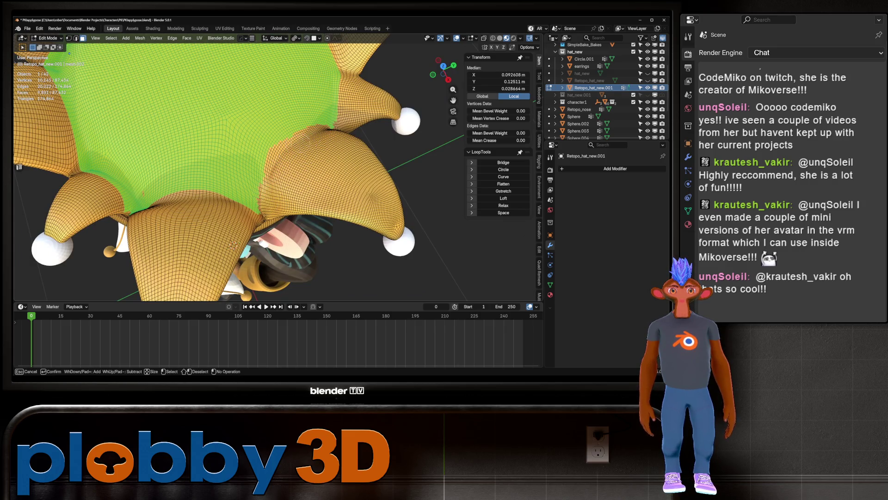
key(Escape)
Step: Circle-select to drop stray hat vertices and add missed ones under the hat
mouse_move(319, 129)
middle_down()
mouse_move(319, 199)
mouse_move(261, 128)
middle_up()
key(c)
mouse_move(220, 118)
shift+mouse_down()
mouse_move(239, 119)
mouse_move(178, 125)
shift+mouse_up()
middle_drag(178, 125, 275, 153)
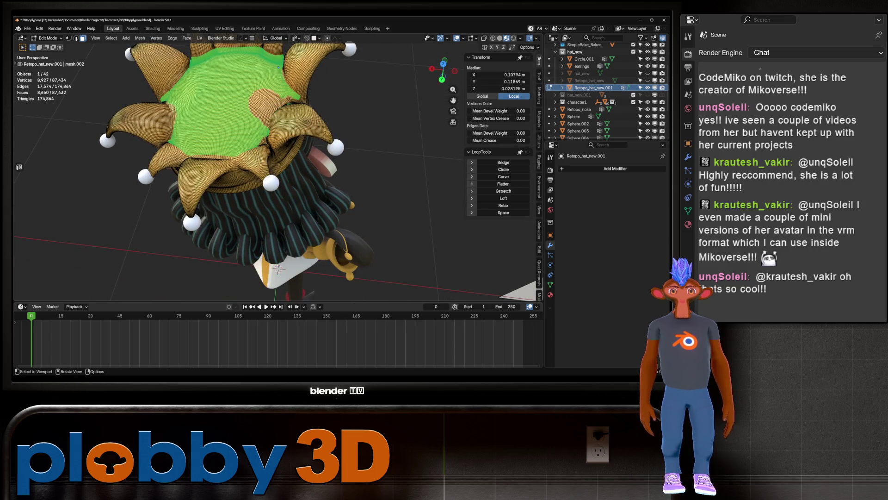
drag(271, 109, 280, 116)
ctrl+middle_drag(280, 116, 304, 148)
shift+drag(304, 149, 271, 162)
key(Escape)
Step: Trim and top up the selection edge with circle select, then show the hat's material settings
middle_drag(271, 162, 285, 157)
key(c)
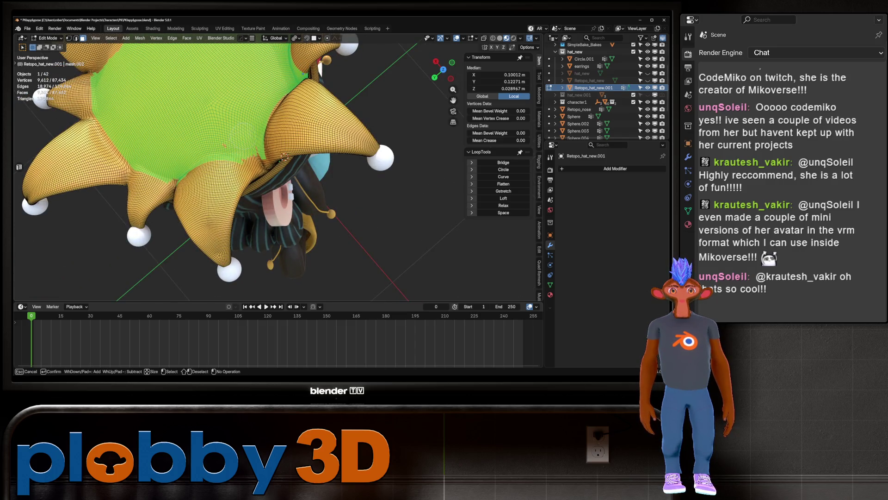
shift+drag(284, 157, 185, 173)
key(Escape)
middle_drag(185, 173, 260, 240)
key(c)
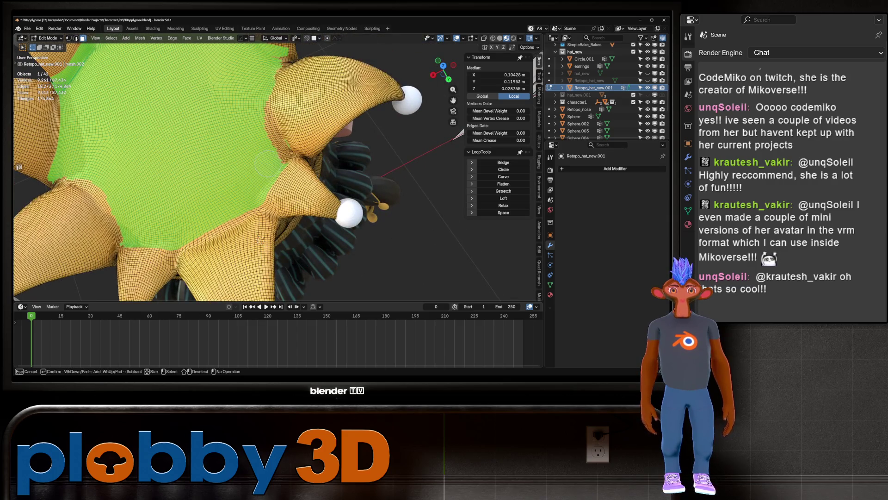
click(262, 121)
key(Escape)
mouse_move(263, 121)
middle_down()
mouse_move(278, 111)
mouse_move(254, 88)
mouse_move(352, 184)
mouse_move(317, 169)
mouse_move(273, 171)
mouse_move(229, 144)
middle_up()
key(c)
key(Escape)
scroll(316, 198, down, 5)
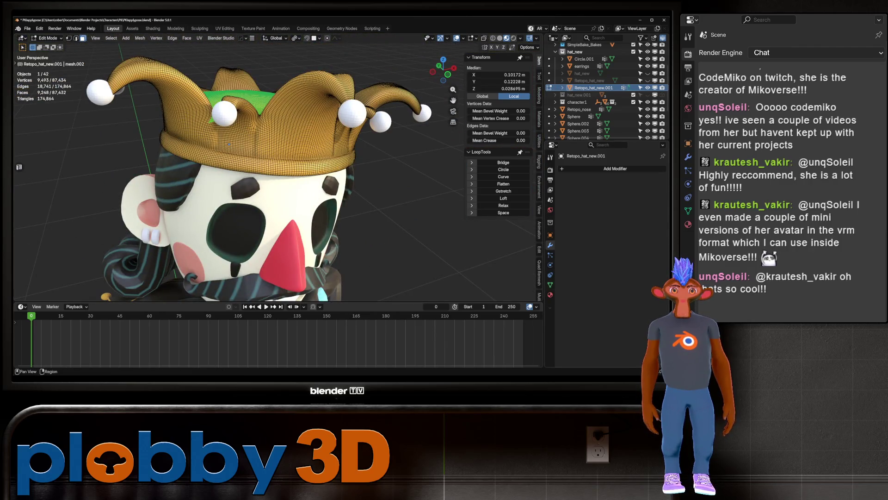
click(550, 295)
Step: Add a second material slot set to 'black' and assign it to the crown's top faces
click(663, 169)
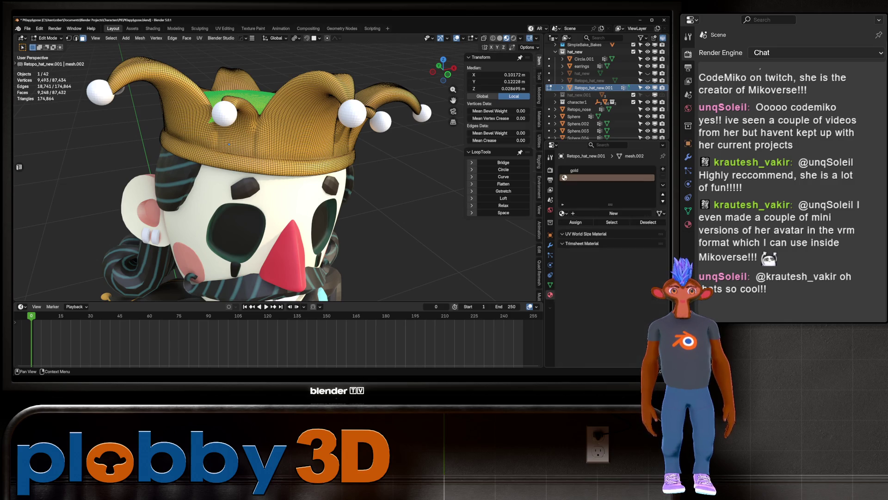
click(563, 213)
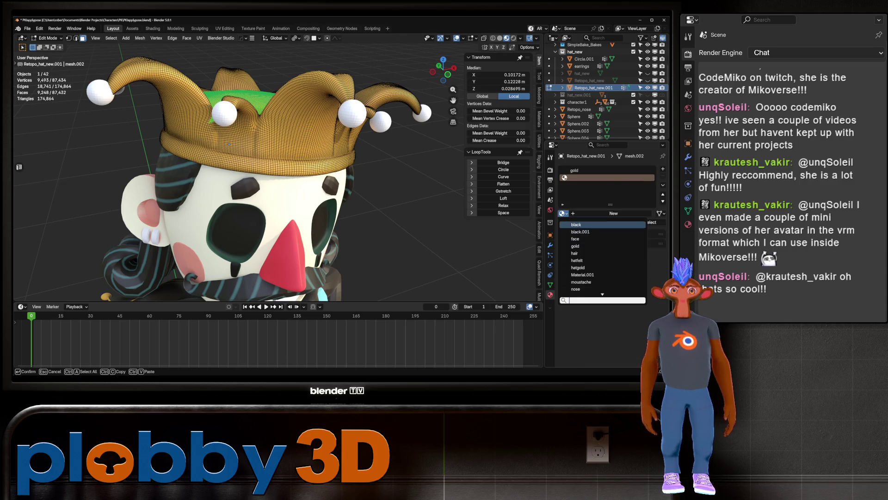
click(578, 225)
click(577, 222)
Step: Grow the hat selection, make the gold slot active, and return to Object Mode
middle_drag(229, 144, 189, 109)
scroll(188, 109, up, 8)
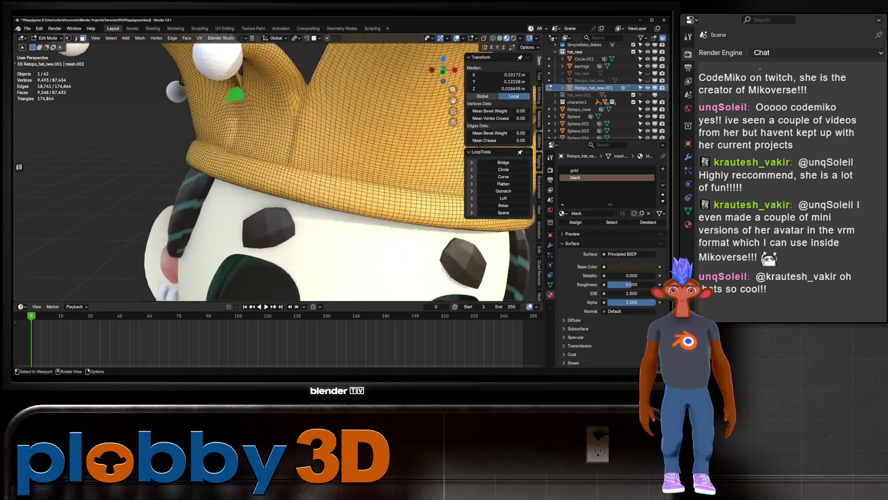
key(l)
click(199, 107)
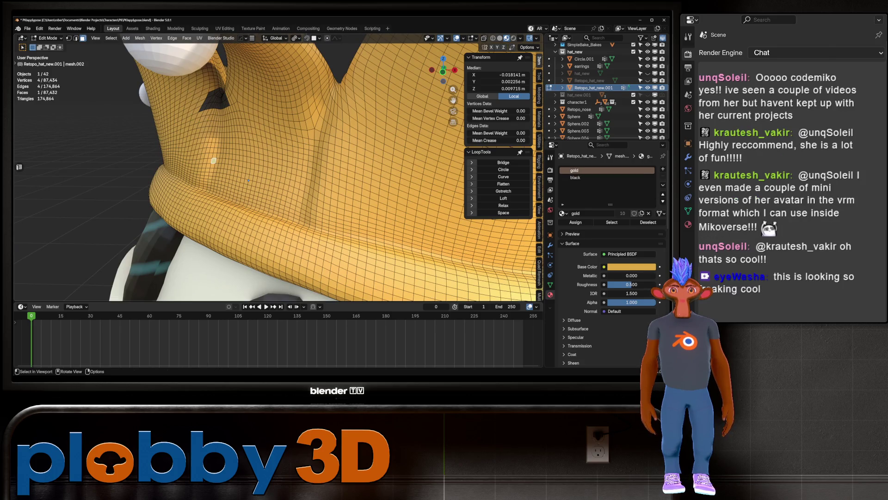
key(l)
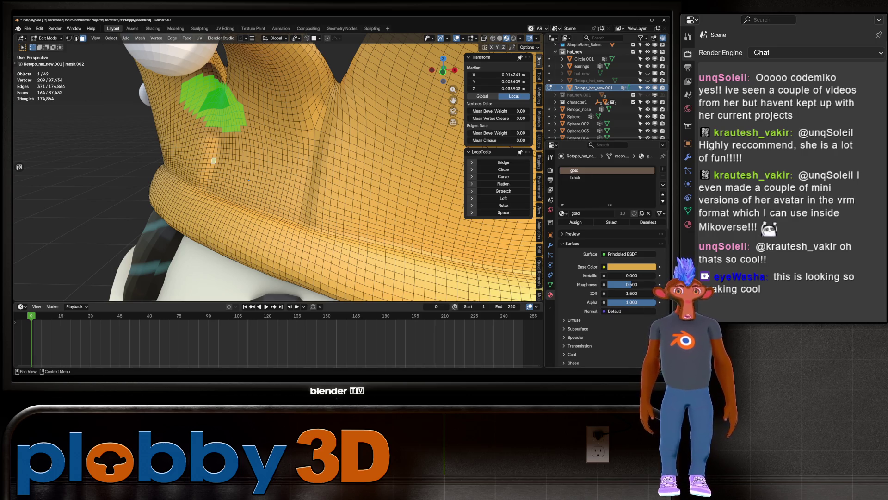
scroll(303, 188, down, 9)
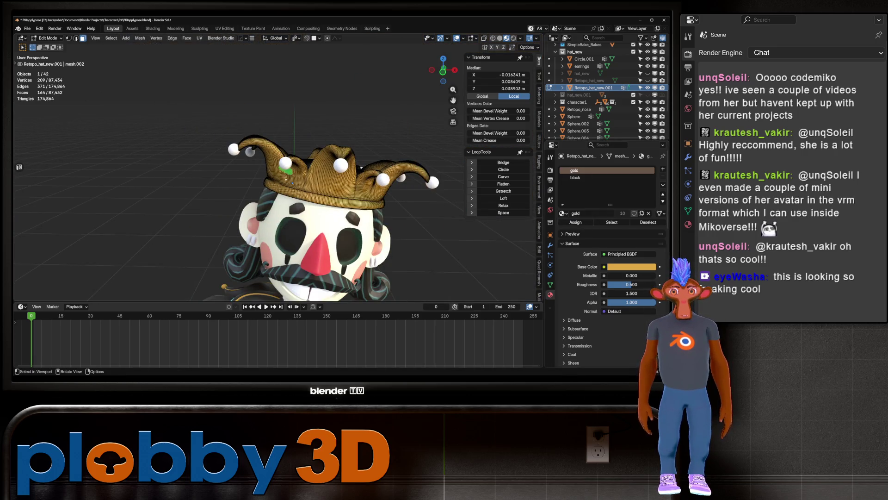
key(Tab)
middle_drag(303, 187, 299, 236)
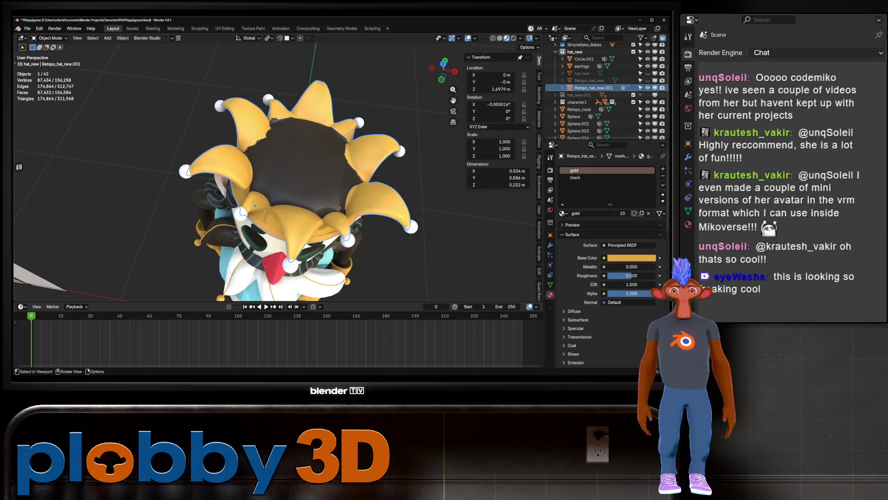
Step: Give the Sphere bell object the gold material
scroll(278, 175, up, 6)
middle_drag(278, 176, 277, 139)
scroll(278, 139, down, 6)
scroll(276, 191, down, 5)
mouse_move(276, 192)
middle_down()
mouse_move(317, 189)
mouse_move(329, 232)
mouse_move(305, 194)
middle_up()
scroll(278, 176, up, 4)
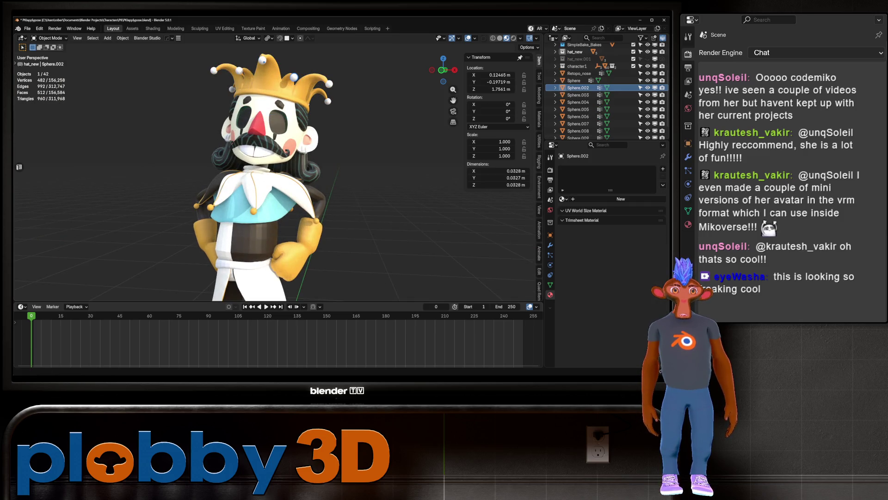
scroll(583, 102, down, 3)
click(579, 74)
click(573, 67)
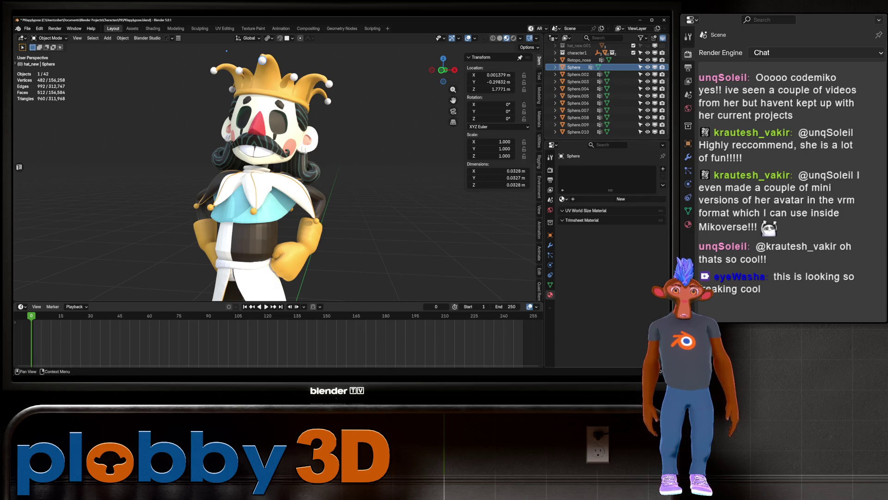
click(563, 199)
click(579, 232)
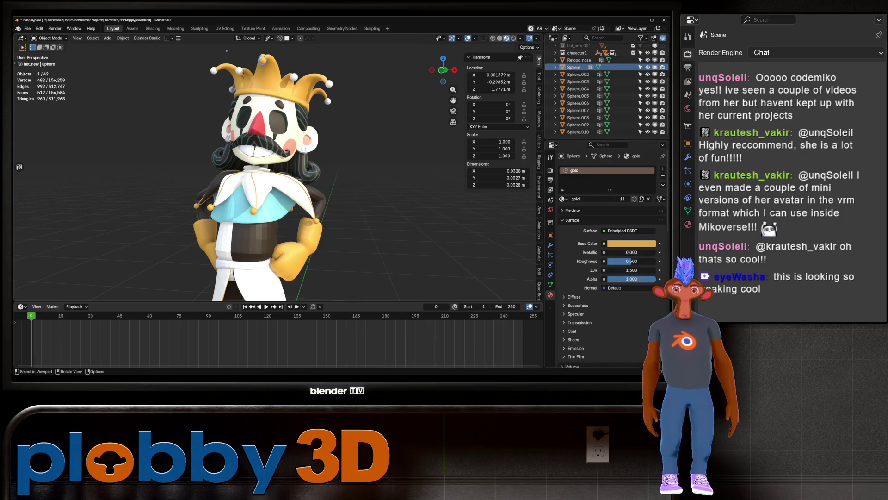
Step: Link the gold material from Sphere to Sphere.002 through Sphere.010, then deselect
shift+click(579, 132)
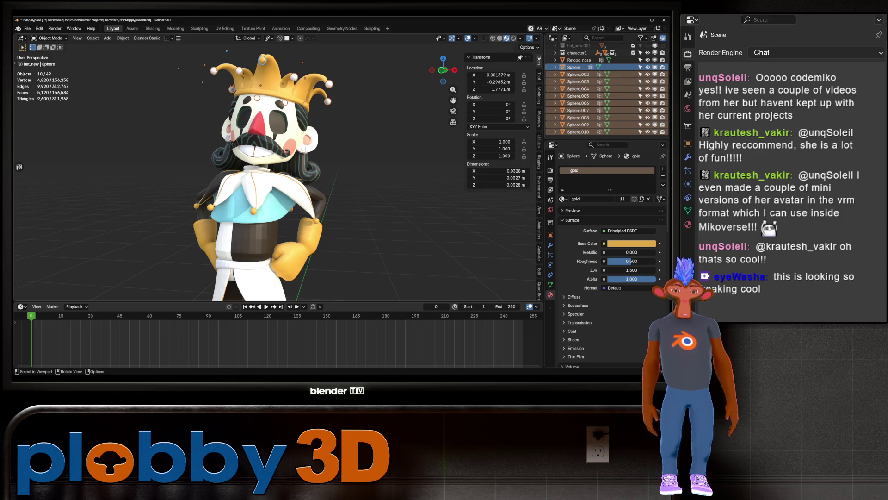
key(ctrl+l)
click(365, 83)
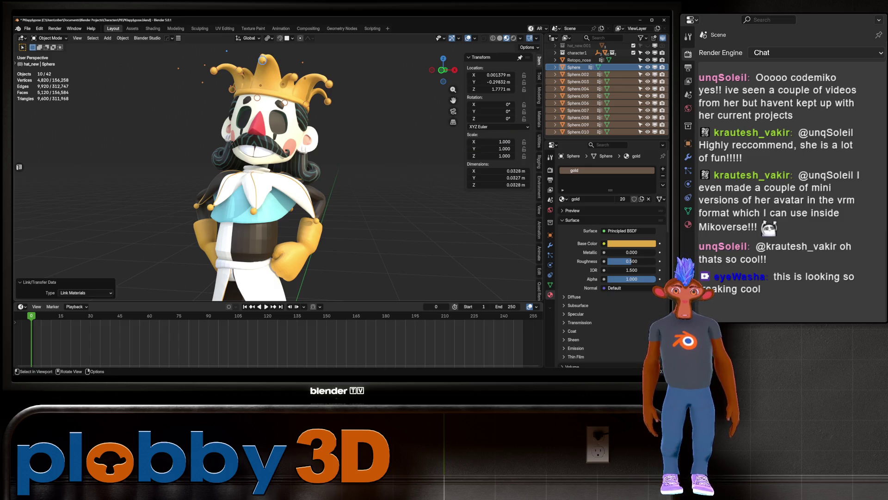
key(alt+a)
scroll(278, 185, down, 5)
mouse_move(278, 185)
middle_down()
mouse_move(236, 180)
mouse_move(220, 232)
middle_up()
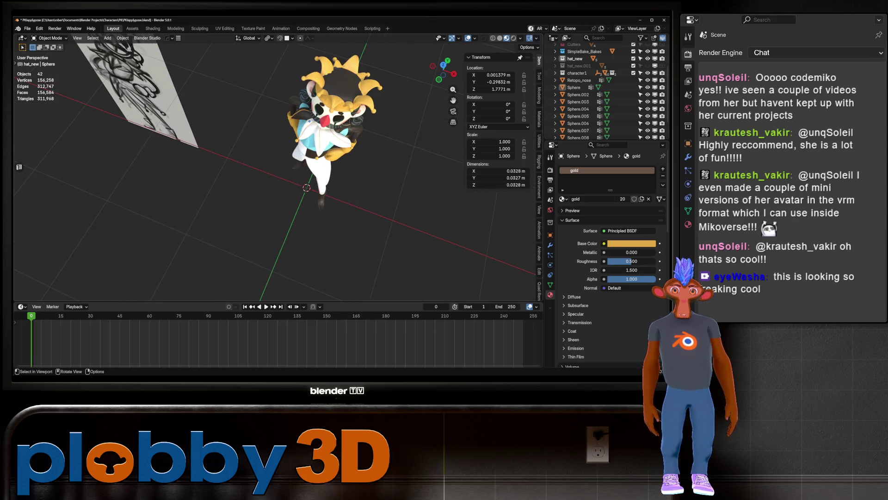
scroll(334, 93, up, 8)
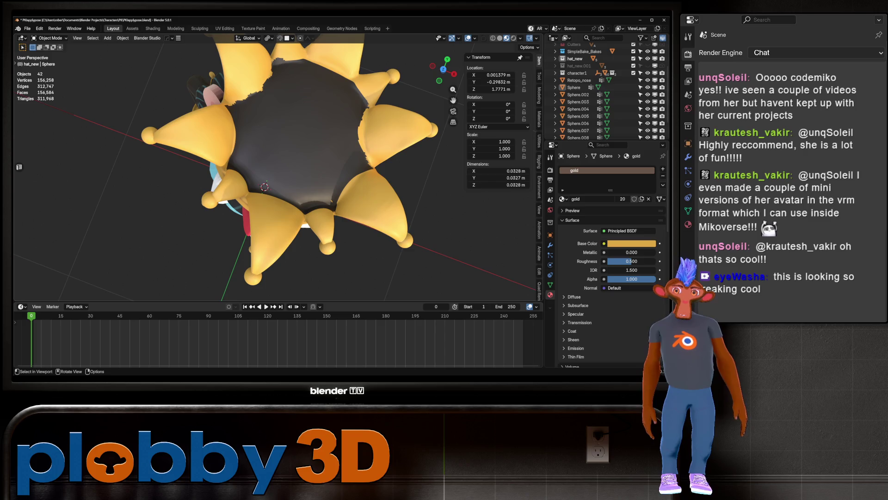
Step: Turn the view to the character's face and select the jester hat mesh
scroll(278, 208, down, 2)
middle_drag(277, 208, 269, 157)
scroll(309, 248, up, 3)
click(308, 248)
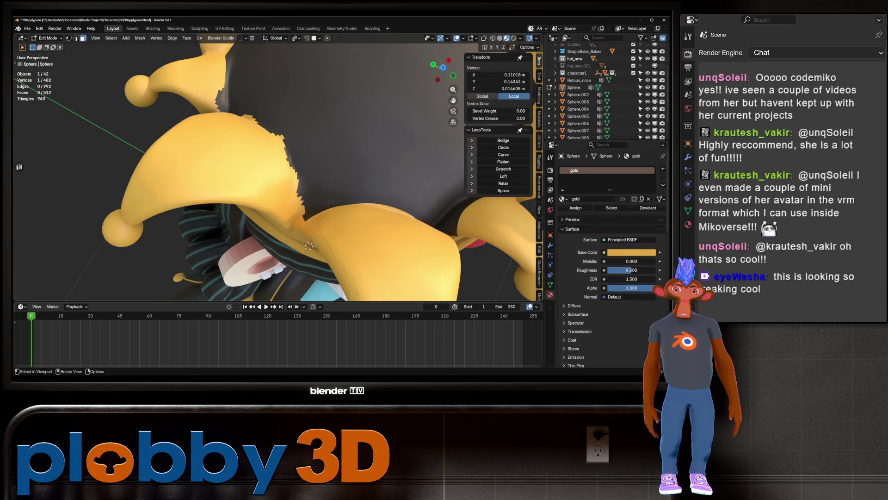
Step: In Edit Mode, circle-select a band of the hat's brim vertices, then return to Object Mode
key(Tab)
middle_drag(308, 248, 296, 241)
key(c)
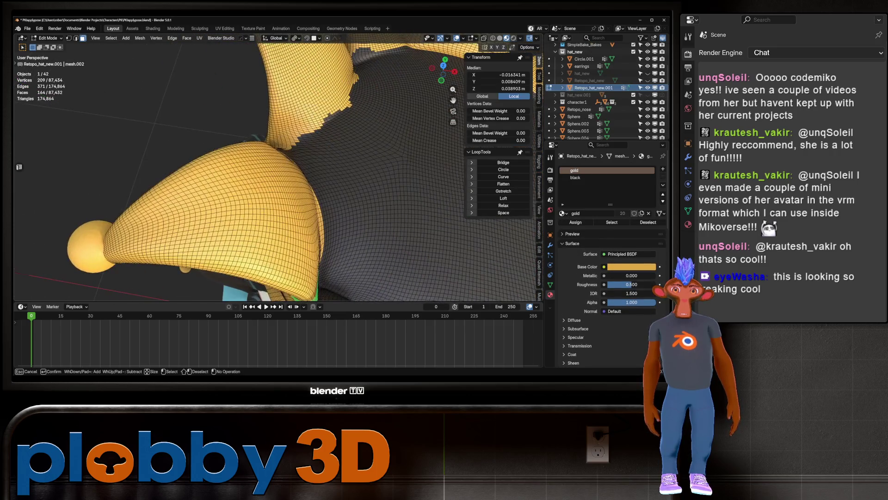
mouse_move(278, 134)
mouse_down()
mouse_move(342, 99)
mouse_move(342, 83)
mouse_up()
key(Escape)
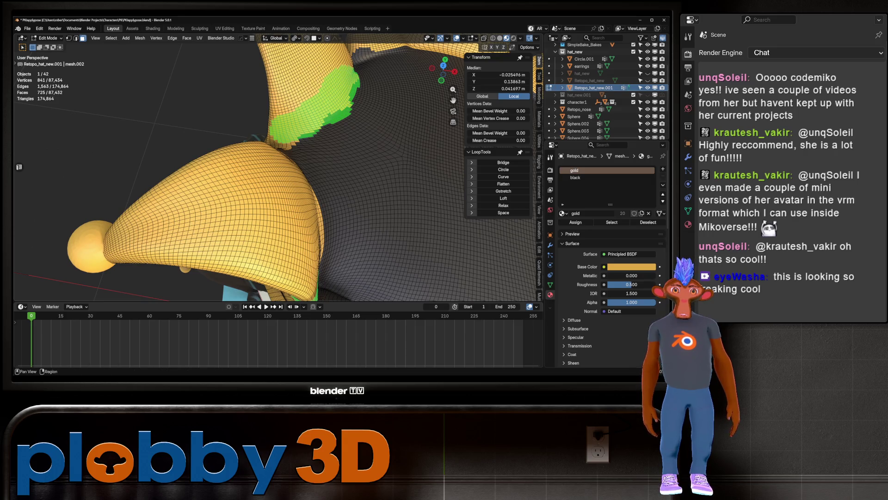
scroll(277, 166, down, 5)
mouse_move(278, 166)
middle_down()
mouse_move(297, 152)
mouse_move(280, 167)
mouse_move(286, 213)
middle_up()
key(Tab)
Step: Circle-select a small patch of the hat, then select the arms object from the front
key(Tab)
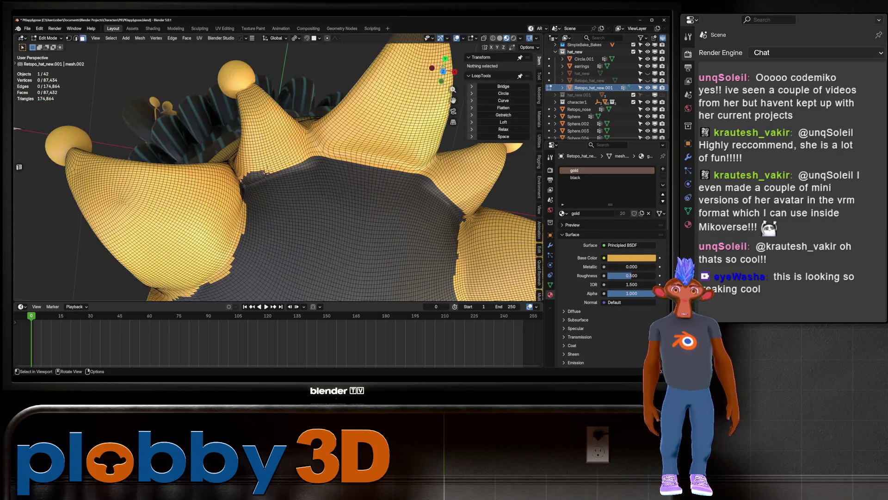
key(c)
click(256, 164)
right_click(249, 164)
key(Tab)
mouse_move(277, 171)
middle_down()
mouse_move(282, 199)
mouse_move(306, 176)
mouse_move(333, 188)
mouse_move(309, 154)
mouse_move(329, 154)
mouse_move(319, 155)
middle_up()
scroll(306, 176, down, 5)
scroll(306, 145, up, 4)
click(333, 153)
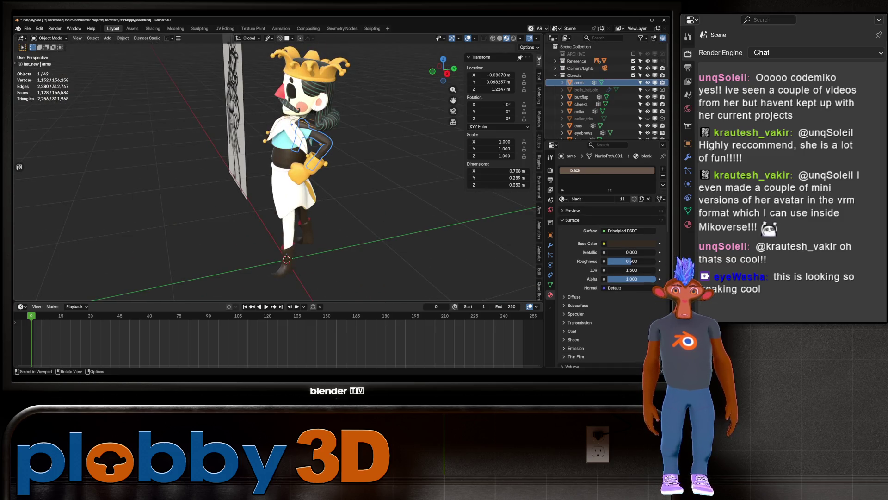
Step: Select the linked arm mesh, add a new material slot and set it to 'white'
key(Tab)
scroll(273, 125, up, 2)
key(l)
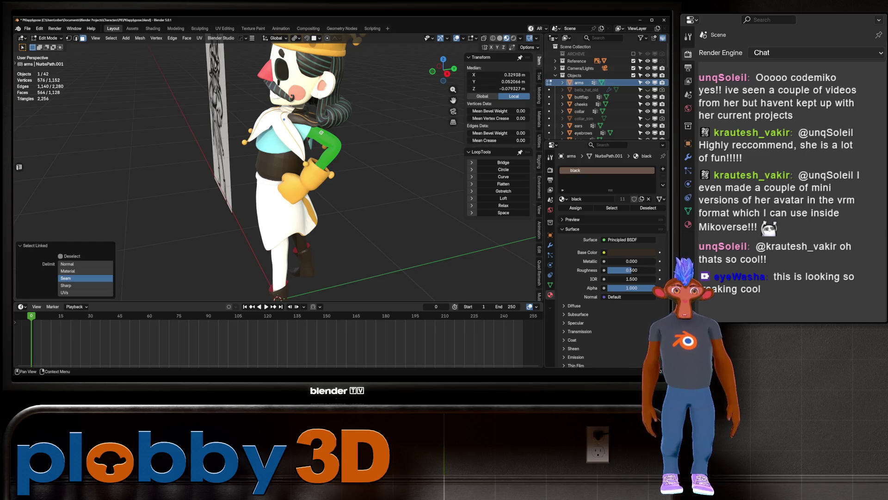
click(663, 168)
middle_drag(277, 162, 360, 166)
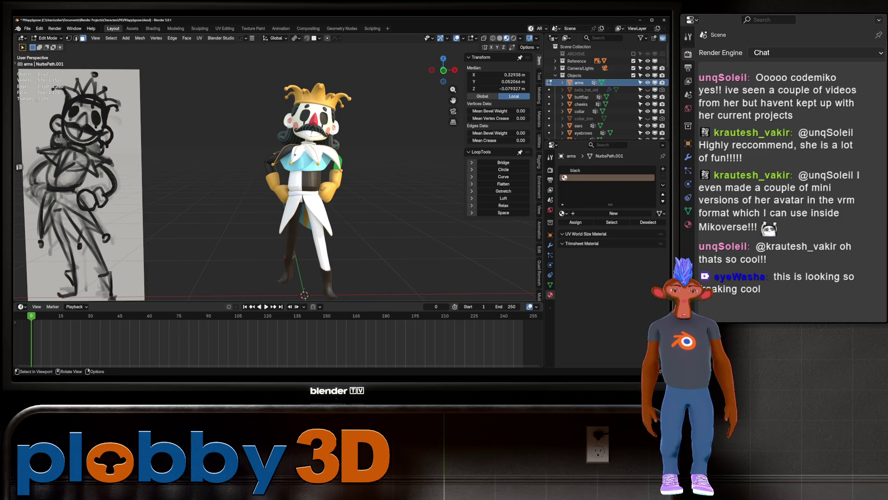
key(Home)
key(KP_1)
scroll(276, 176, up, 8)
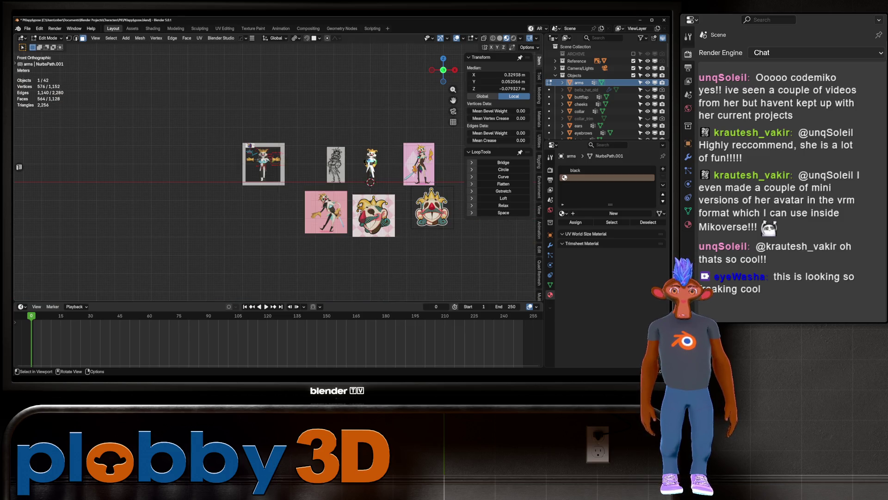
scroll(278, 176, down, 4)
scroll(278, 176, up, 6)
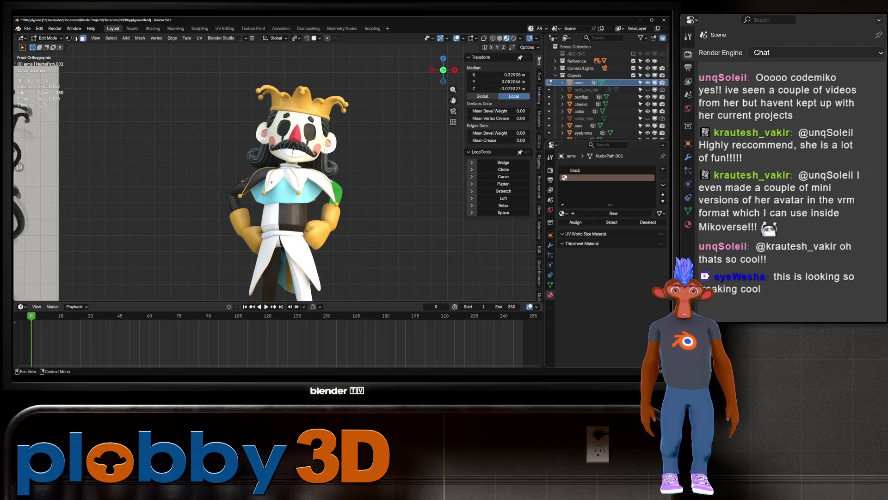
click(563, 214)
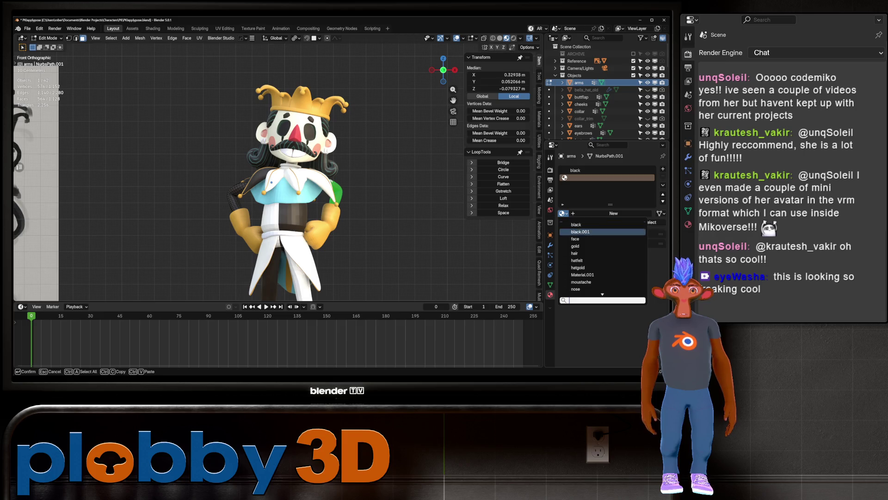
text(white)
key(Return)
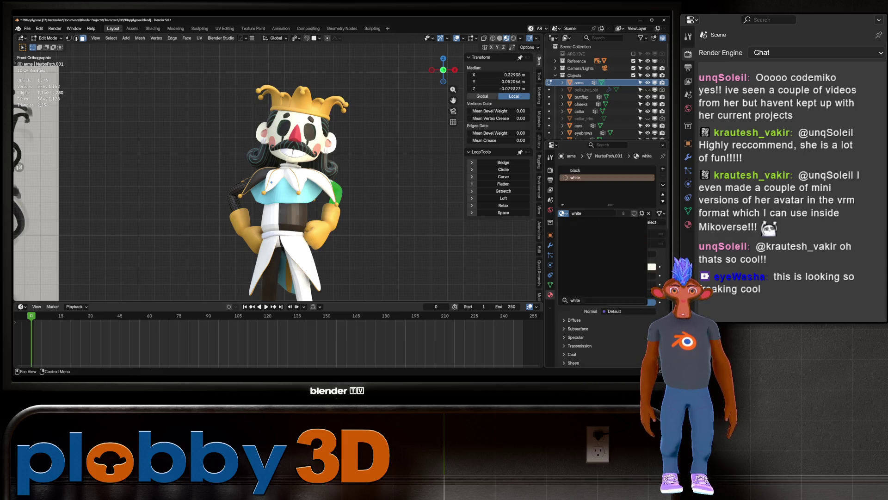
Step: Select the belt ring Circle.001 and give it the 'black' material
key(Tab)
scroll(301, 185, down, 3)
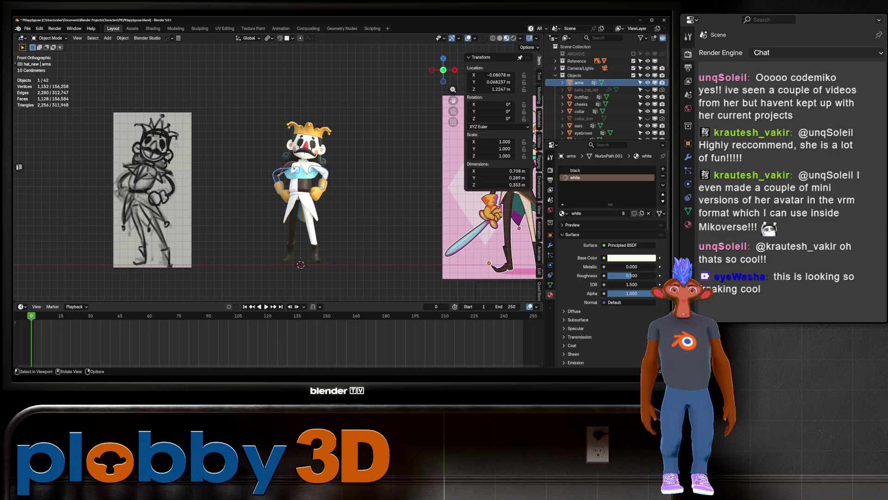
key(alt+a)
middle_drag(324, 162, 240, 195)
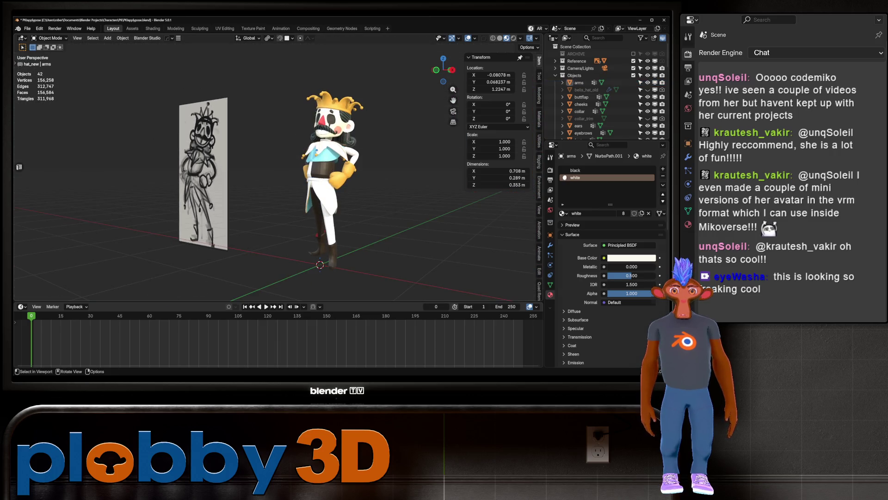
click(323, 170)
key(KP_Decimal)
click(324, 186)
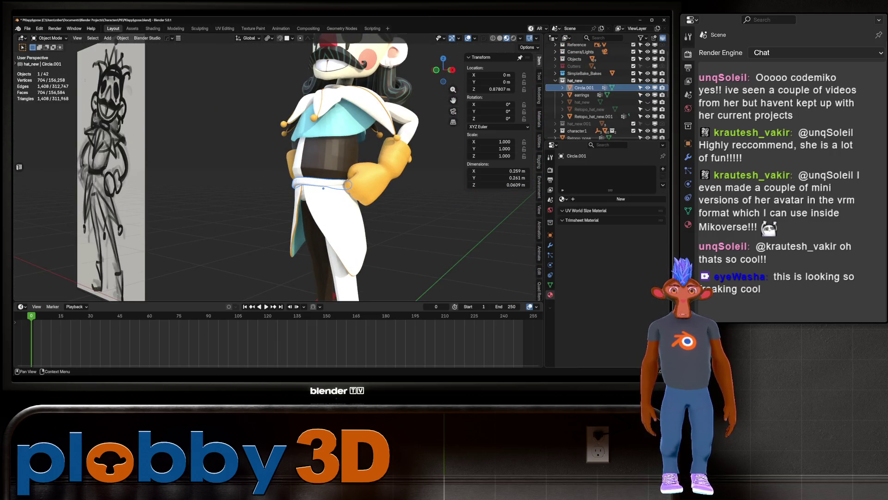
click(563, 199)
click(579, 213)
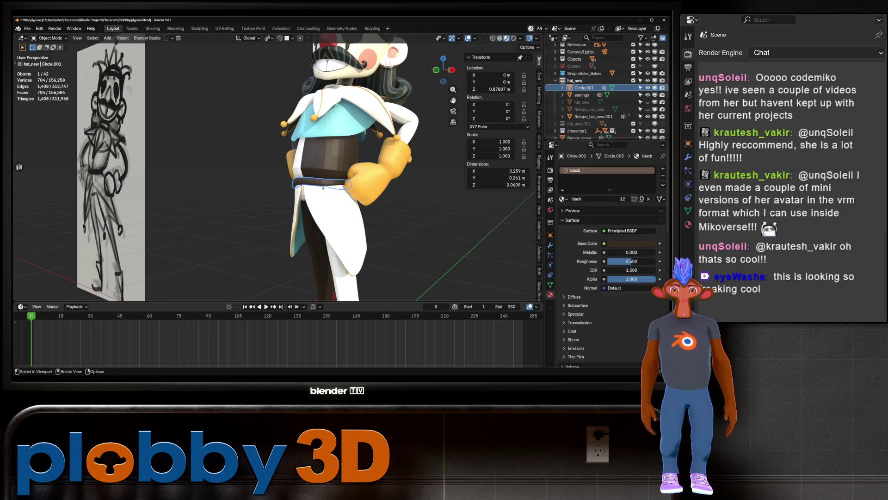
Step: Raise the belt slightly along Z, then deselect and view the jester from the front
middle_drag(277, 185, 315, 185)
key(KP_Decimal)
key(g)
key(z)
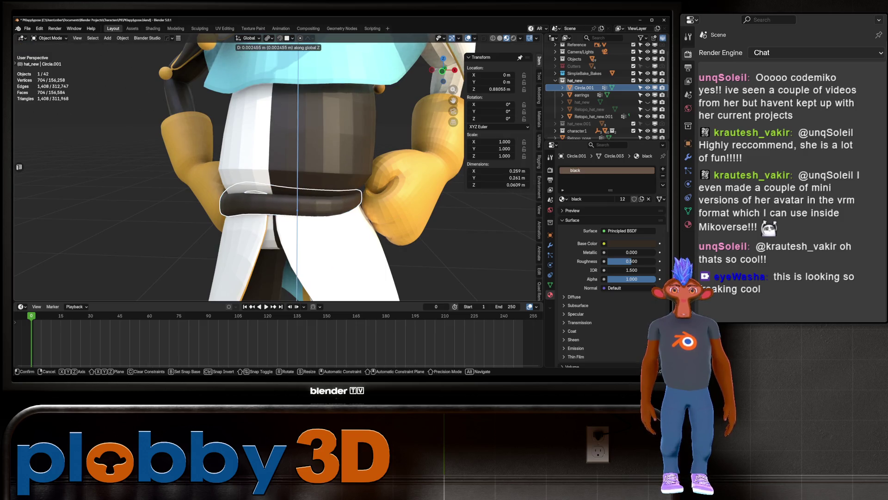
key(Return)
scroll(296, 185, down, 10)
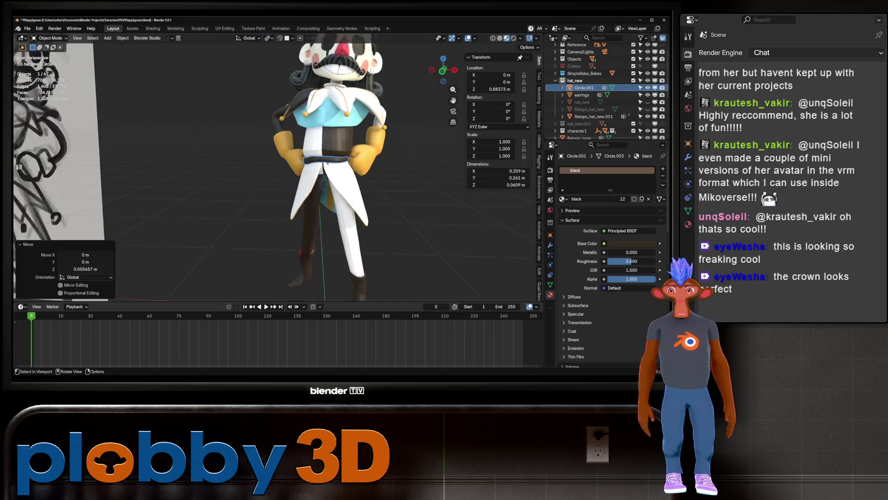
middle_drag(296, 185, 324, 176)
key(alt+a)
middle_drag(305, 208, 229, 208)
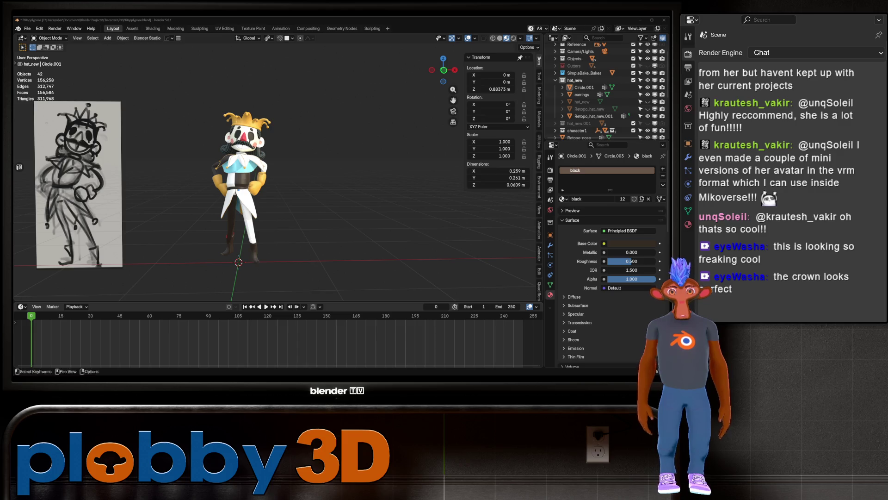
mouse_move(277, 185)
middle_down()
mouse_move(324, 176)
mouse_move(417, 181)
mouse_move(370, 176)
middle_up()
key(KP_1)
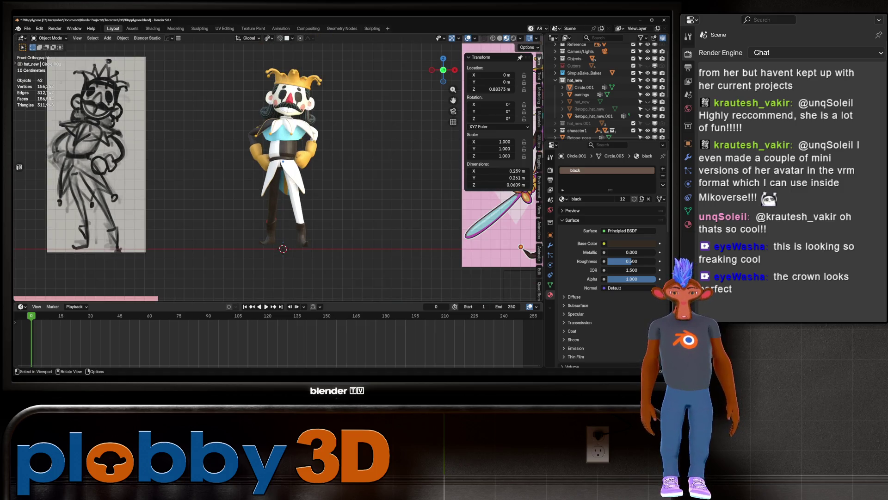
Step: Add a cylinder, flatten it along Z, and scale it to 0.464 as a disc
key(shift+a)
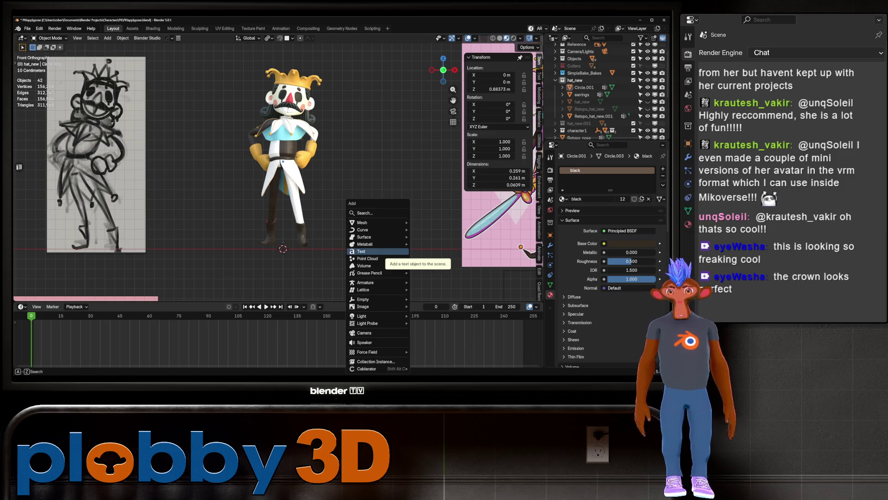
mouse_move(370, 223)
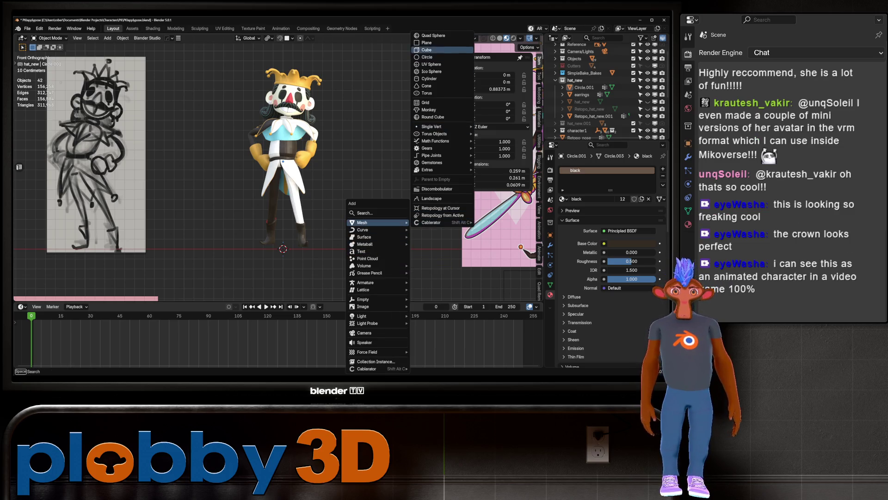
click(430, 79)
key(s)
key(z)
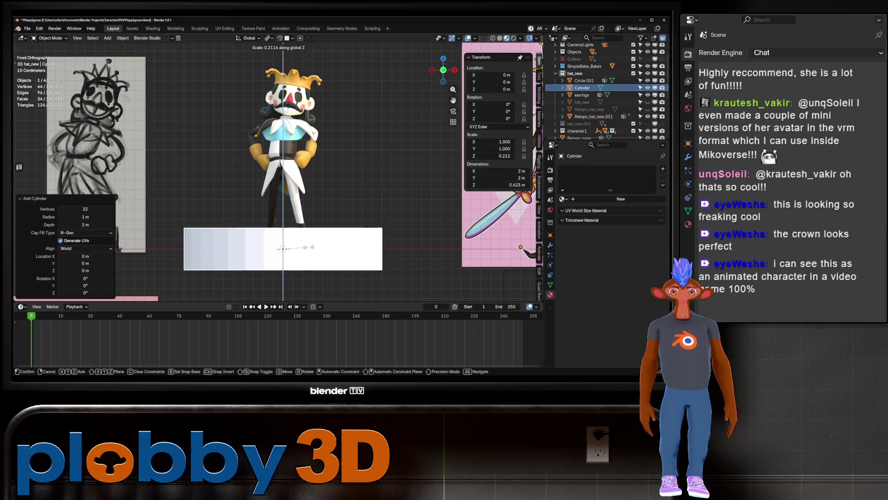
key(Return)
middle_drag(324, 231, 351, 250)
key(s)
click(342, 255)
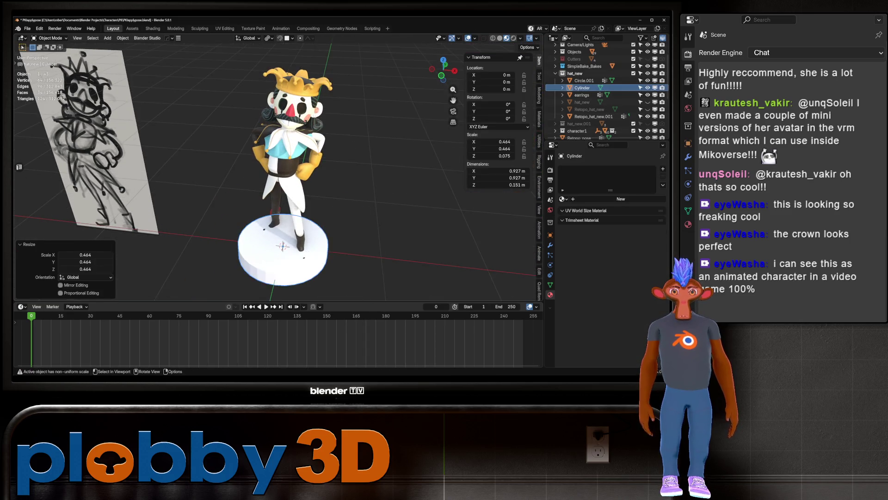
Step: In X-ray front view, select the disc's end face and snap its origin to the 3D cursor
key(KP_1)
key(alt+z)
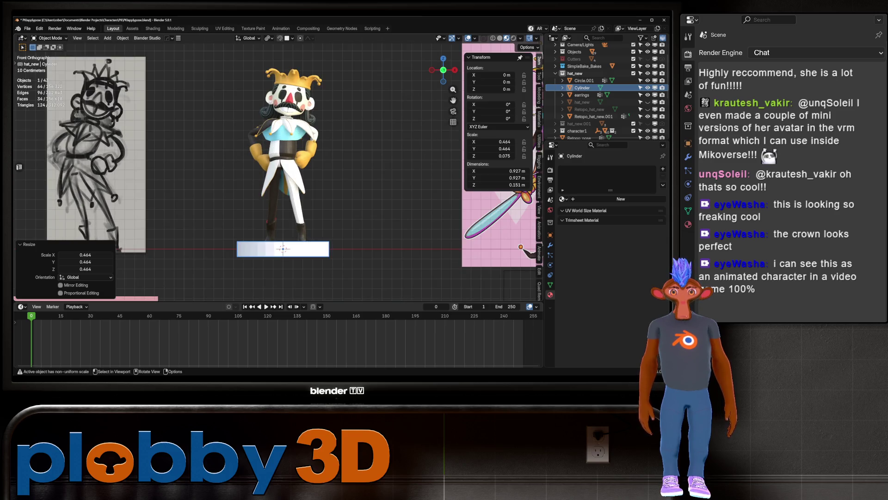
key(Tab)
middle_drag(283, 249, 297, 240)
click(282, 259)
key(q)
click(277, 261)
Step: Snap the base cylinder to the 3D cursor and box-select the character's parts in front view
key(q)
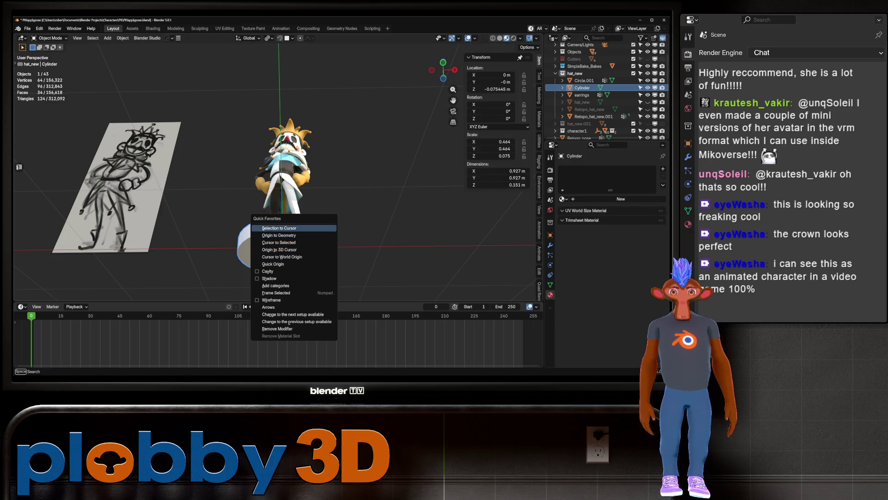
click(280, 254)
middle_drag(296, 241, 312, 229)
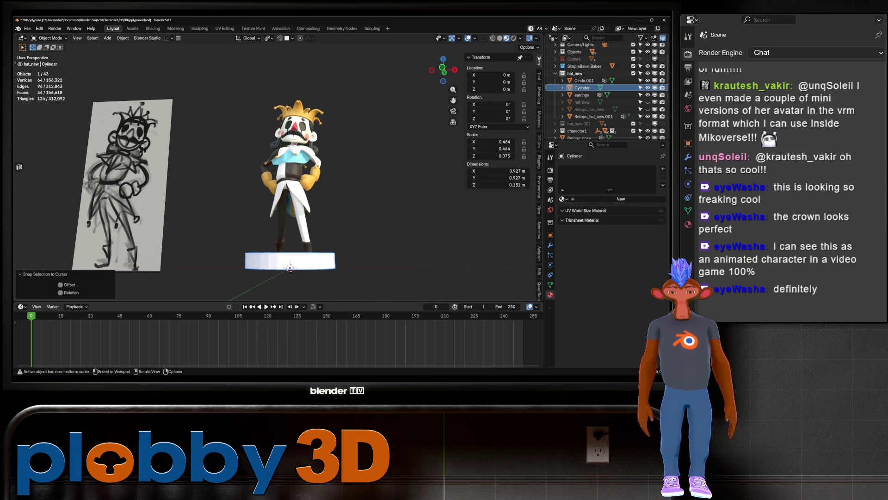
key(KP_1)
mouse_move(201, 50)
mouse_down()
mouse_move(359, 198)
mouse_move(361, 267)
mouse_up()
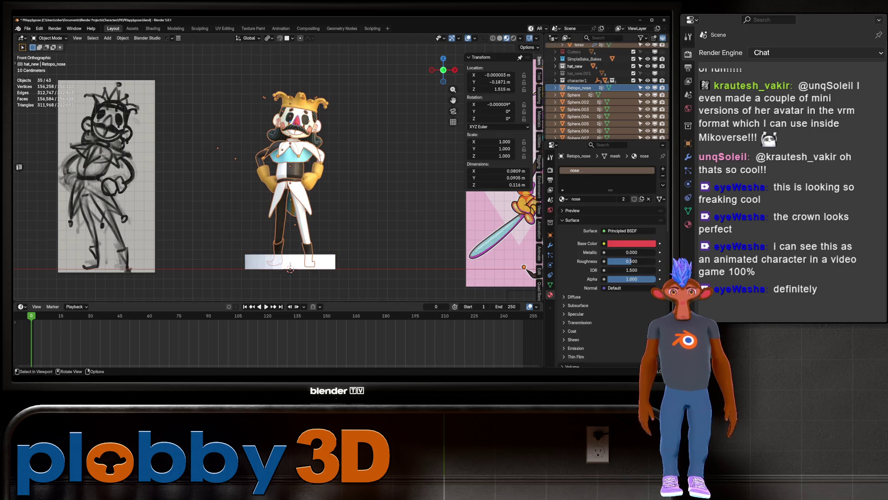
Step: Set the character parts' origins to geometry and raise them along Z onto the base
right_click(351, 203)
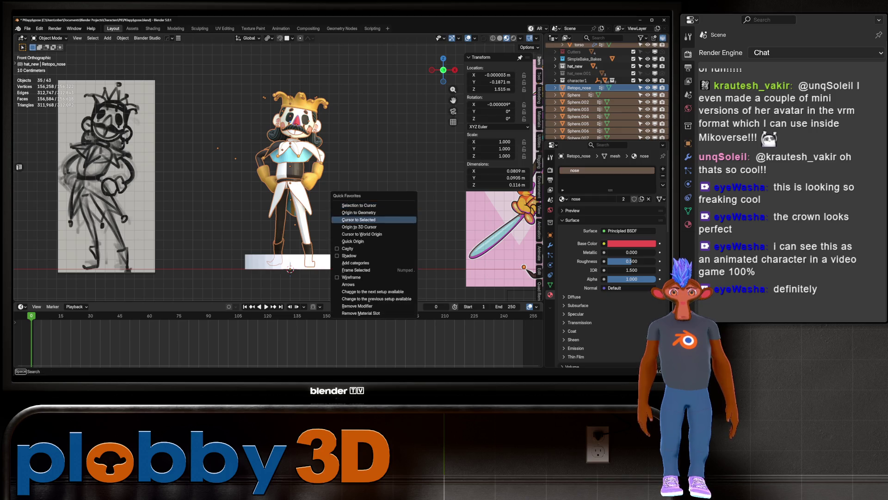
click(370, 220)
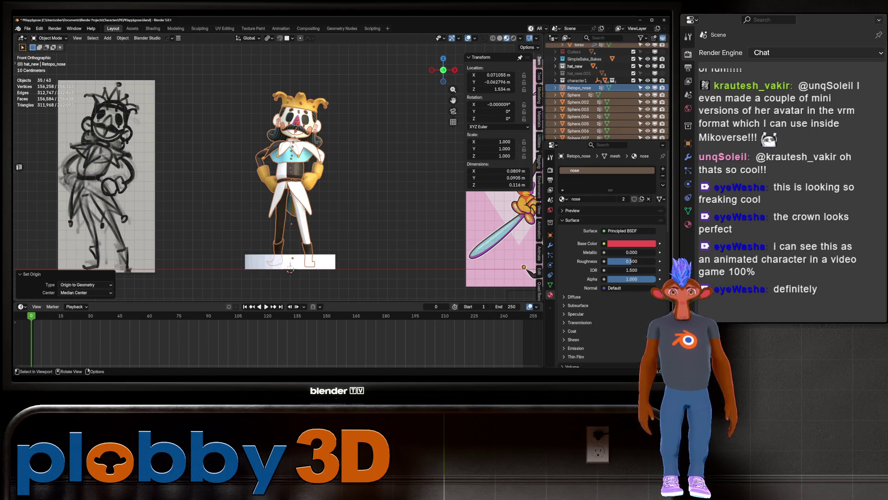
key(g)
key(z)
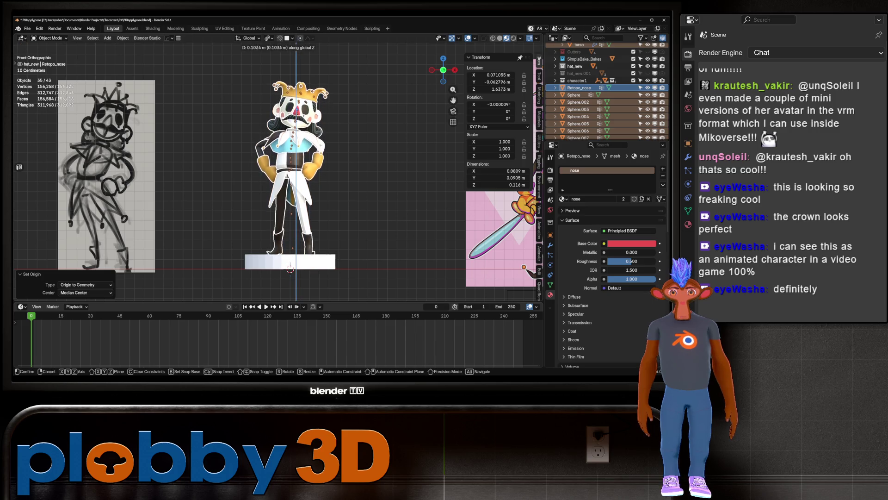
key(Return)
mouse_move(290, 267)
middle_down()
mouse_move(269, 266)
mouse_move(283, 271)
middle_up()
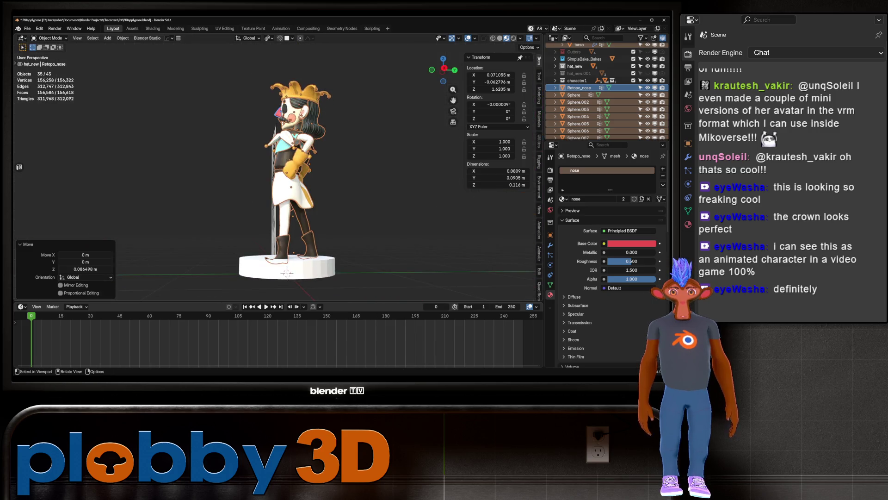
key(g)
key(z)
click(287, 273)
scroll(287, 273, up, 8)
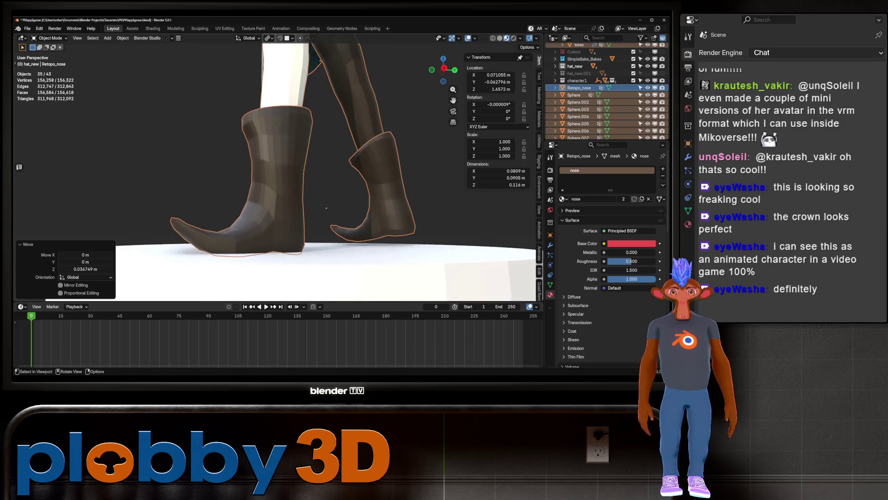
scroll(280, 273, down, 6)
mouse_move(281, 273)
middle_down()
mouse_move(273, 271)
mouse_move(289, 277)
mouse_move(262, 279)
middle_up()
Step: Try lowering the left boot vertically in Edit Mode, undo it, and select the base cylinder
key(Tab)
key(Tab)
click(194, 199)
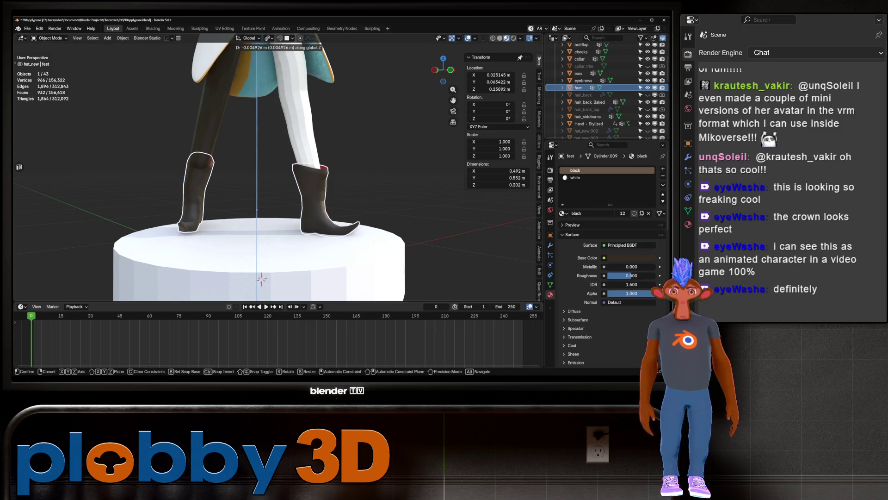
key(Tab)
key(l)
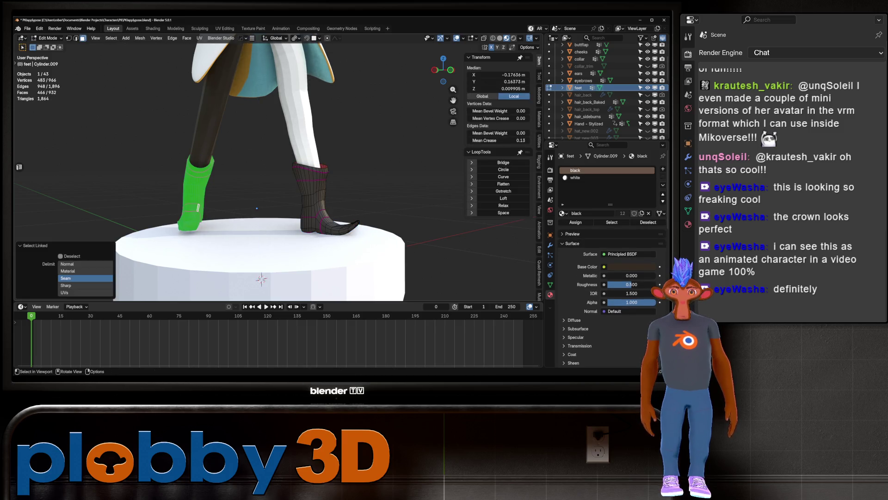
key(g)
key(z)
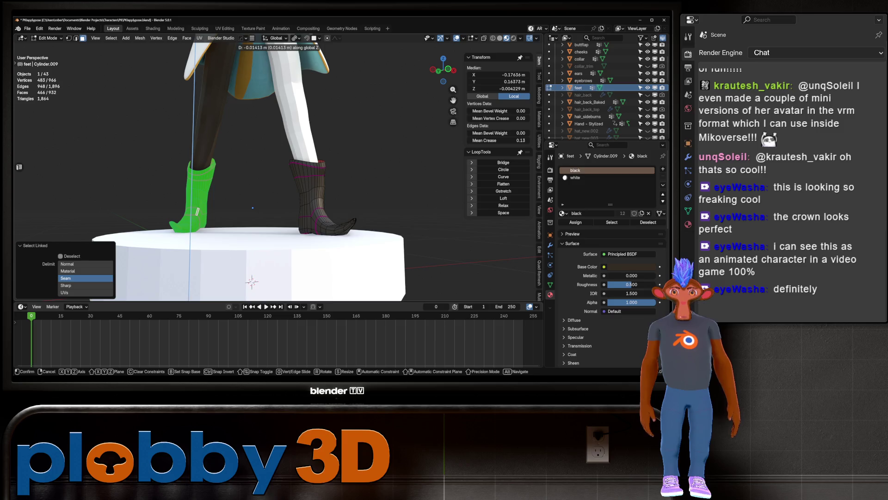
click(253, 281)
middle_drag(252, 281, 228, 282)
mouse_move(225, 223)
middle_down()
mouse_move(370, 224)
mouse_move(303, 227)
mouse_move(296, 171)
middle_up()
key(ctrl+z)
key(ctrl+z)
key(ctrl+shift+z)
key(Tab)
click(324, 241)
scroll(323, 241, up, 3)
Step: Scale the old base along Z to change its height, then view the whole character
key(s)
key(z)
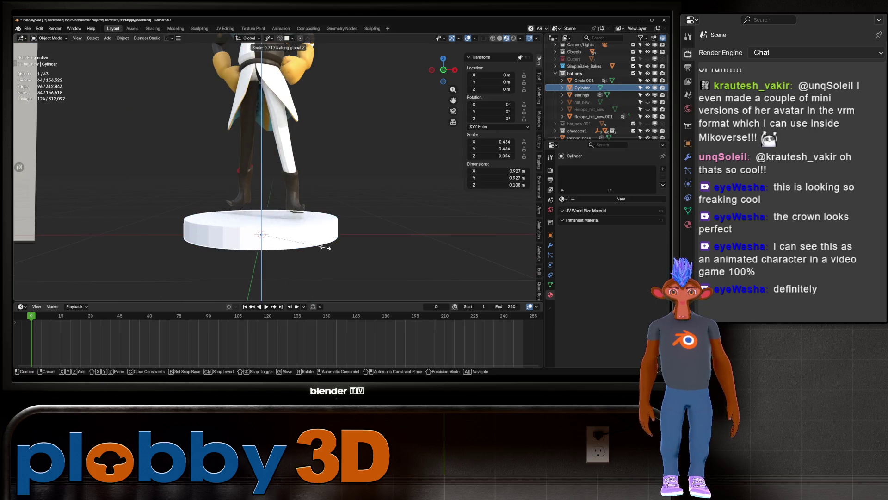
click(347, 255)
middle_drag(347, 255, 342, 248)
scroll(278, 185, down, 3)
mouse_move(278, 186)
middle_down()
mouse_move(277, 203)
mouse_move(278, 192)
middle_up()
Step: Switch the viewport to Solid shading and delete the old base cylinder
right_click(204, 242)
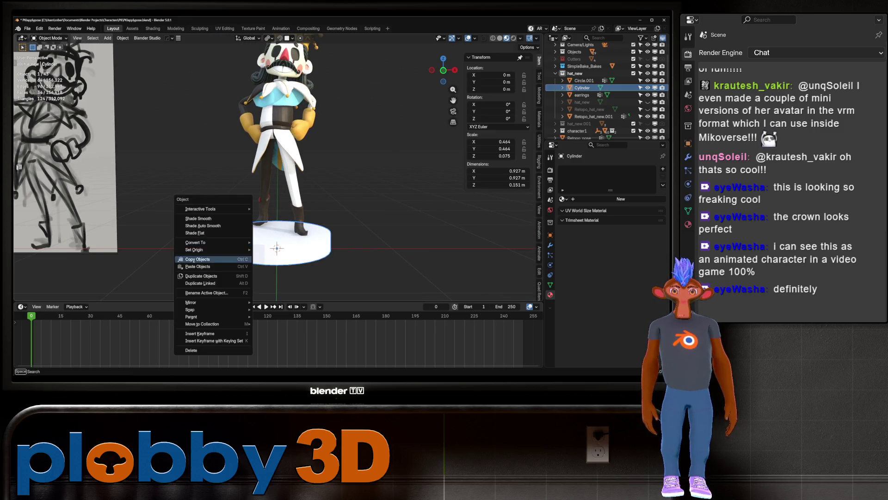
key(Escape)
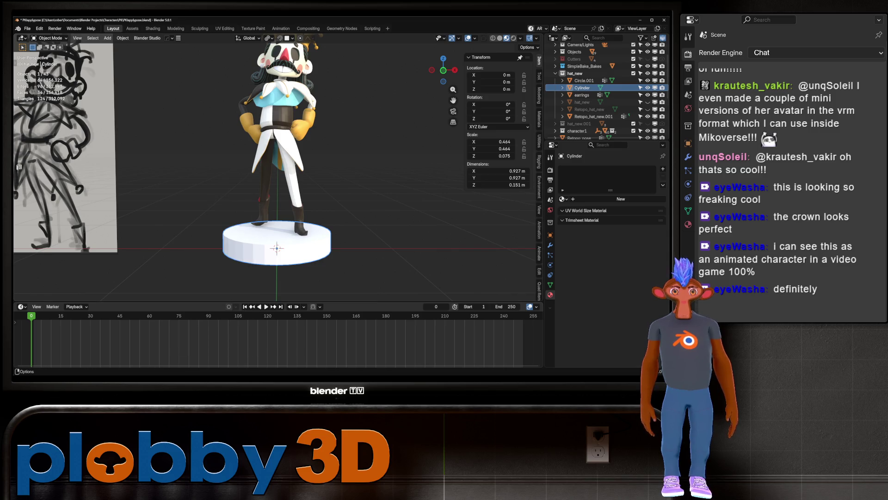
click(500, 38)
scroll(276, 172, up, 2)
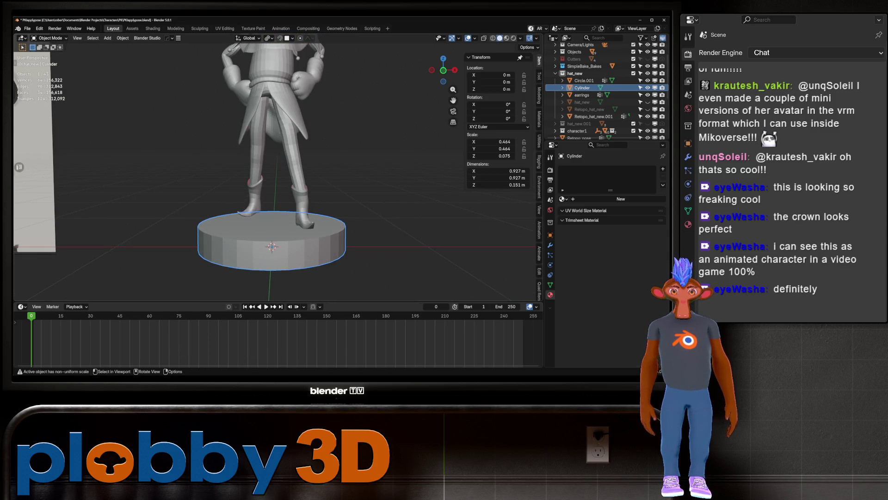
middle_drag(278, 186, 240, 195)
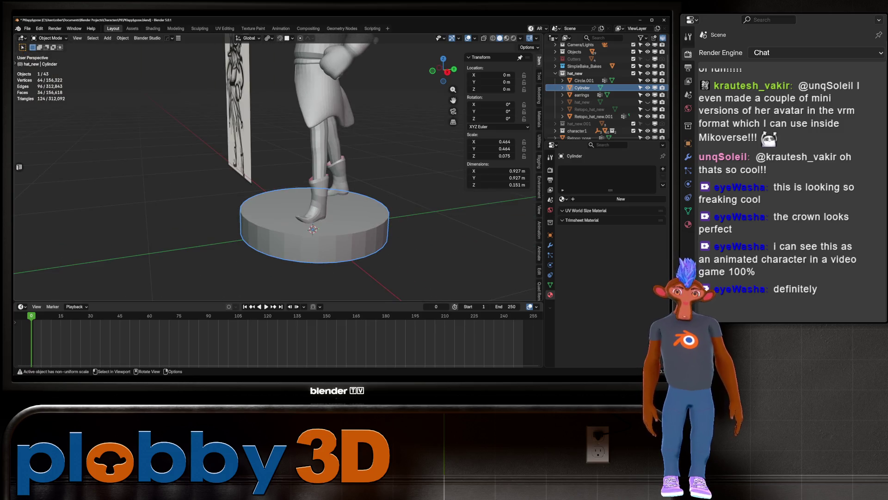
key(Delete)
Step: Add a new cylinder mesh with 256 vertices
key(shift+a)
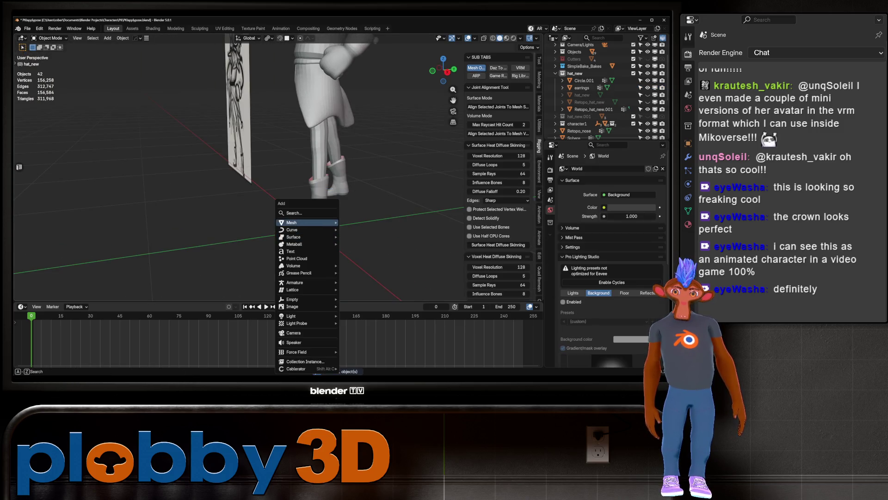
mouse_move(305, 222)
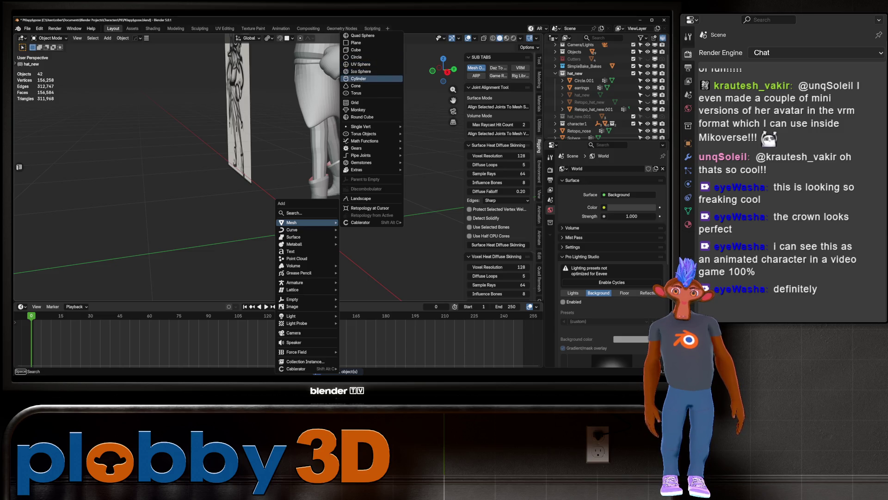
click(358, 79)
click(85, 208)
text(256)
key(Return)
scroll(278, 185, down, 5)
middle_drag(277, 185, 324, 162)
Step: Flatten the cylinder along Z, scale it to 0.403, then box-select the character parts in front view
key(s)
key(z)
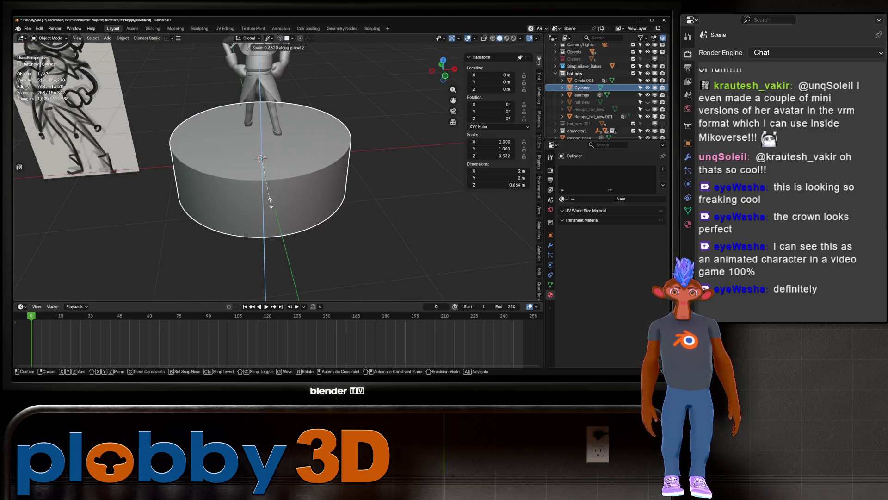
key(Return)
middle_drag(278, 195, 278, 155)
key(s)
key(Return)
key(KP_1)
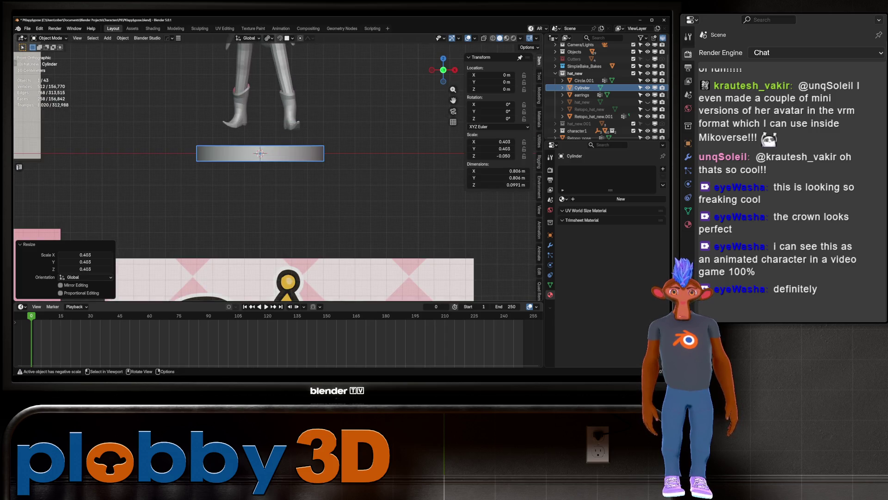
scroll(283, 282, down, 4)
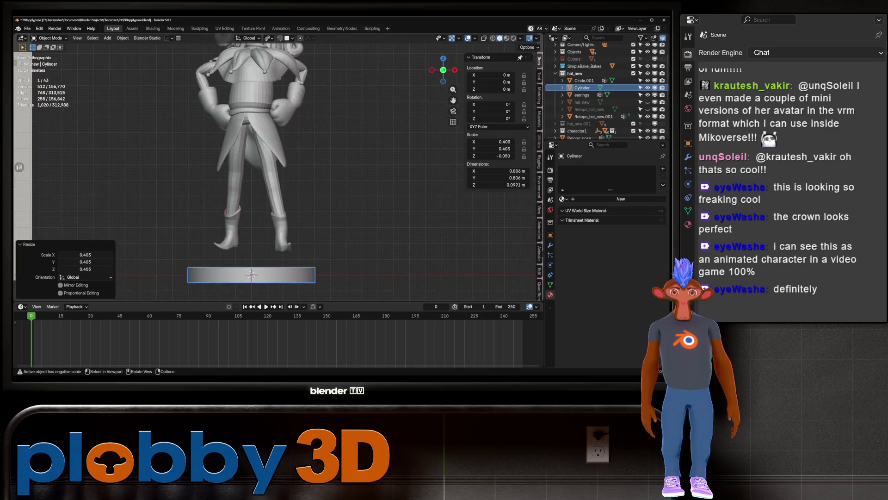
mouse_move(233, 45)
mouse_down()
mouse_move(329, 185)
mouse_move(328, 211)
mouse_up()
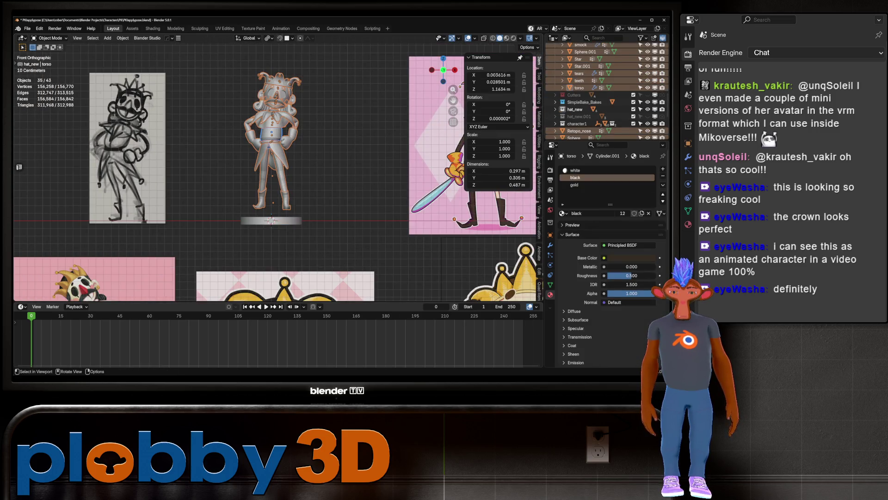
Step: Tilt the character parts -1.51° around Y, each around its own origin
scroll(249, 230, up, 4)
key(r)
key(y)
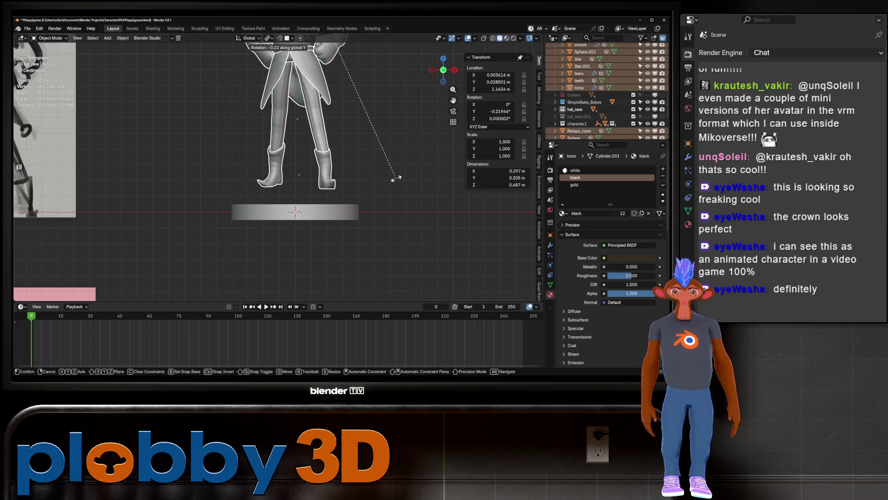
key(Escape)
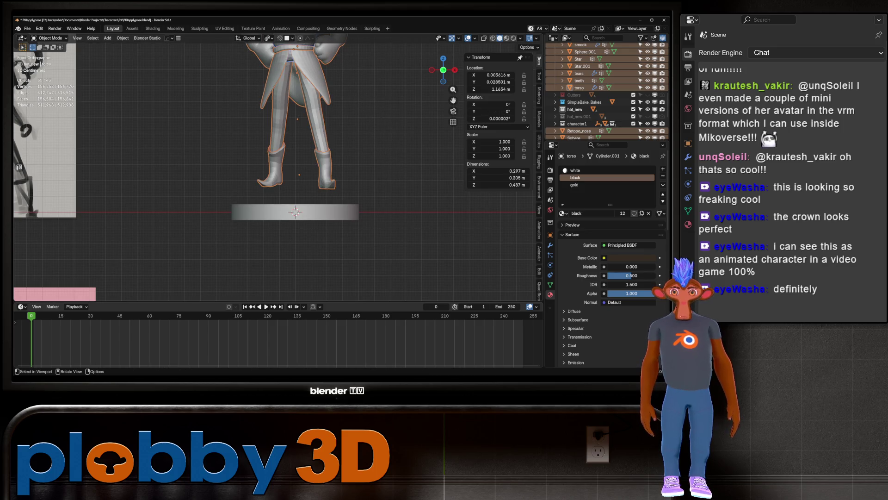
click(291, 72)
key(r)
key(y)
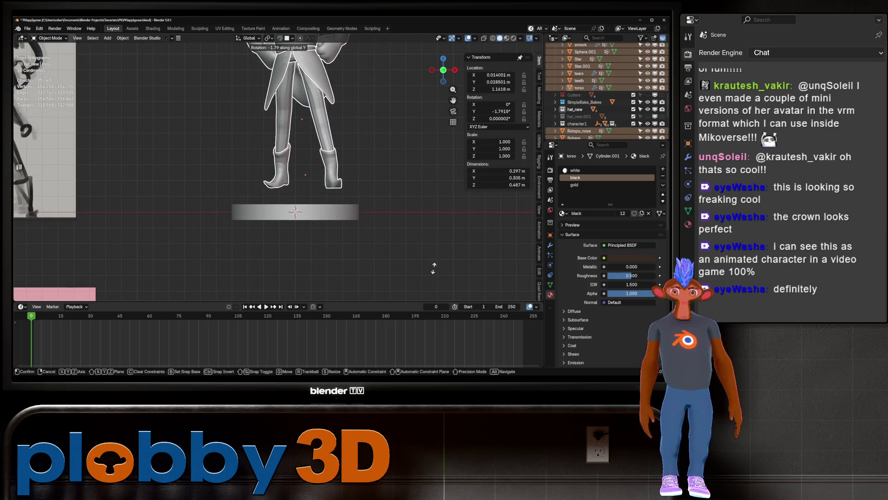
click(402, 276)
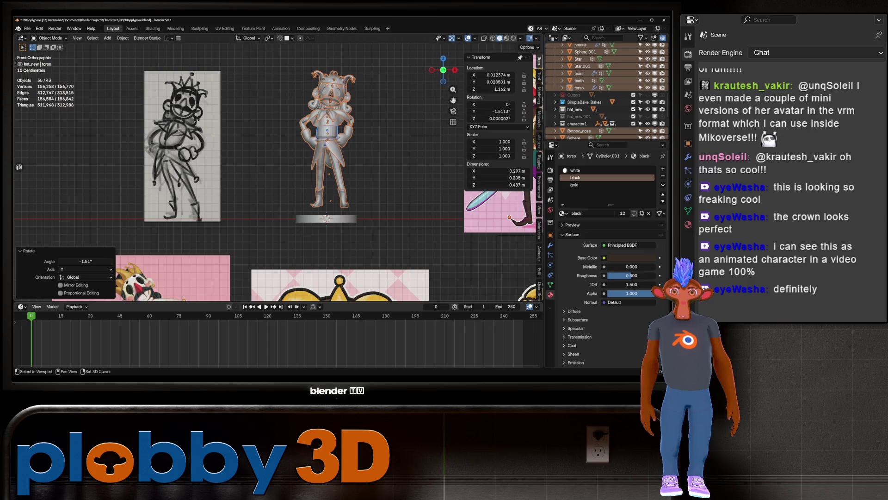
Step: Nudge the torso sideways along X and move it along Z
key(g)
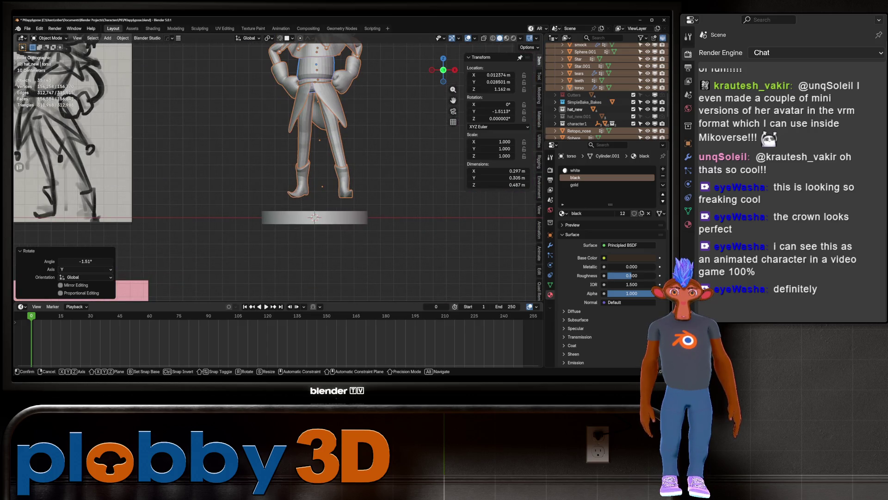
key(x)
key(Return)
key(g)
key(z)
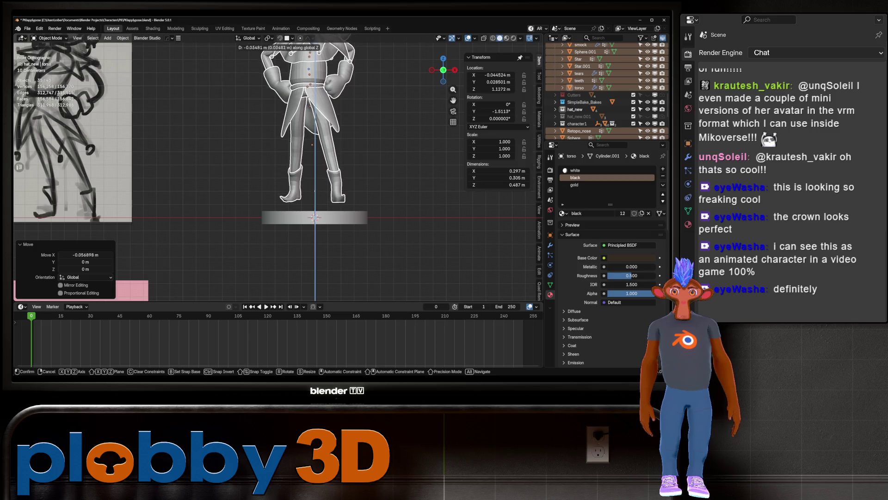
key(Return)
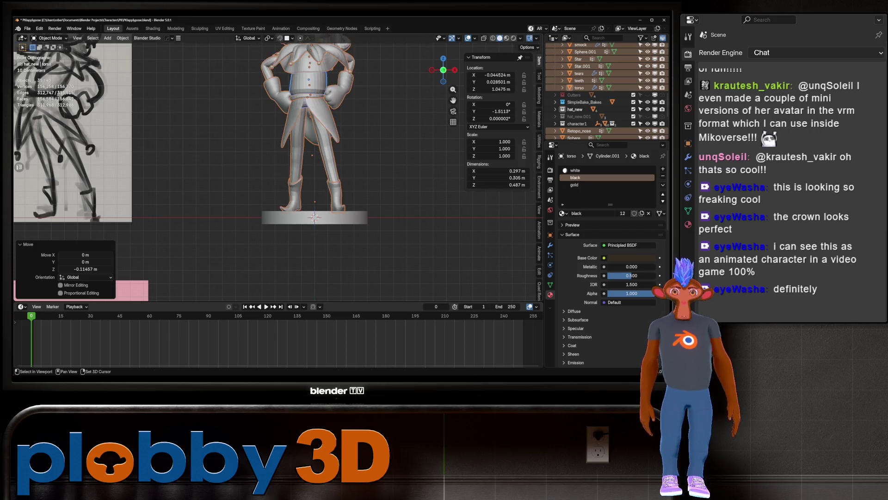
scroll(283, 209, up, 5)
mouse_move(284, 209)
middle_down()
mouse_move(245, 203)
mouse_move(357, 207)
mouse_move(319, 202)
mouse_move(351, 202)
mouse_move(324, 203)
mouse_move(330, 207)
middle_up()
scroll(356, 208, down, 3)
Step: Clear the selection, select the pedestal base, and enter its Edit Mode in front view
key(alt+a)
key(ctrl+z)
scroll(324, 202, down, 3)
key(alt+a)
click(323, 250)
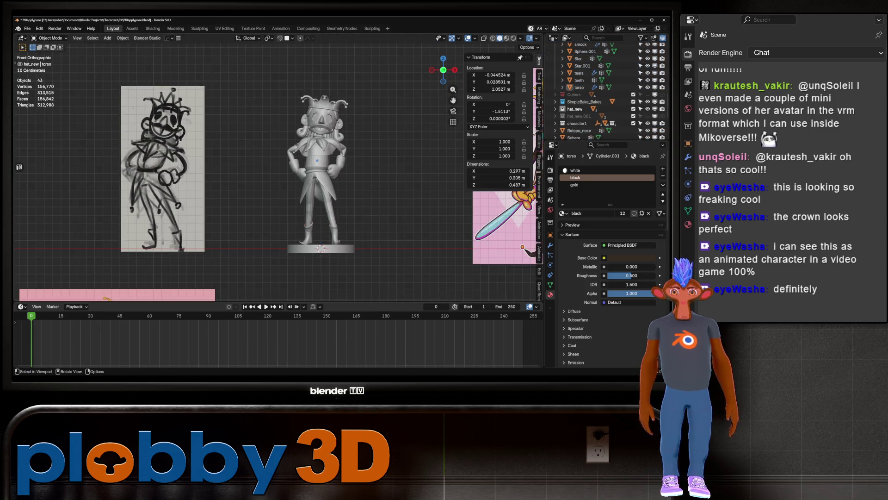
key(KP_1)
key(Tab)
Step: Switch to edge select and pick the base's top rim loop
key(2)
mouse_move(319, 239)
middle_down()
mouse_move(323, 226)
mouse_move(314, 227)
mouse_move(327, 205)
middle_up()
alt+click(315, 234)
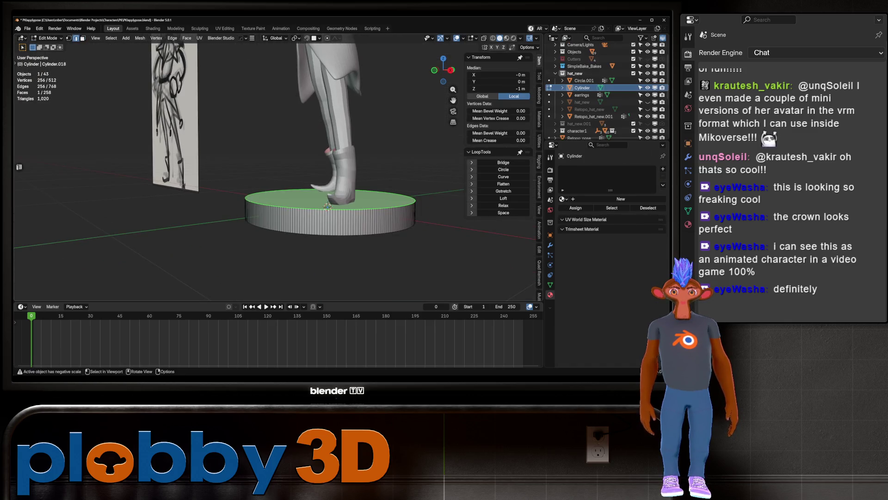
key(shift)
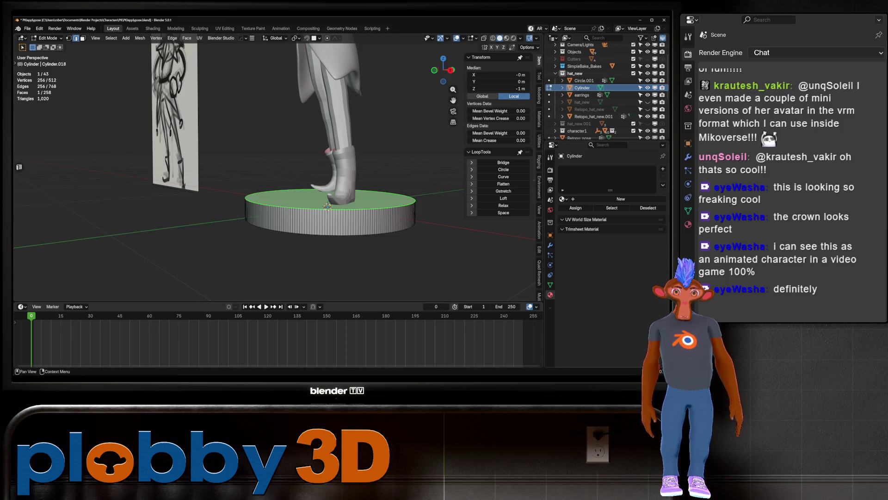
alt+click(327, 205)
Step: Apply rotation and scale to the pedestal base in Object Mode
key(Tab)
key(ctrl+a)
click(370, 220)
Step: Select the base's top edge loop and bevel it
key(Tab)
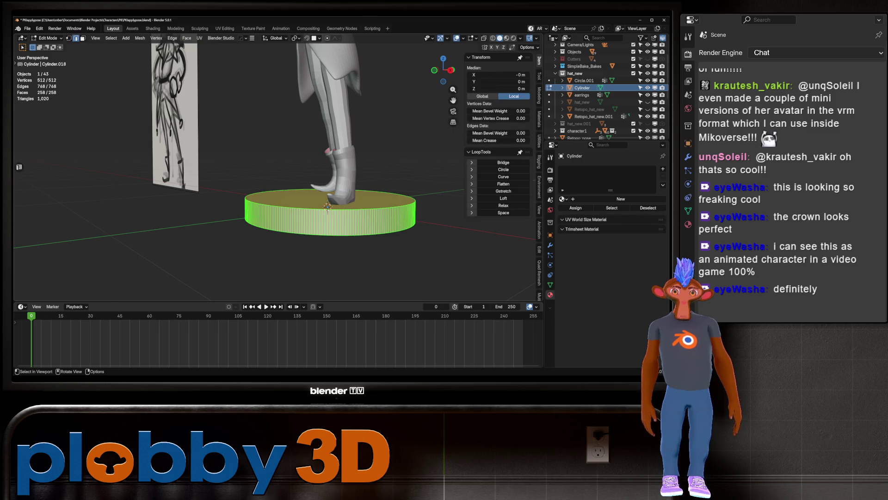
key(alt+a)
key(a)
click(300, 222)
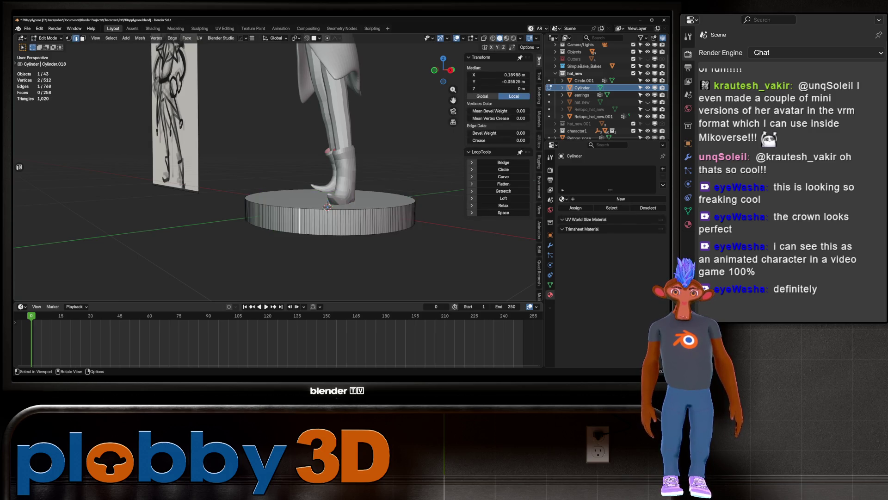
alt+click(314, 208)
mouse_move(315, 208)
middle_down()
mouse_move(324, 204)
mouse_move(309, 200)
middle_up()
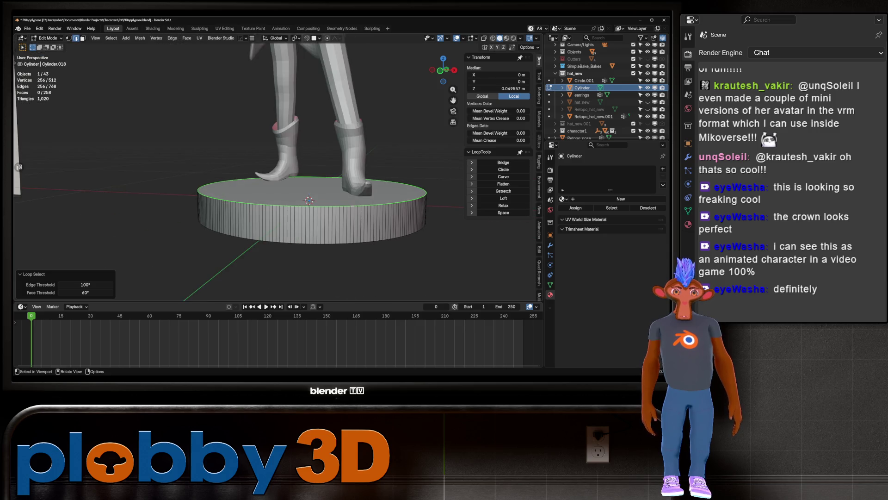
key(ctrl+b)
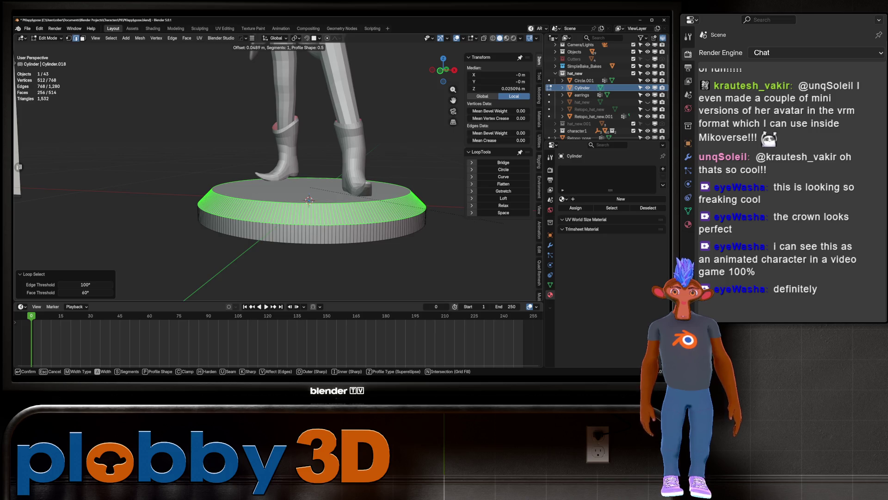
scroll(408, 207, up, 10)
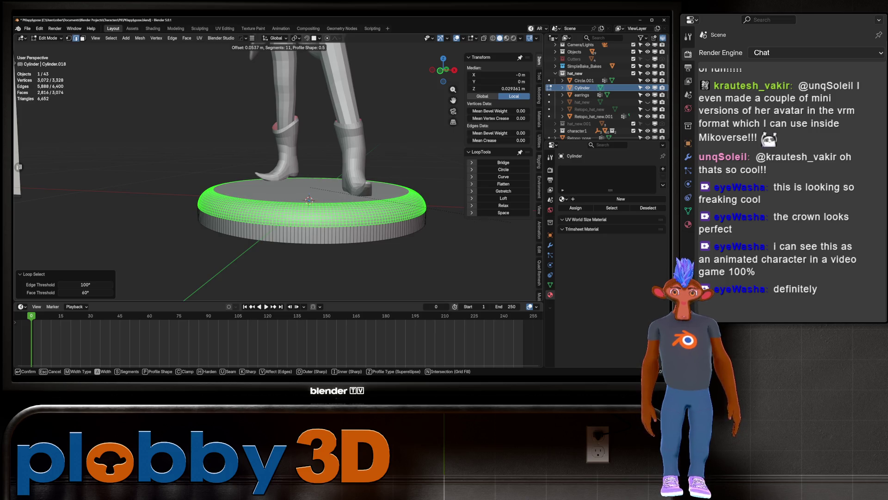
key(Return)
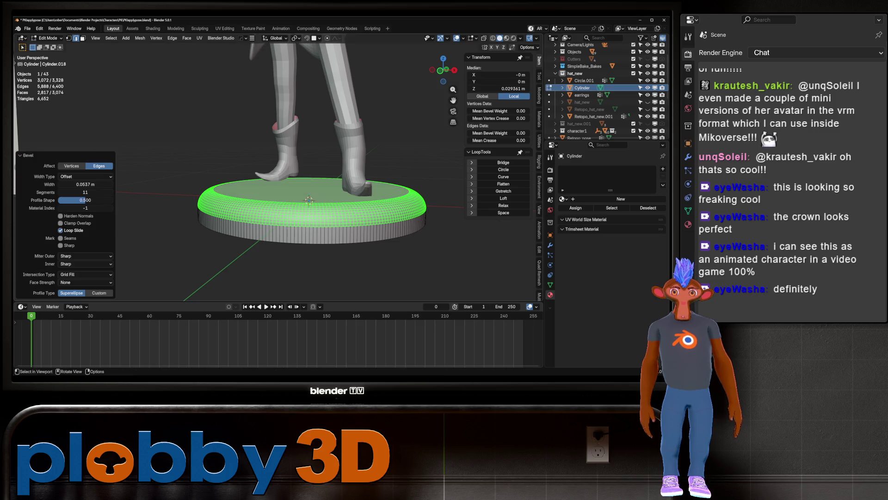
Step: Give the bevel a custom profile with 32 segments and the Crown Molding preset
click(99, 293)
click(85, 95)
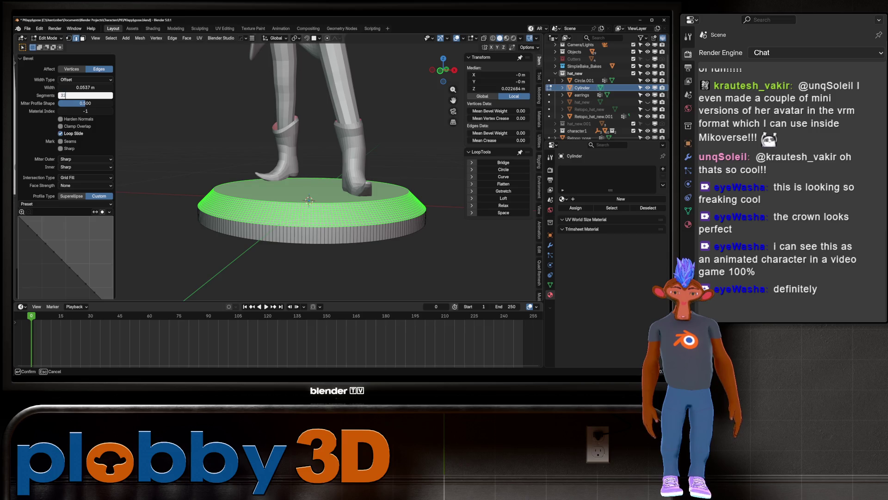
key(Return)
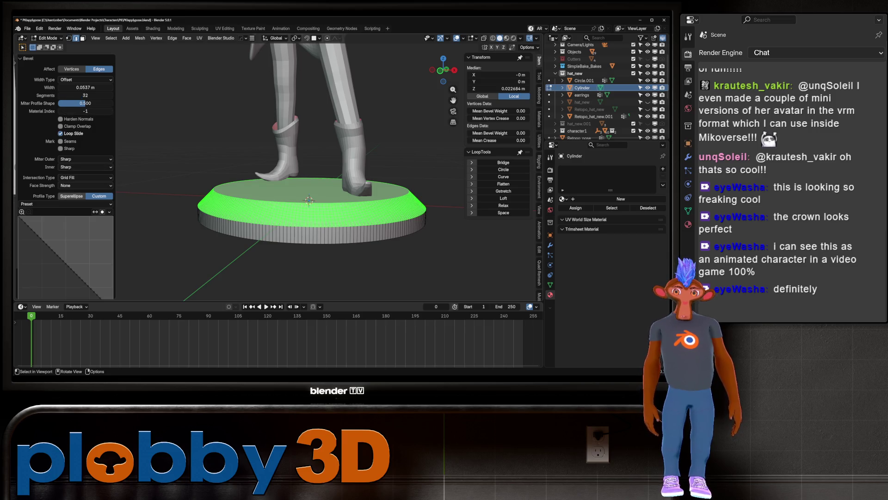
click(65, 204)
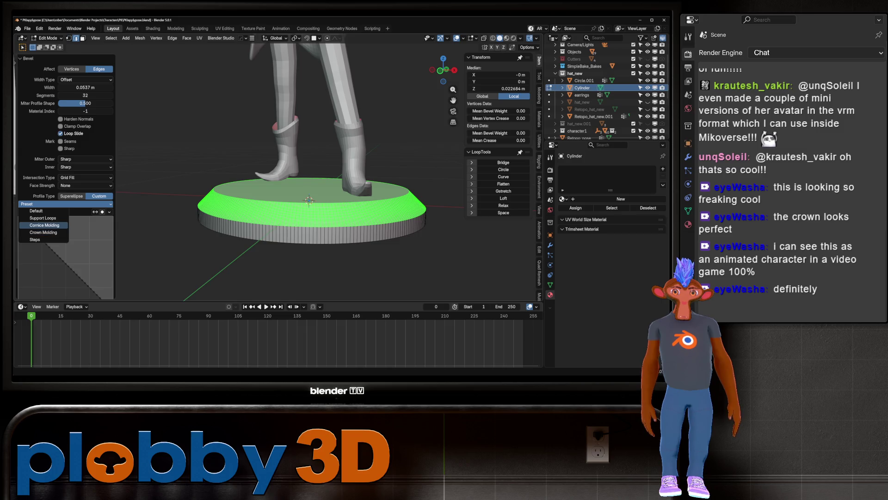
click(44, 233)
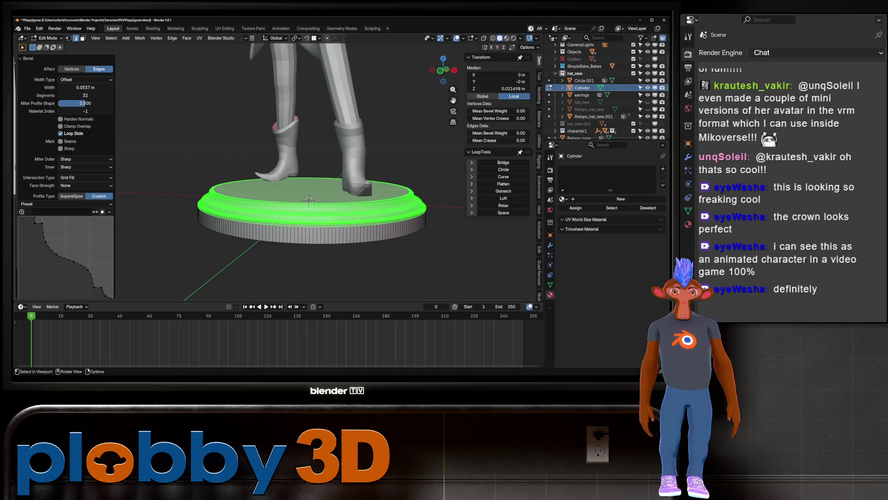
Step: Add a small bevel to an edge loop on the base's upper rim
key(Tab)
mouse_move(300, 208)
middle_down()
mouse_move(243, 187)
mouse_move(189, 185)
middle_up()
scroll(319, 198, down, 4)
middle_drag(300, 194, 257, 188)
key(KP_Decimal)
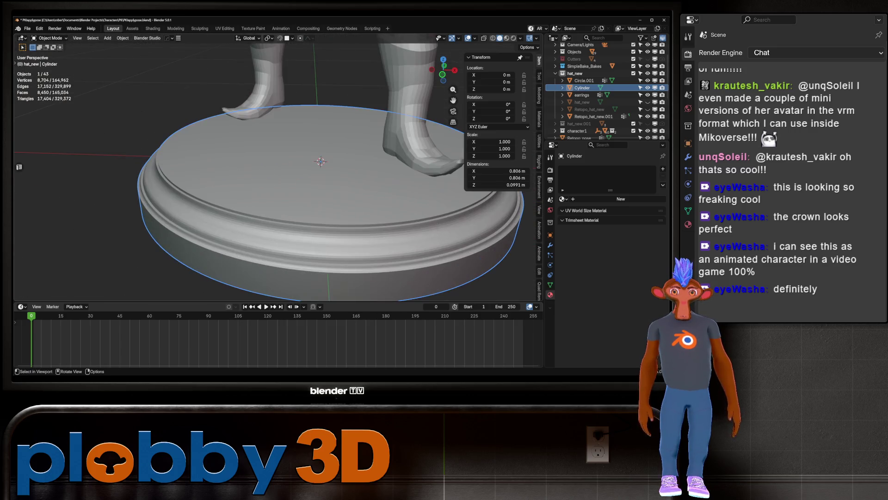
key(Tab)
scroll(278, 171, up, 4)
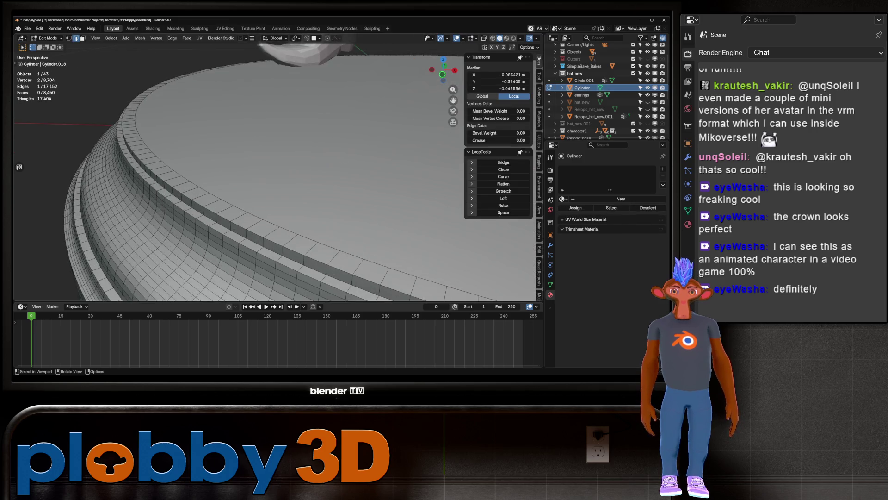
alt+click(401, 176)
key(ctrl+b)
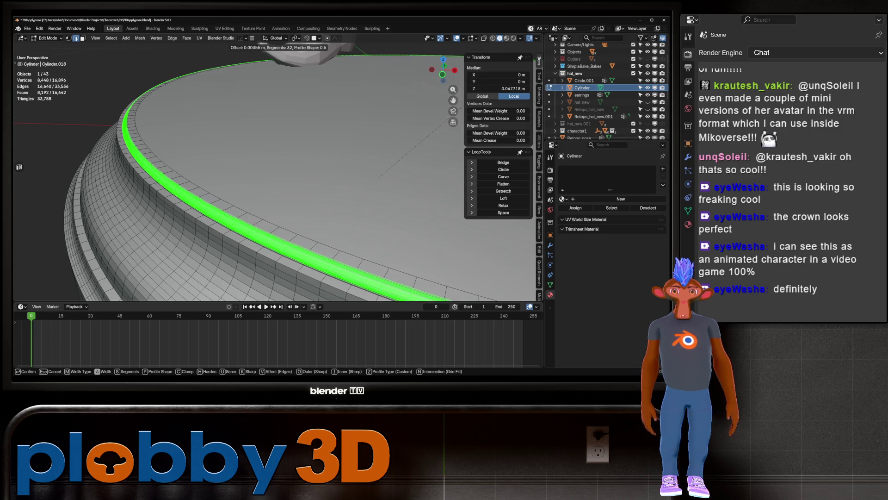
click(378, 179)
key(Tab)
Step: Select the base's bottom rim loop, then return to Object Mode and deselect the base
scroll(278, 171, down, 5)
mouse_move(324, 208)
middle_down()
mouse_move(315, 165)
mouse_move(318, 173)
middle_up()
key(Tab)
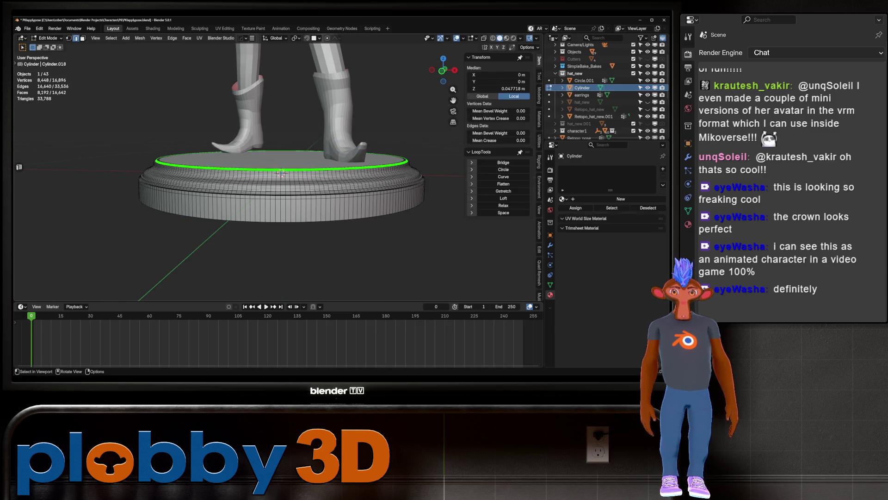
alt+click(283, 222)
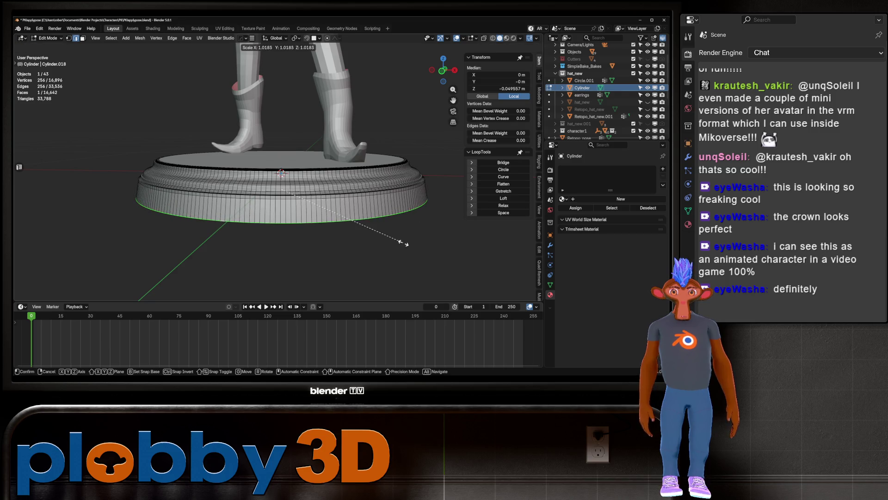
key(Escape)
key(Tab)
scroll(278, 185, down, 4)
middle_drag(278, 185, 278, 222)
scroll(278, 185, down, 5)
middle_drag(278, 185, 172, 185)
key(alt+a)
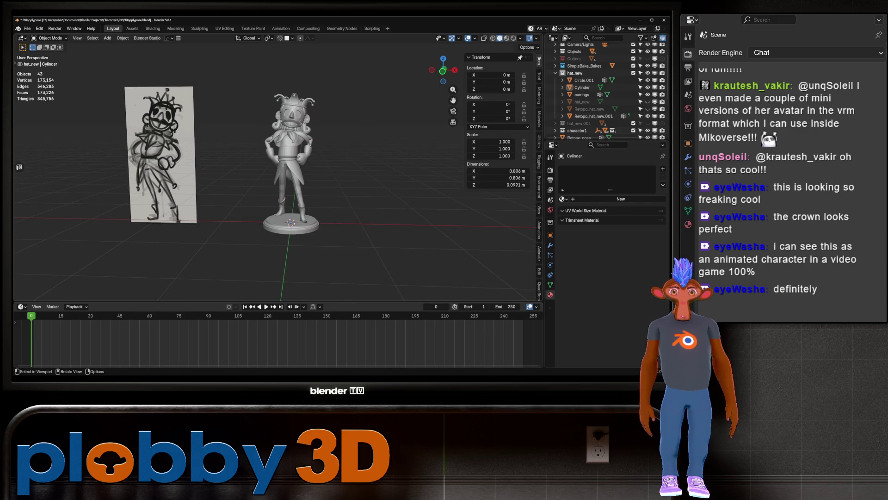
Step: Switch to Material Preview shading and select the pedestal base
click(506, 38)
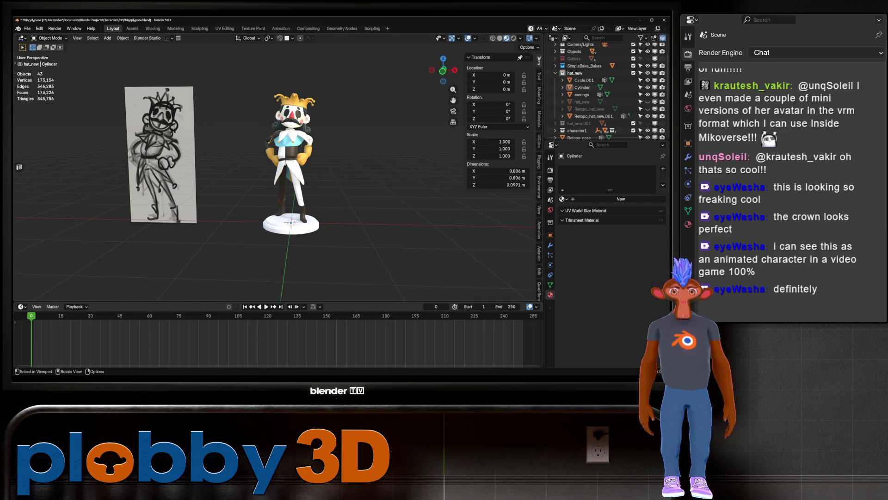
scroll(292, 222, up, 5)
click(296, 204)
scroll(297, 204, down, 3)
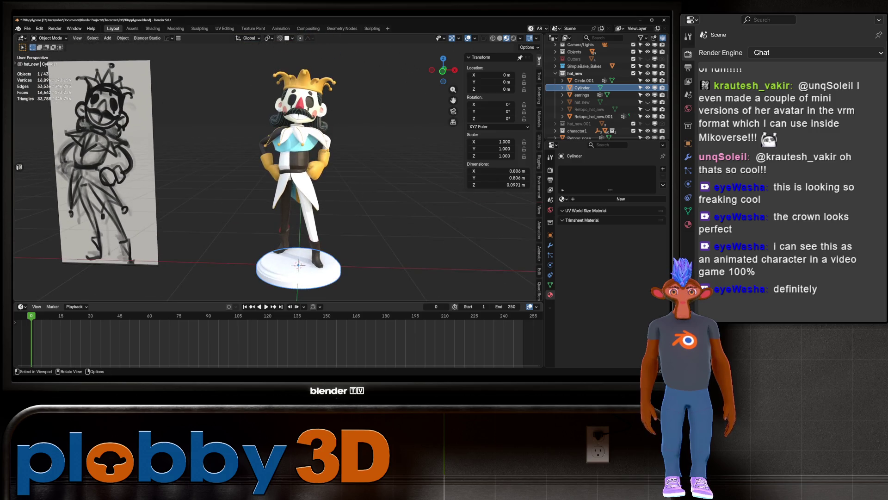
middle_drag(296, 209, 296, 176)
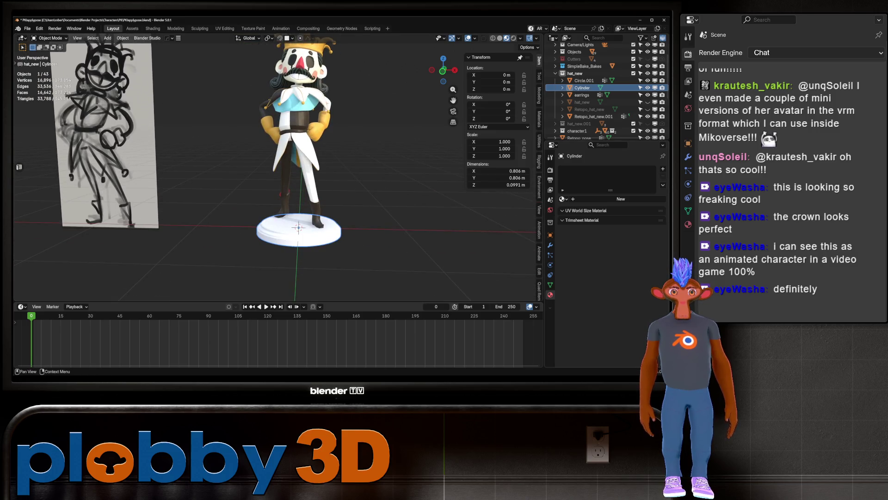
Step: Assign the existing 'gold' material to the base and orbit to view the result
click(563, 198)
click(578, 232)
key(alt+a)
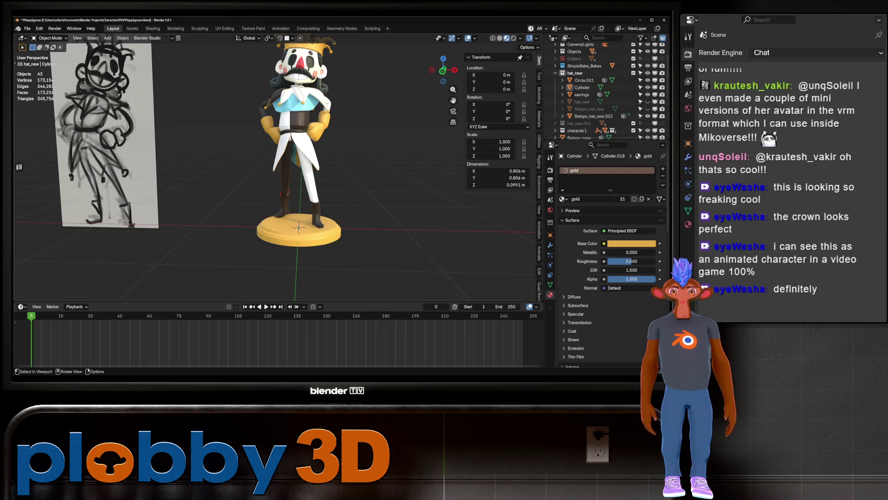
scroll(296, 185, down, 4)
scroll(296, 185, up, 4)
middle_drag(296, 185, 389, 175)
scroll(389, 176, down, 3)
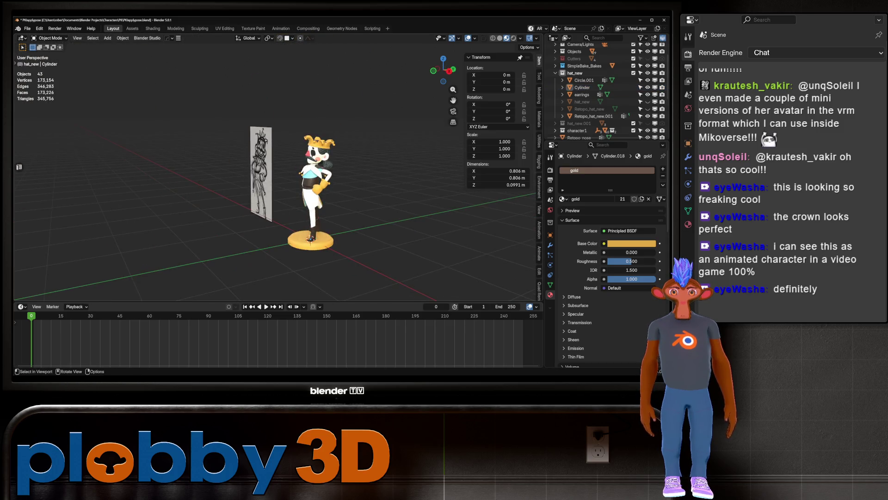